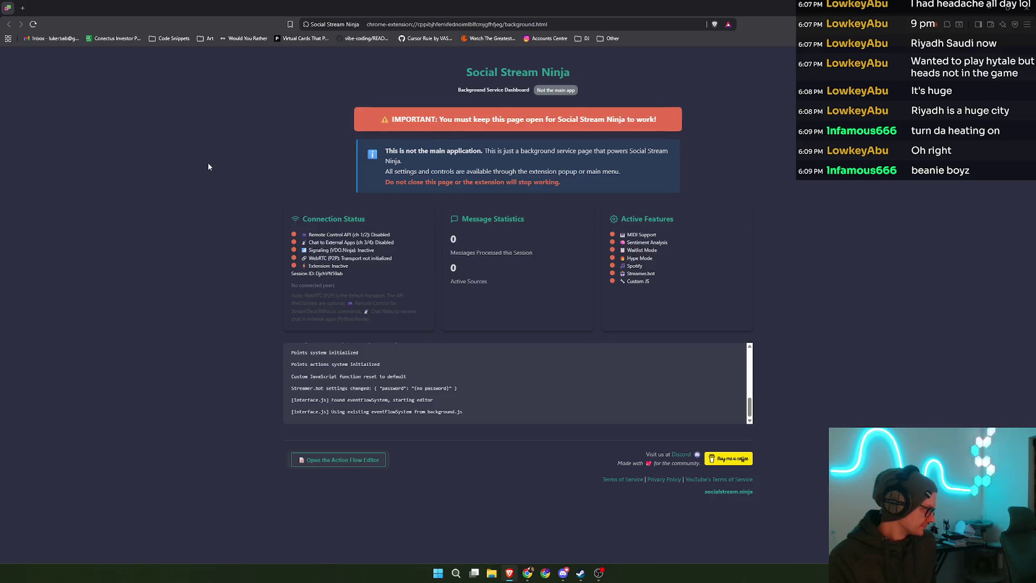
Step: Open a new Brave tab and bring up the Downloads page
left_click(23, 8)
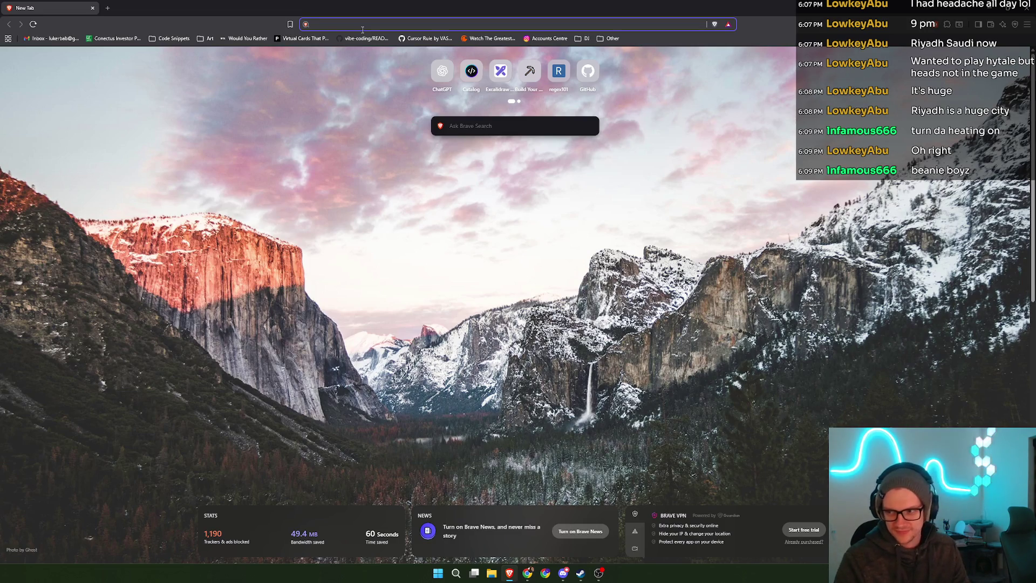
key("ctrl+j")
type("asj")
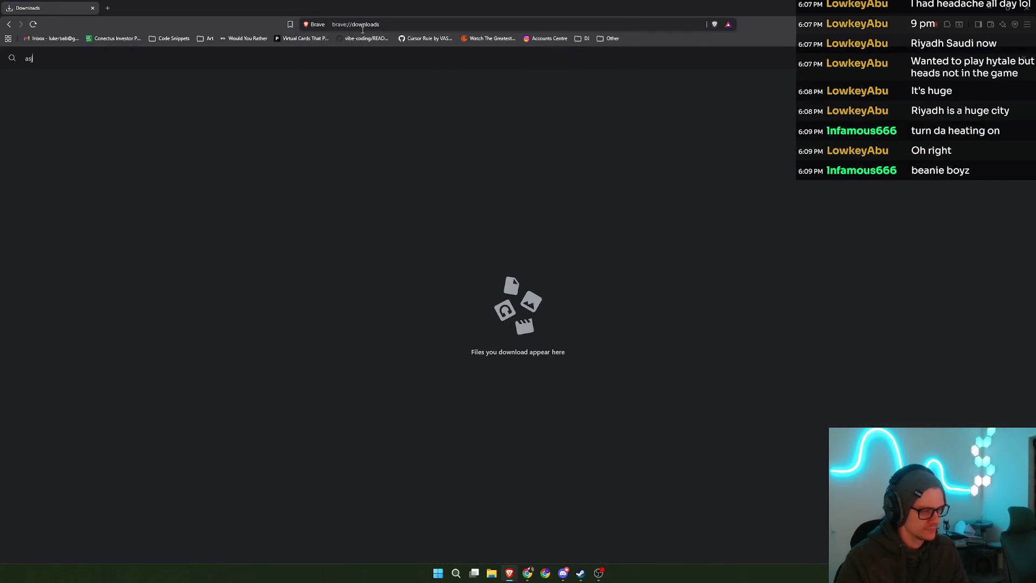
Step: Search the web for 'hytale' from the address bar
left_click(387, 21)
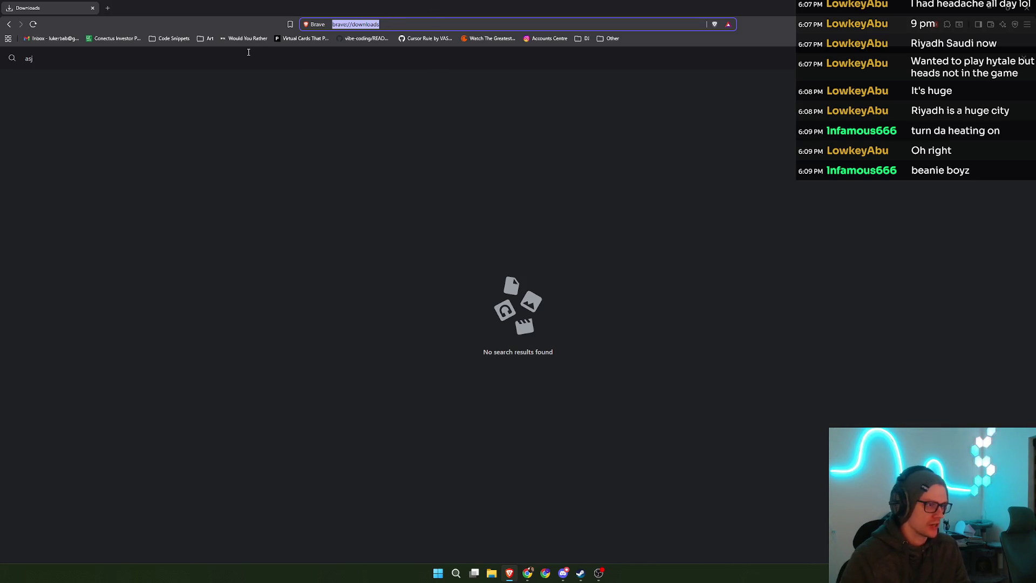
type("hytale")
key("Return")
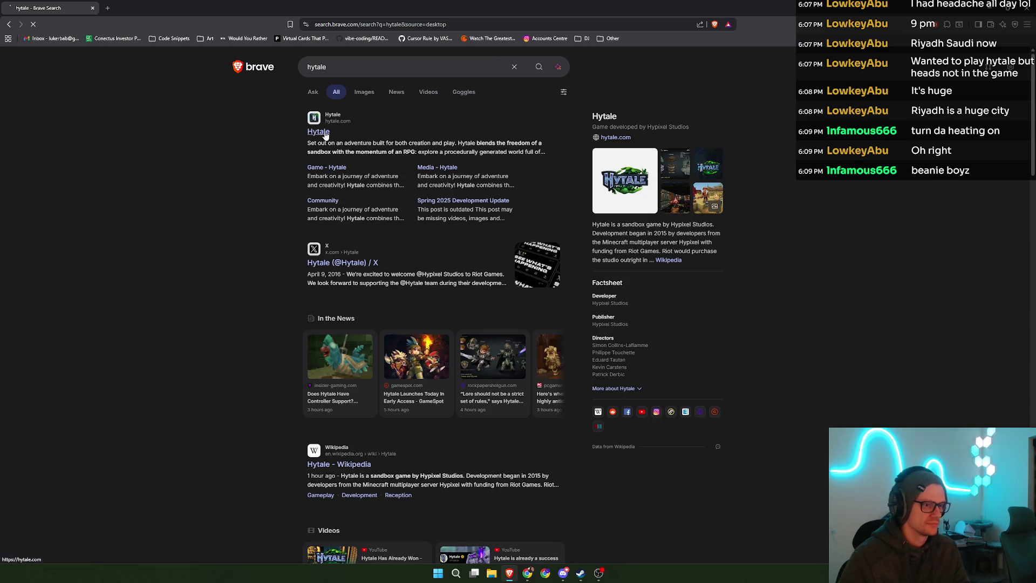
Step: Visit hytale.com from the results and scroll through its blog posts and back to the top
left_click(318, 132)
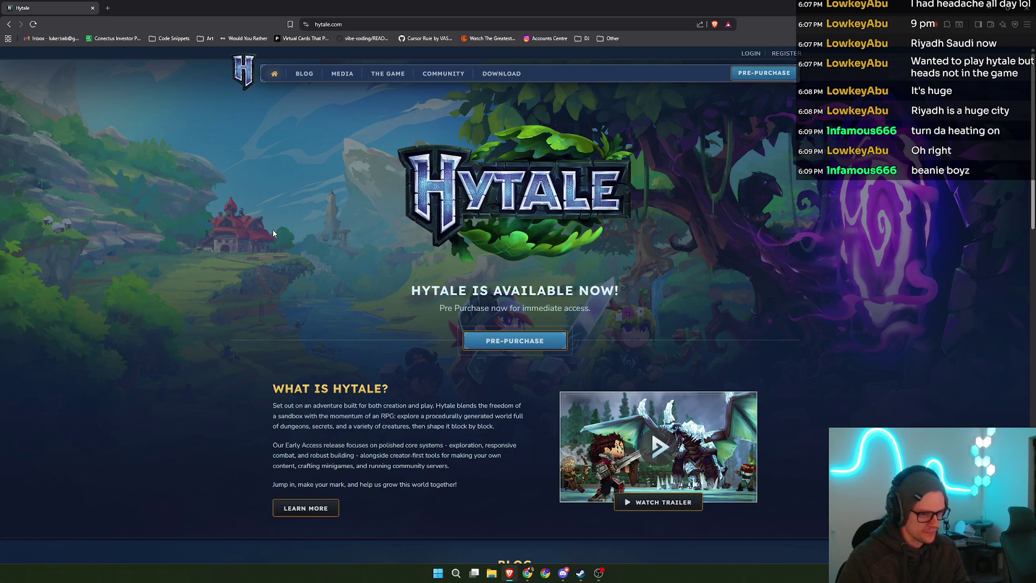
key("alt+Tab")
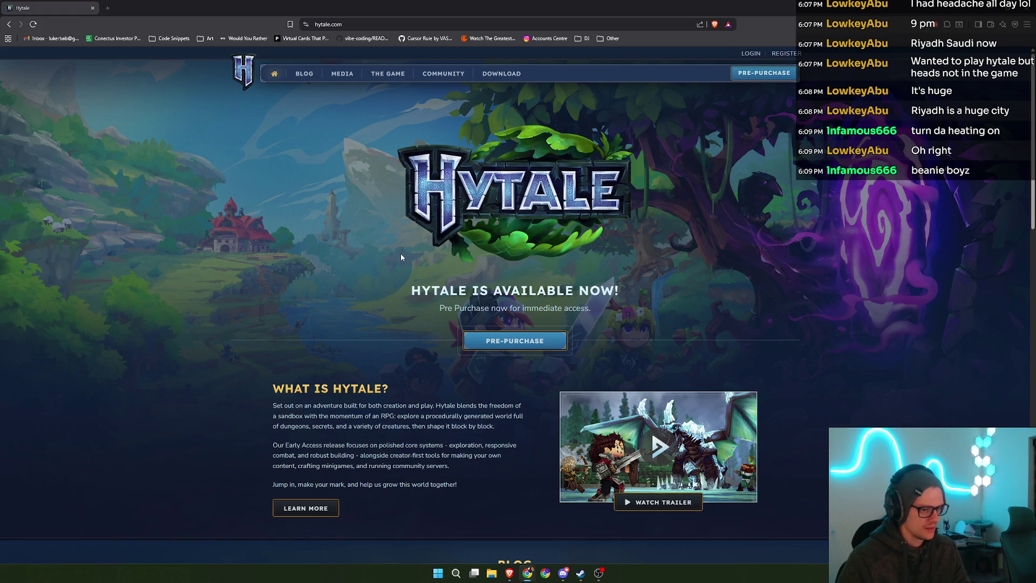
scroll(296, 343, "down", 2)
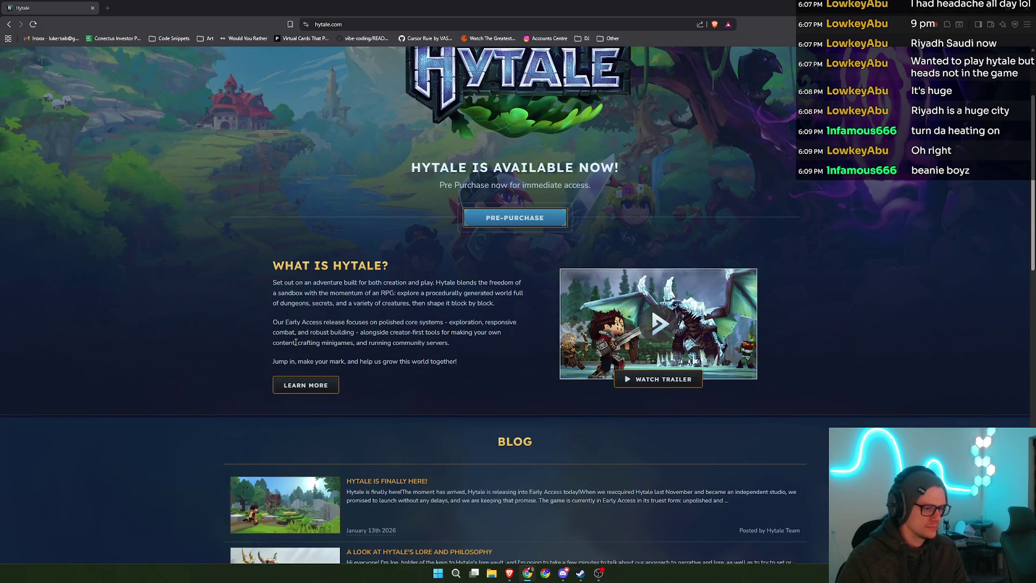
scroll(127, 354, "down", 4)
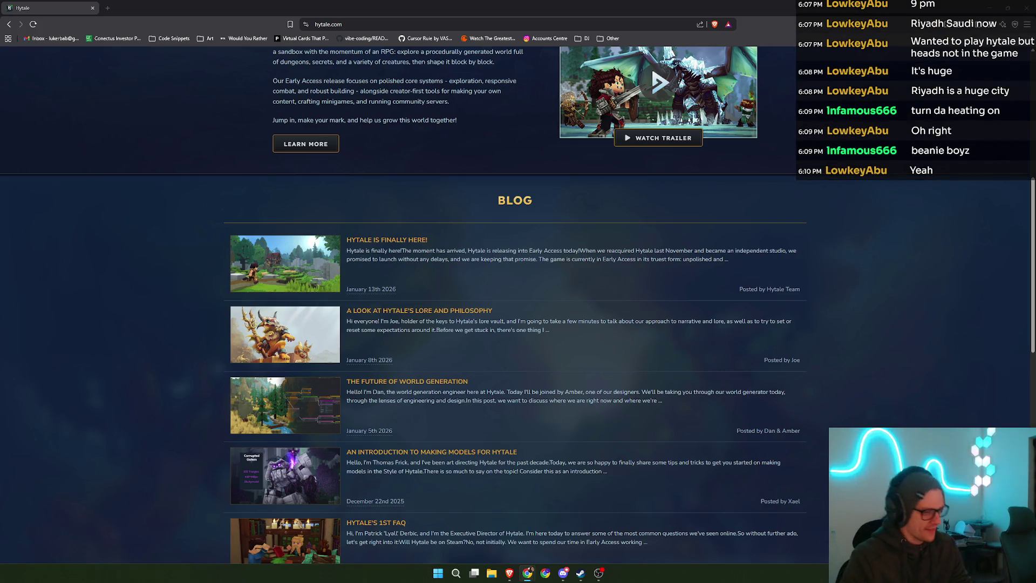
scroll(121, 157, "down", 1)
scroll(121, 154, "down", 9)
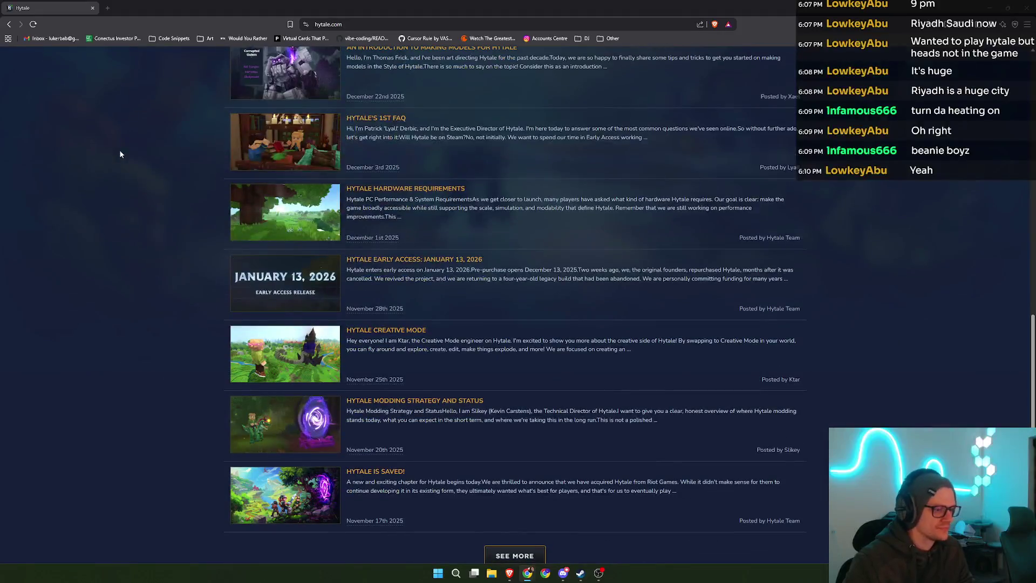
scroll(117, 140, "up", 6)
scroll(116, 140, "up", 10)
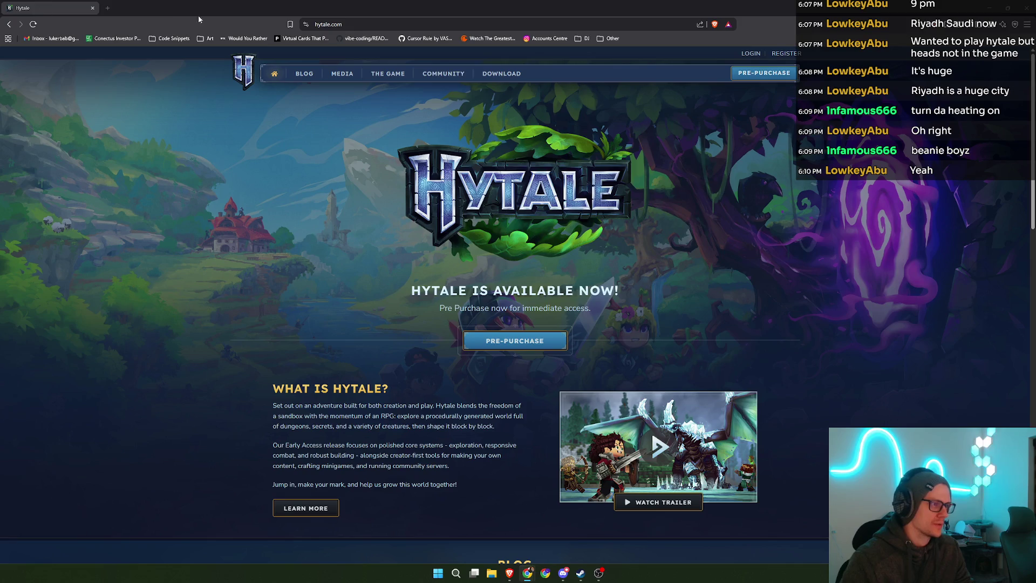
left_click(361, 24)
Step: Search 'twitch hytale', open Twitch's Hytale category, and watch a live Hytale channel
type("twitch hytal-e")
key("Return")
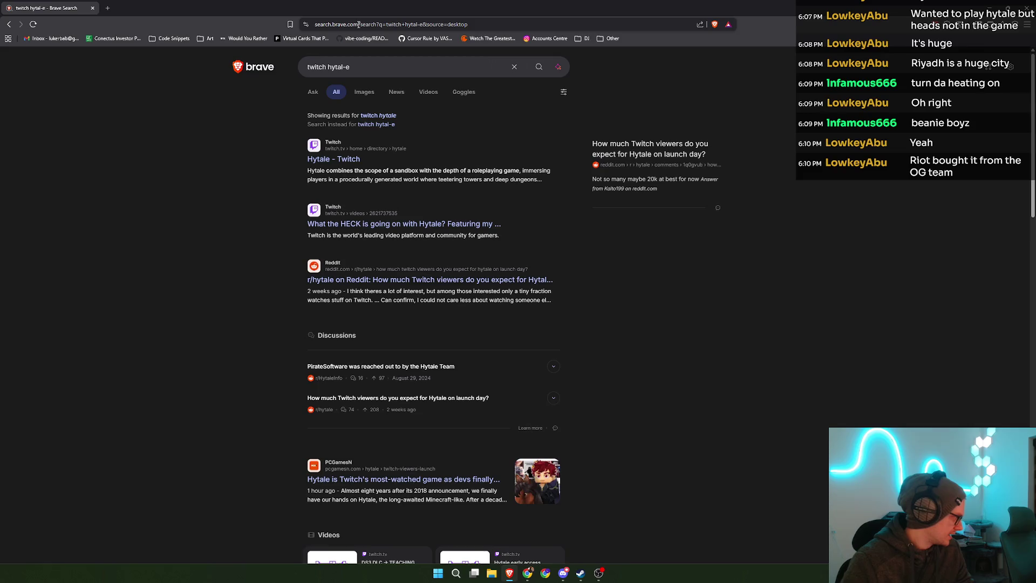
left_click(319, 159)
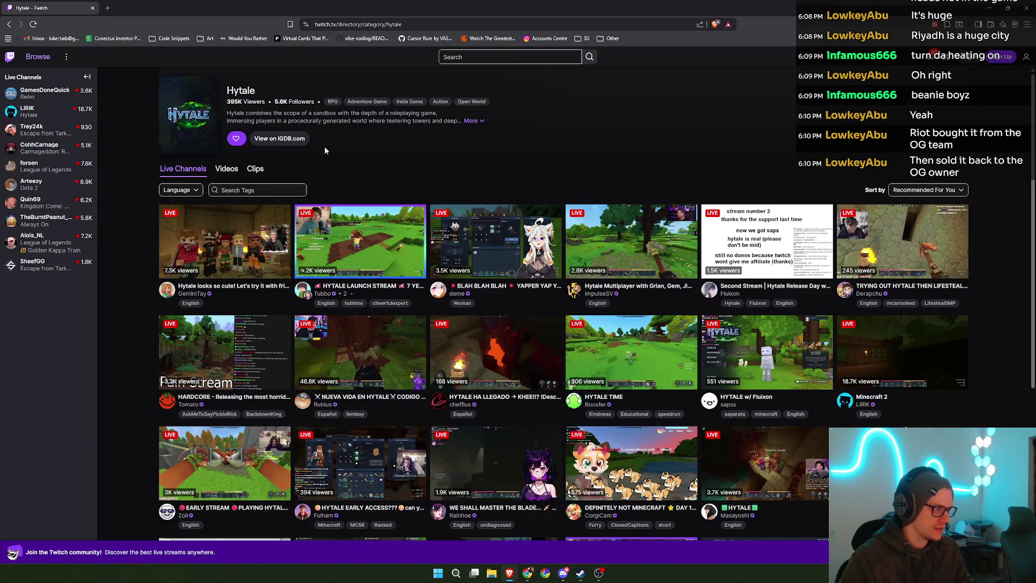
left_click(27, 110)
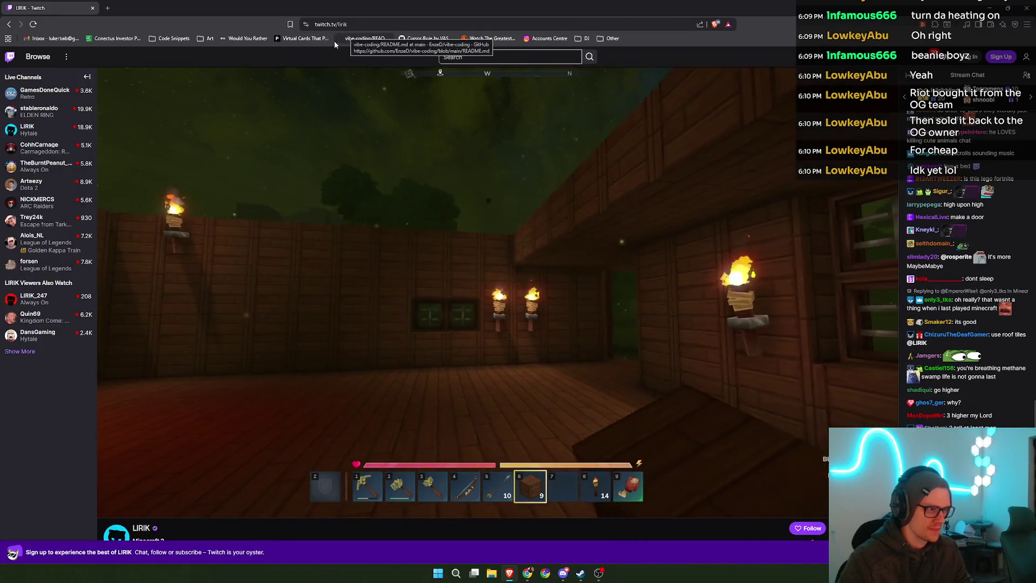
left_click(332, 26)
Step: Search 'how is hytale different from minecraft' and open the Reddit thread in a new tab
type("how is h")
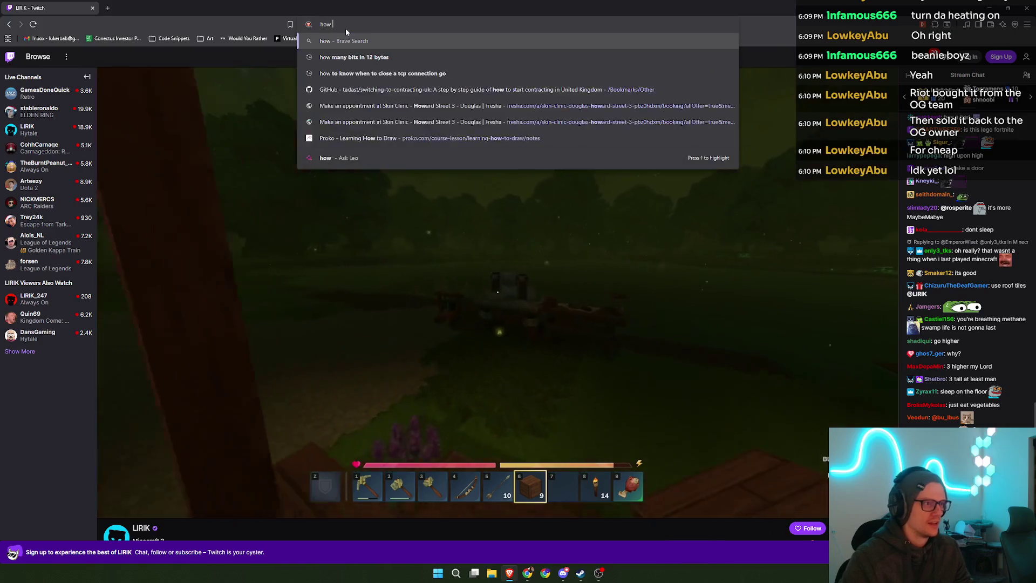
type("ytale differe")
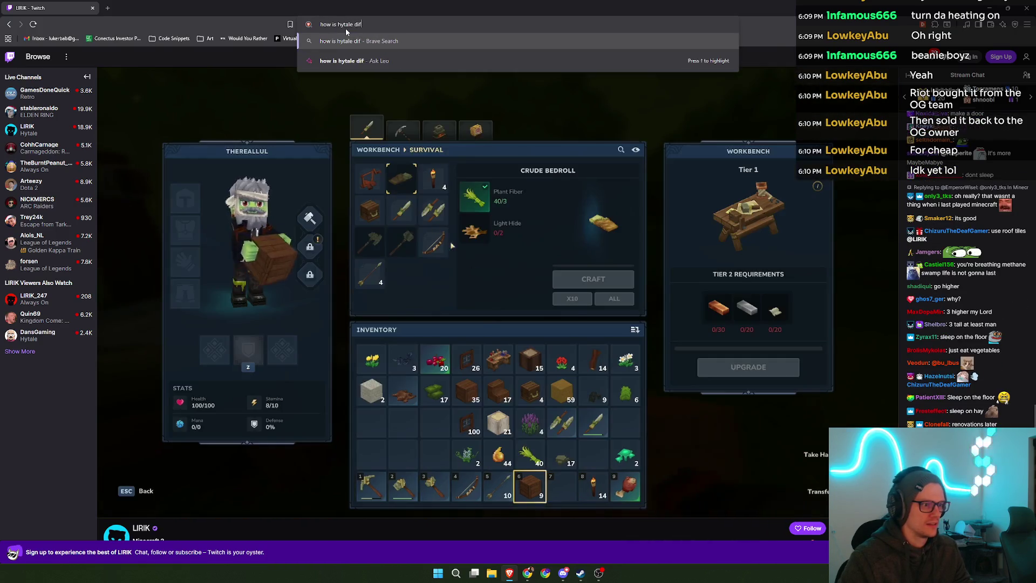
type("nt from mi")
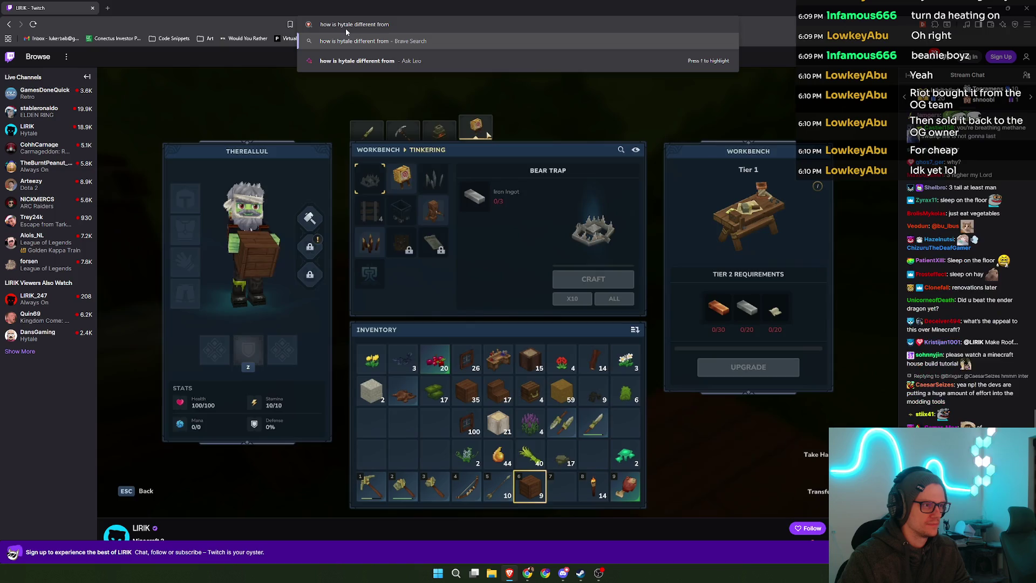
type("necraft")
key("Return")
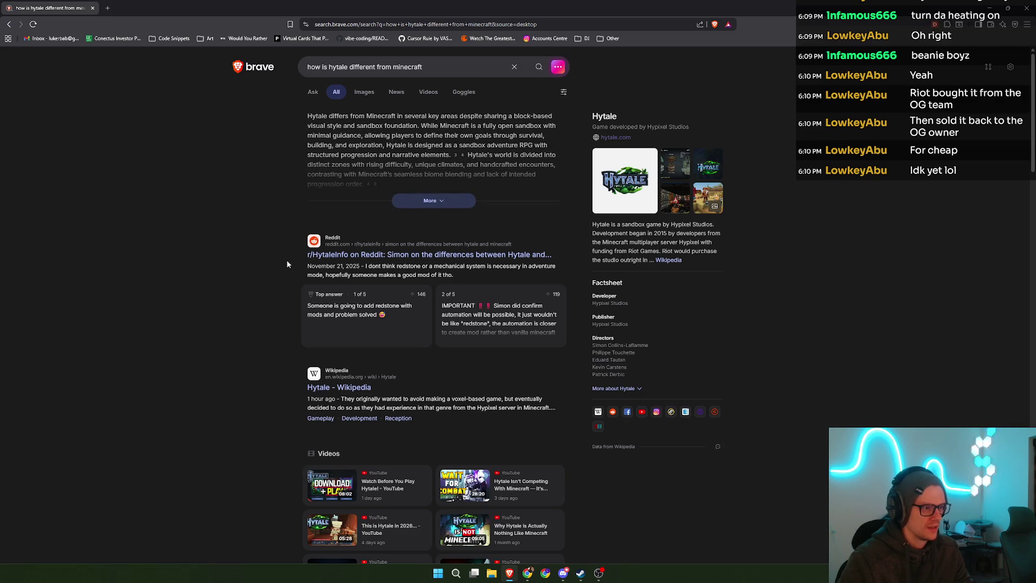
middle_click(435, 255)
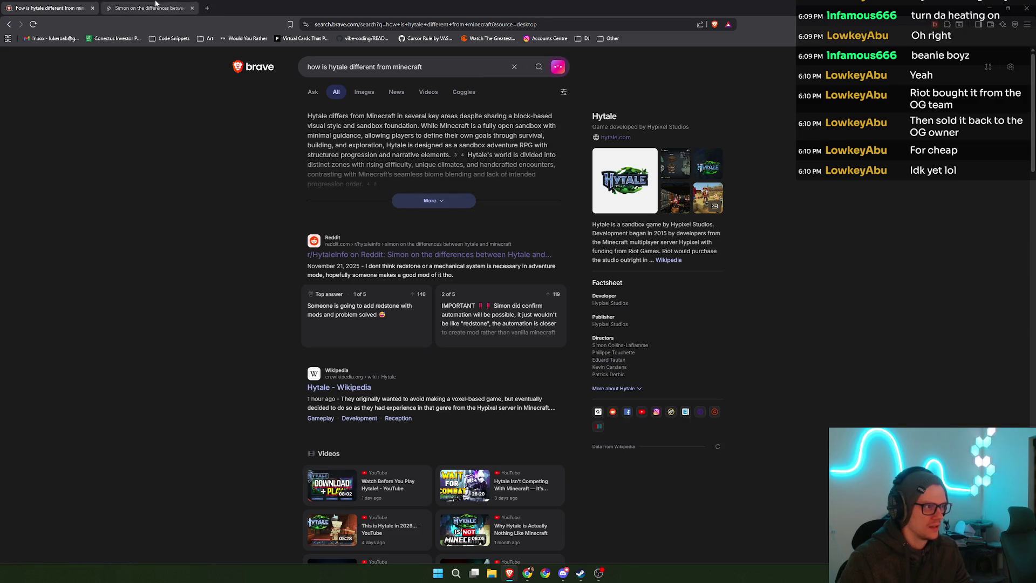
key("ctrl+Tab")
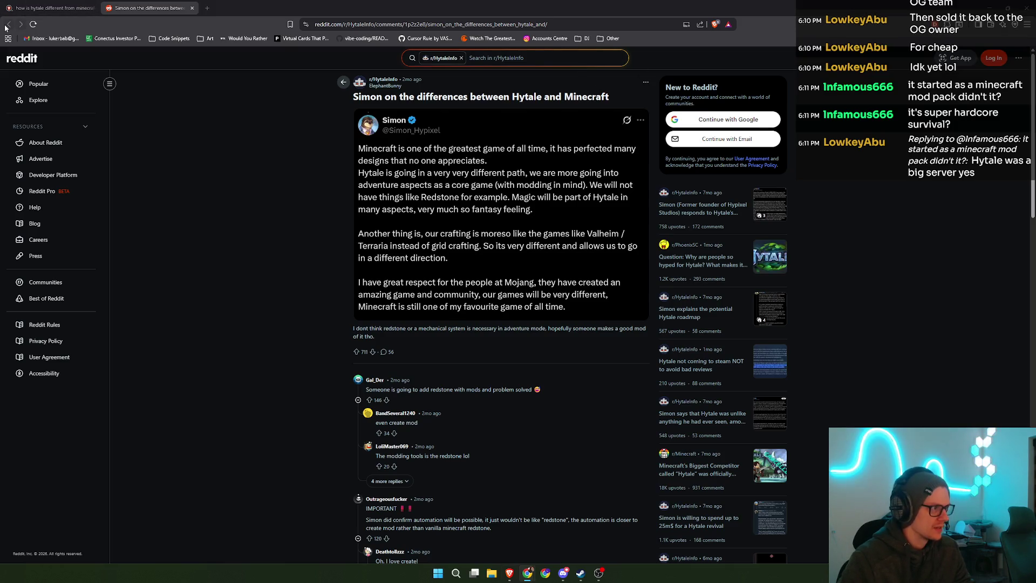
Step: Close the Reddit tab and open the 'Watch Before You Play Hytale!' video from the results
key("ctrl+w")
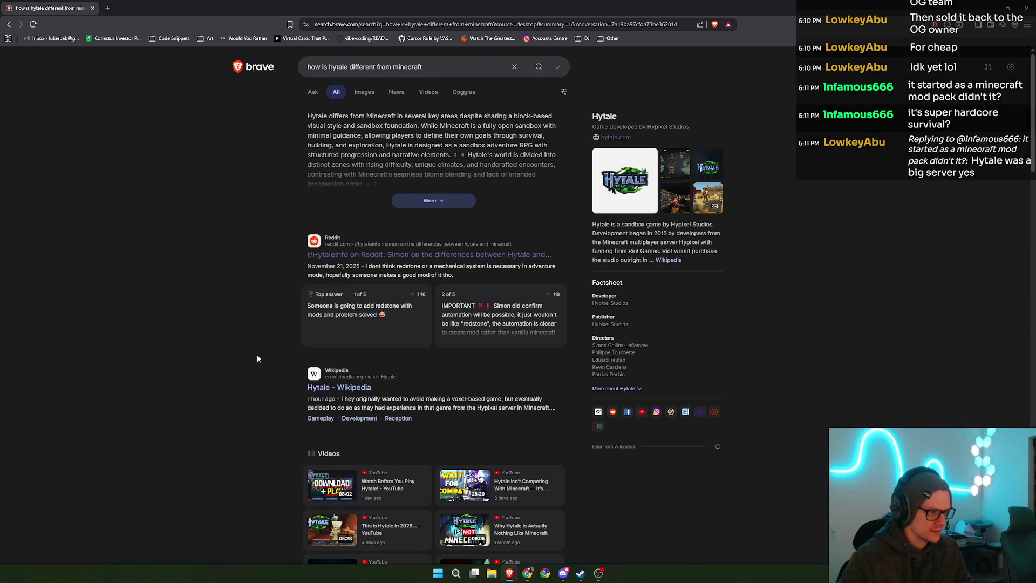
scroll(236, 299, "down", 5)
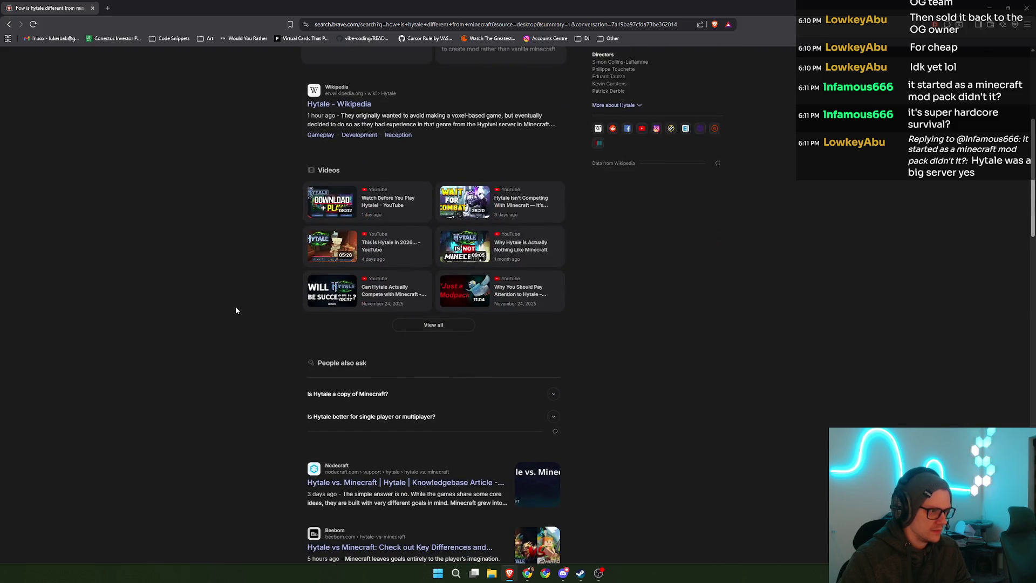
scroll(234, 307, "up", 5)
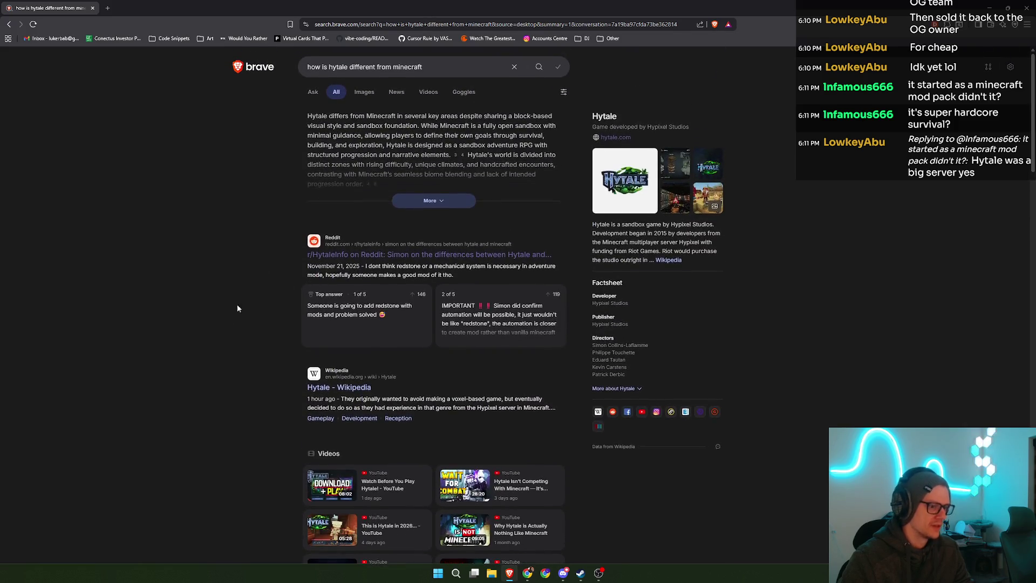
scroll(238, 303, "down", 2)
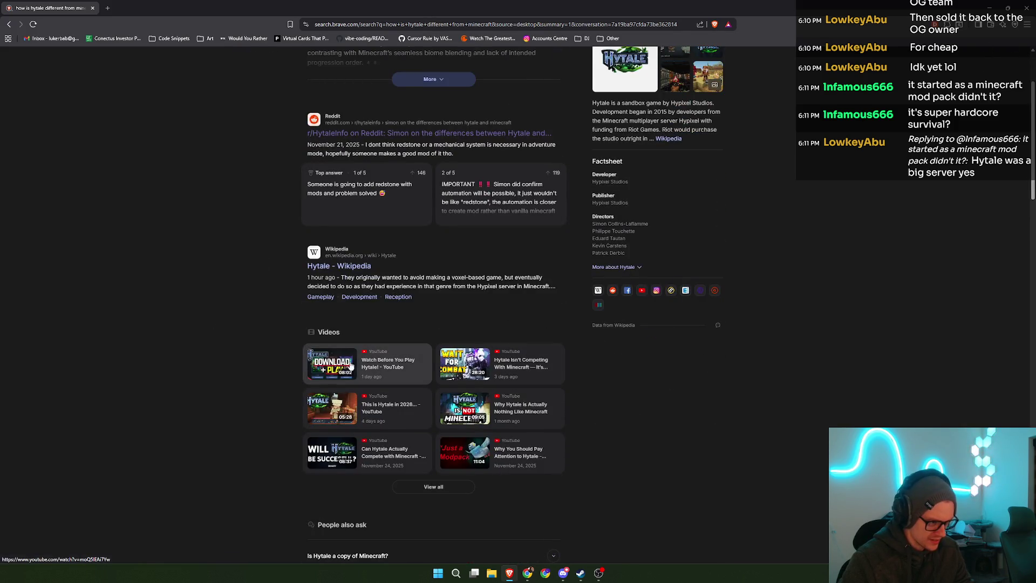
left_click(376, 369)
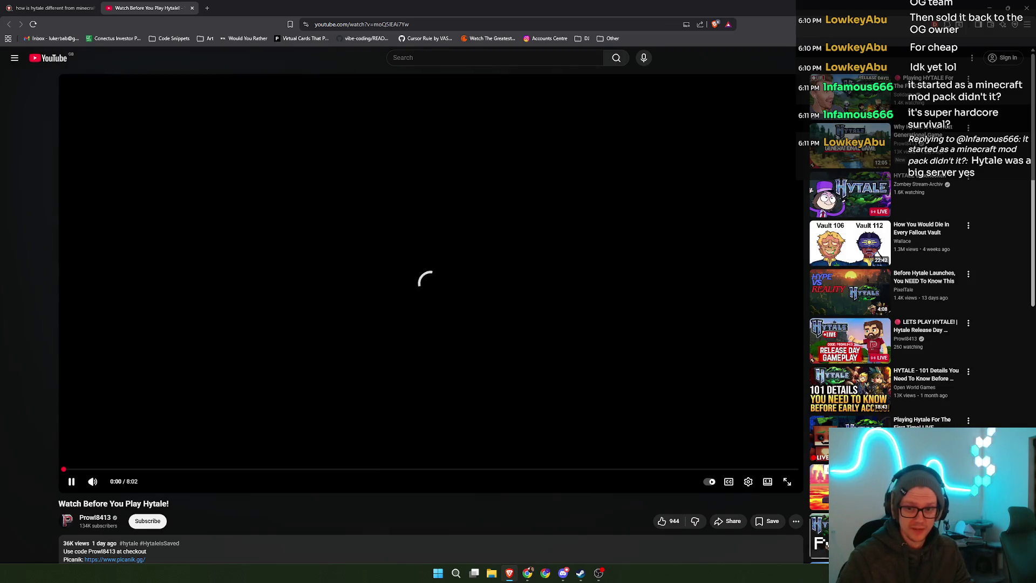
key("super+d")
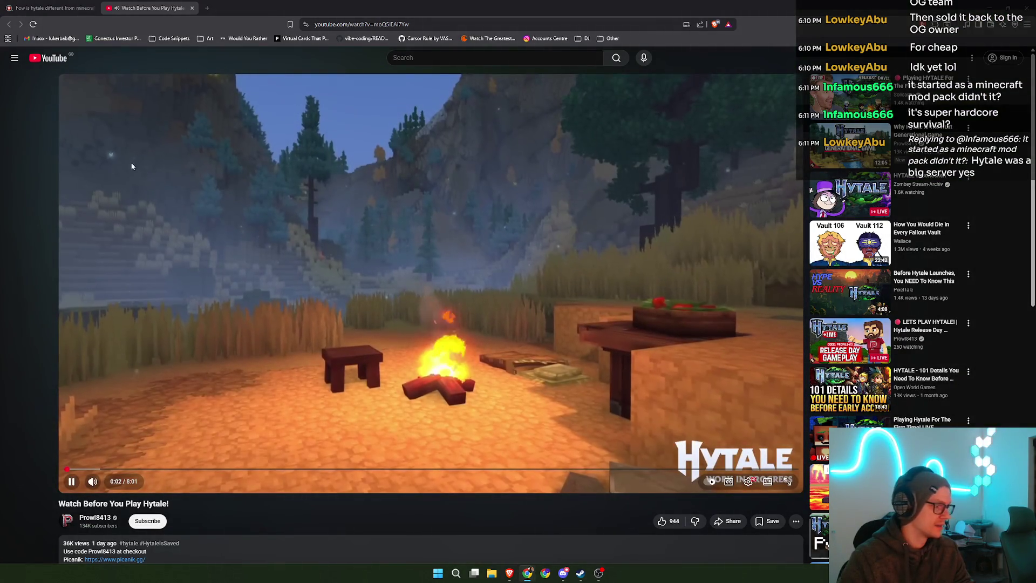
Step: Play the video at 1.5× speed and skip ahead to the mod site section
left_click(749, 482)
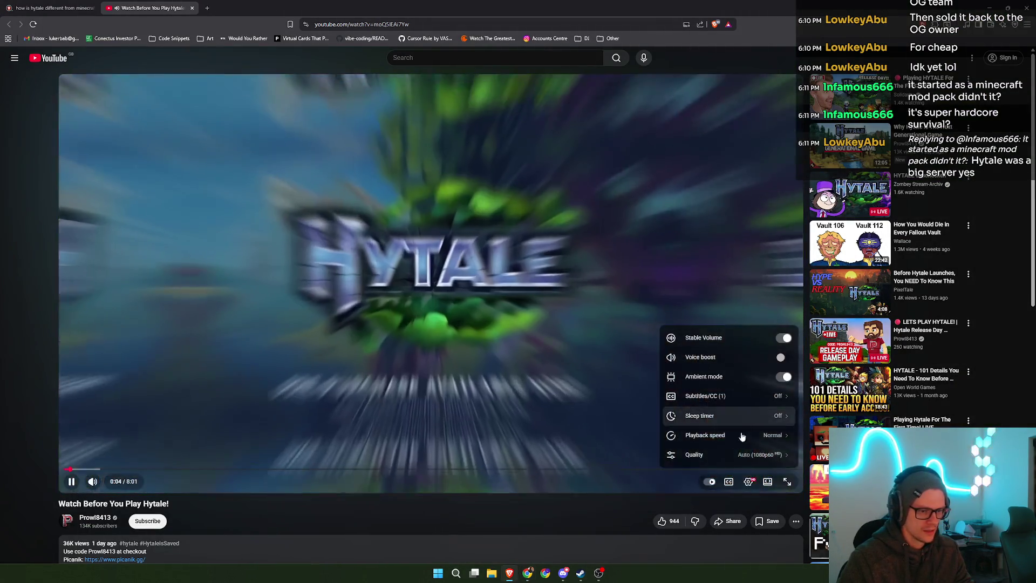
left_click(718, 436)
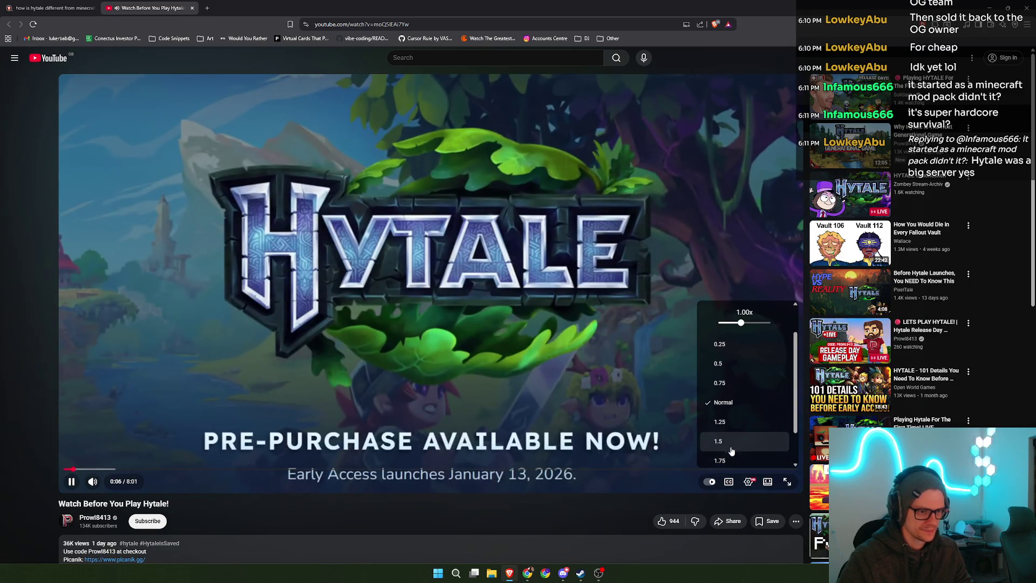
left_click(712, 416)
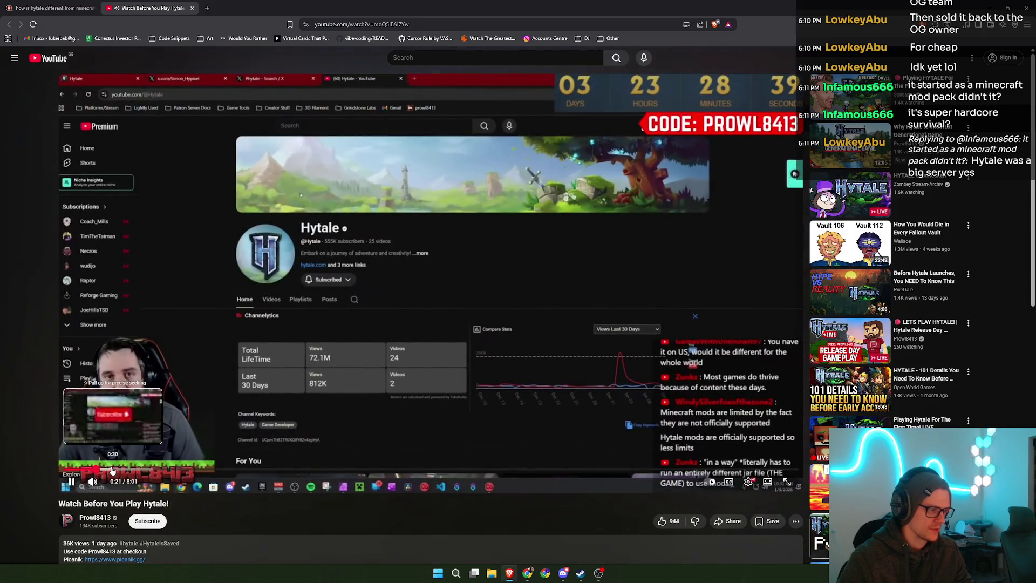
left_click(132, 470)
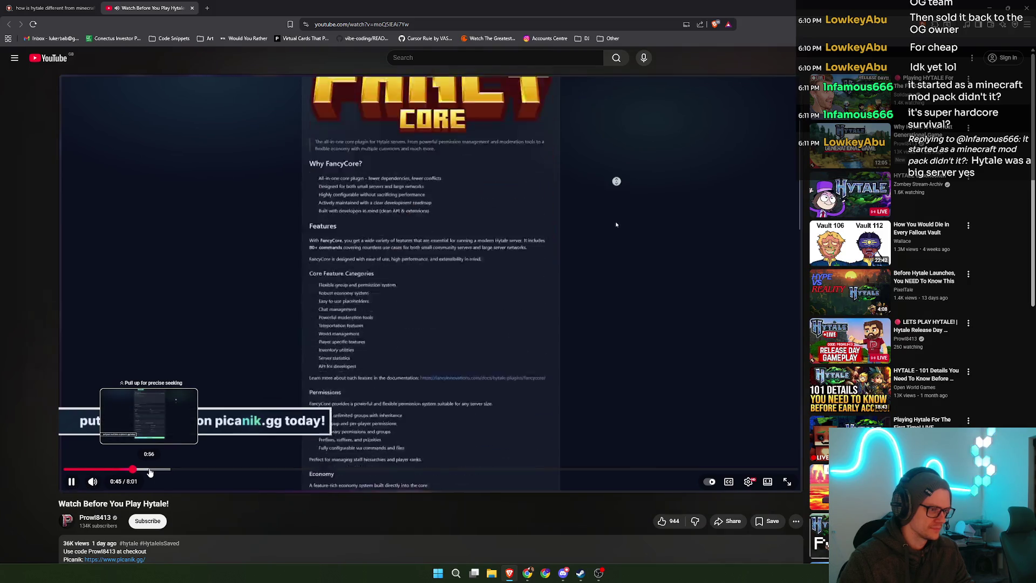
Step: Skip ahead past the mod page sections to the Hytale gameplay footage and resume playback
left_click(158, 470)
left_click(181, 469)
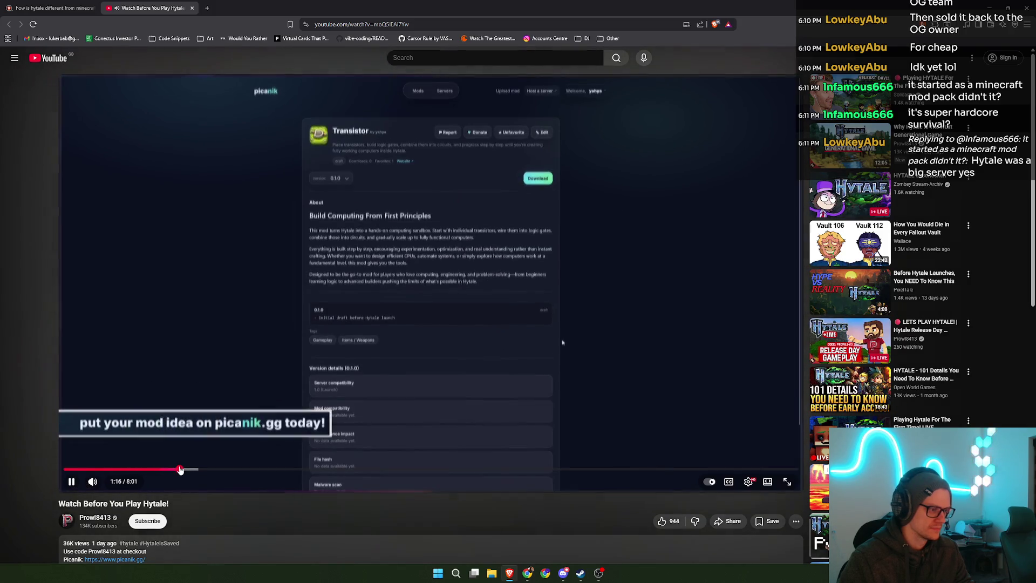
left_click(200, 470)
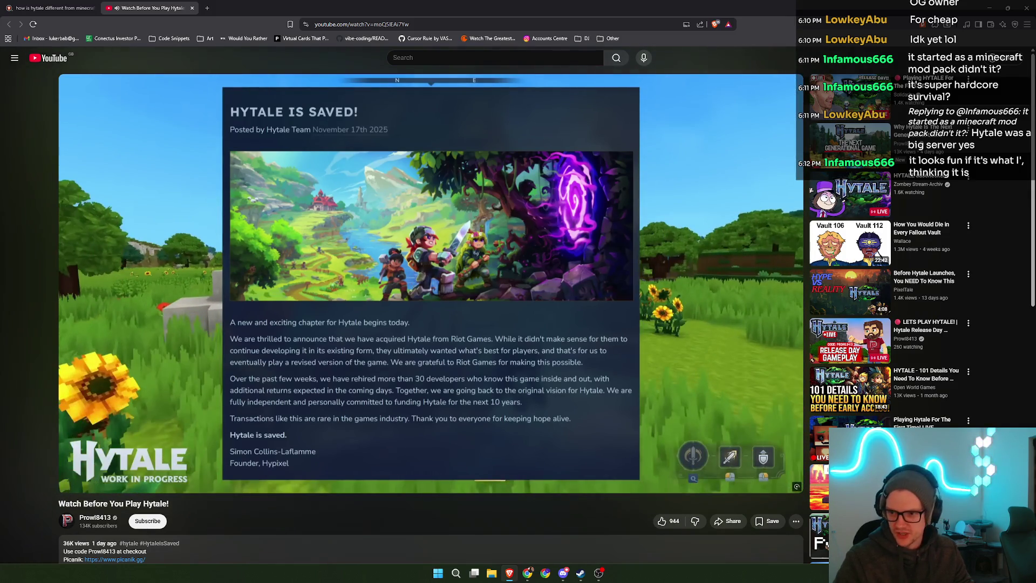
left_click(600, 243)
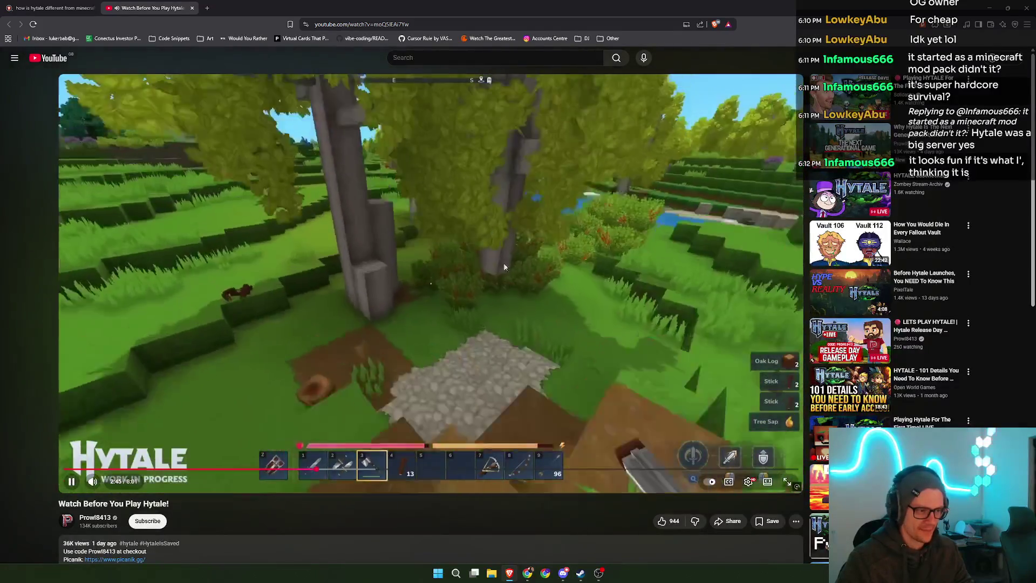
Step: Pause and resume the Hytale video, then seek ahead to 4:36 and 5:13
left_click(497, 255)
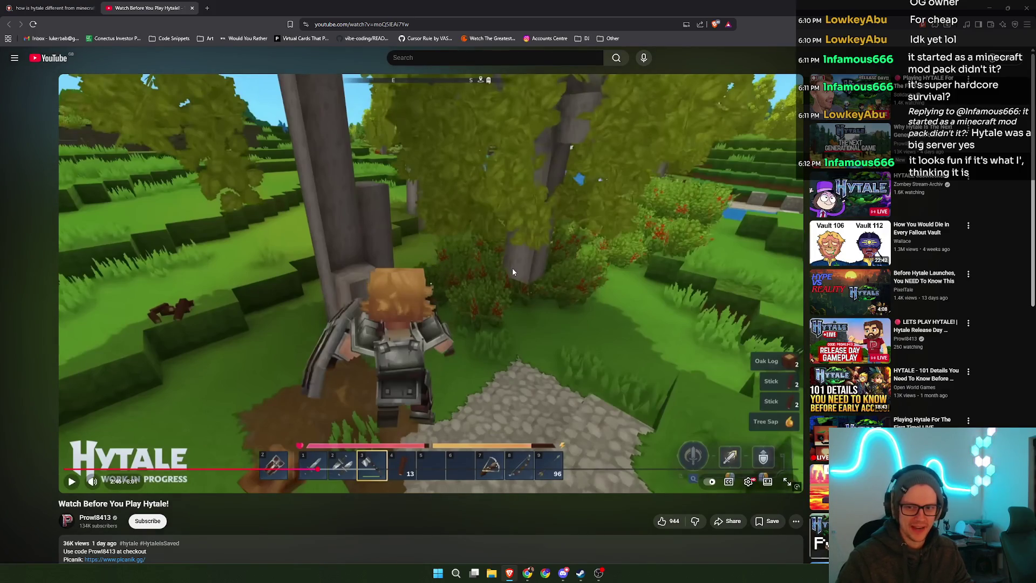
left_click(511, 264)
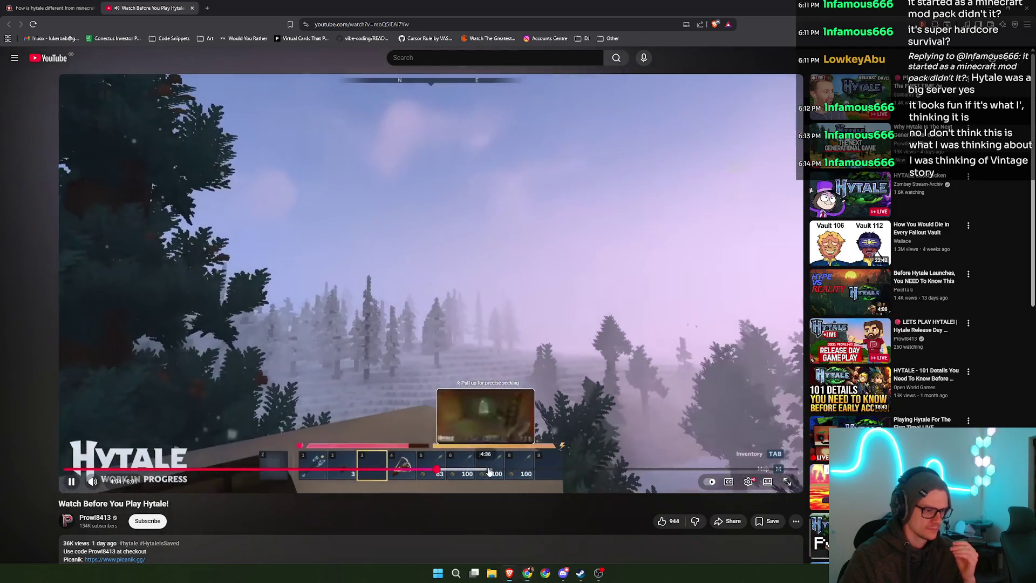
left_click(486, 470)
left_click(538, 470)
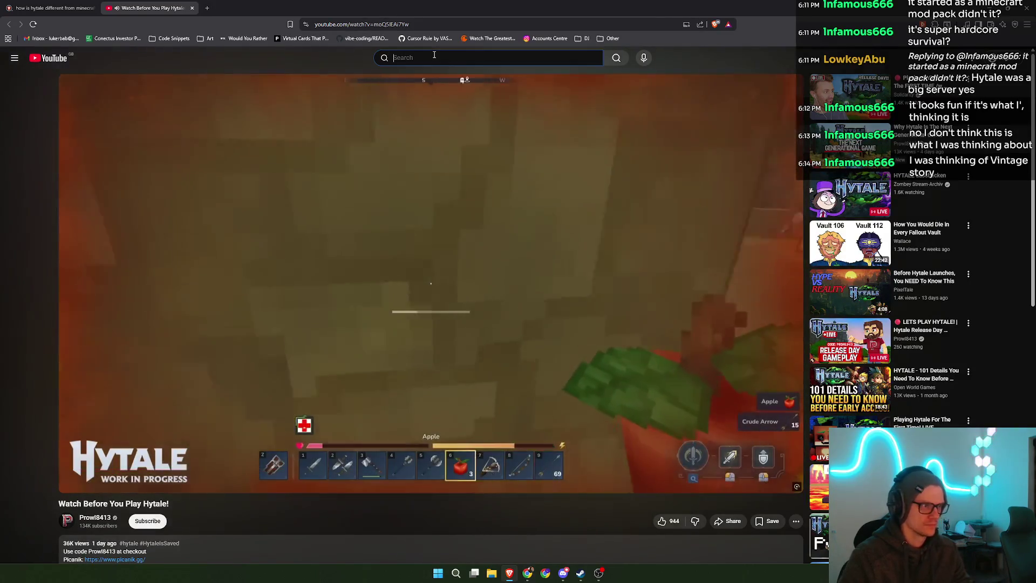
left_click(435, 56)
Step: Search YouTube for 'what can you do in hytale' and open the Hytale's Early Access video
type("what can you do i")
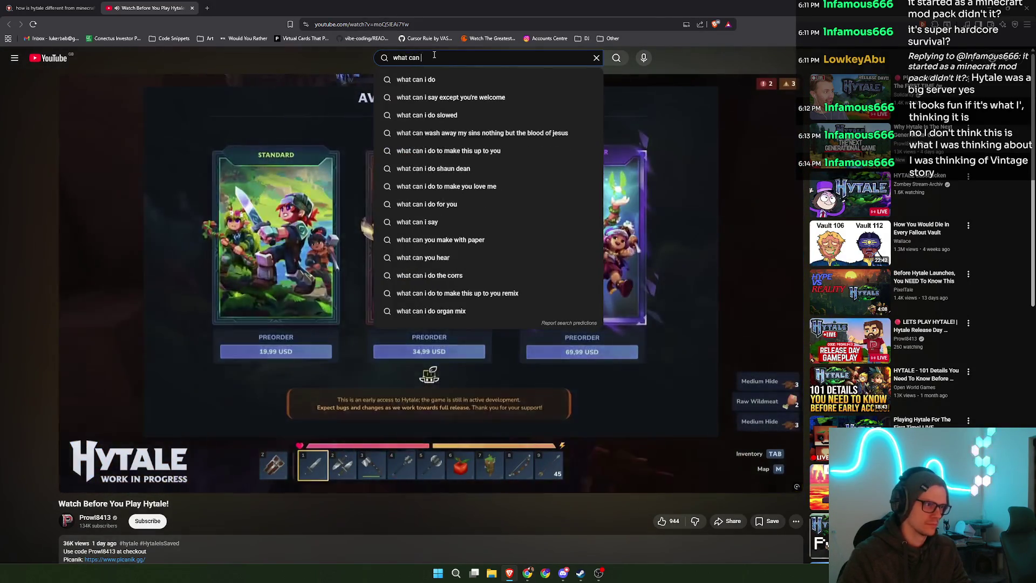
type("n hytale")
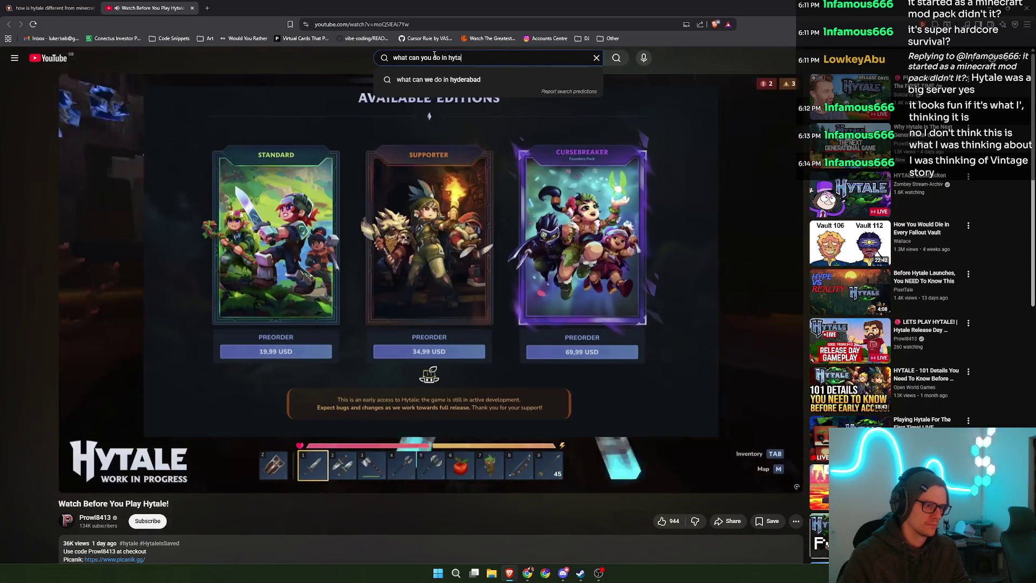
key("Return")
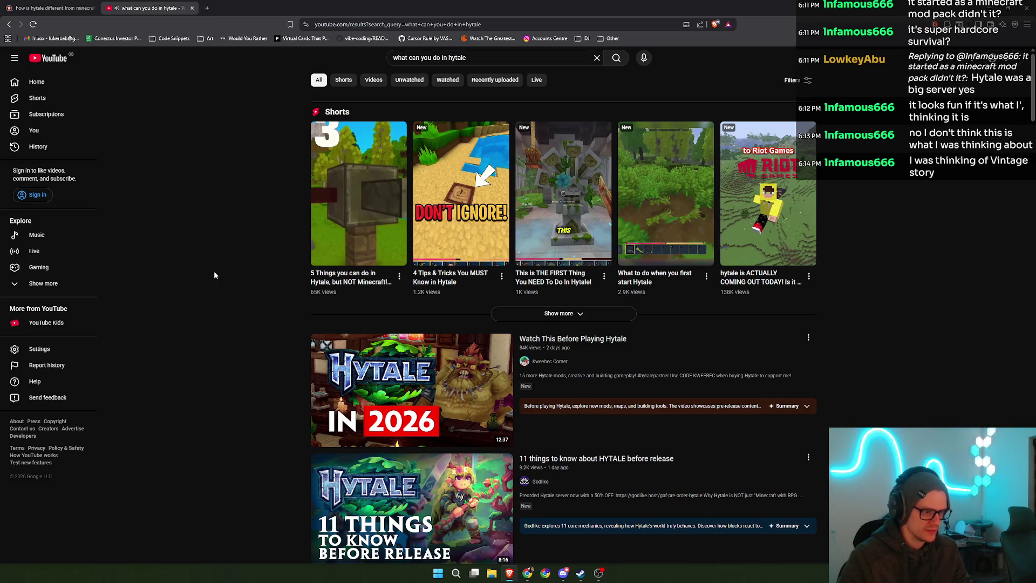
scroll(214, 273, "down", 2)
scroll(214, 261, "down", 2)
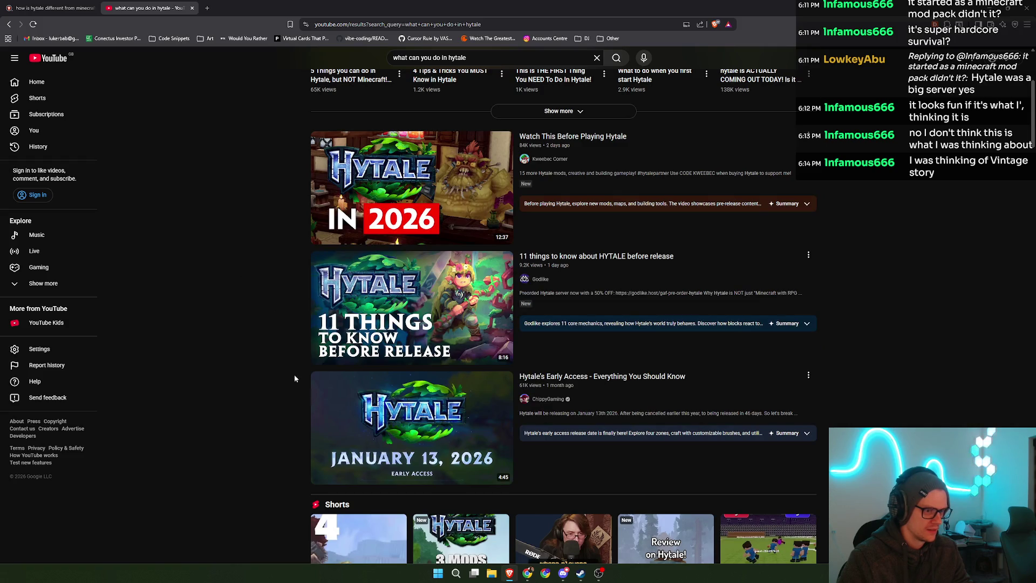
left_click(361, 442)
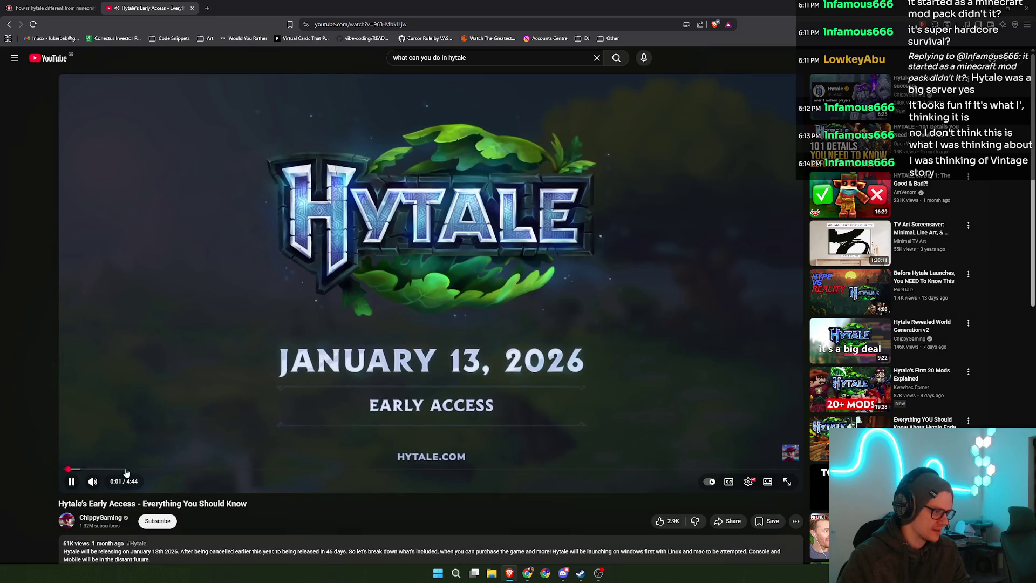
Step: Skim the Early Access video to about 1:13 and pause on the Blockbench Plugin slide
left_click(121, 469)
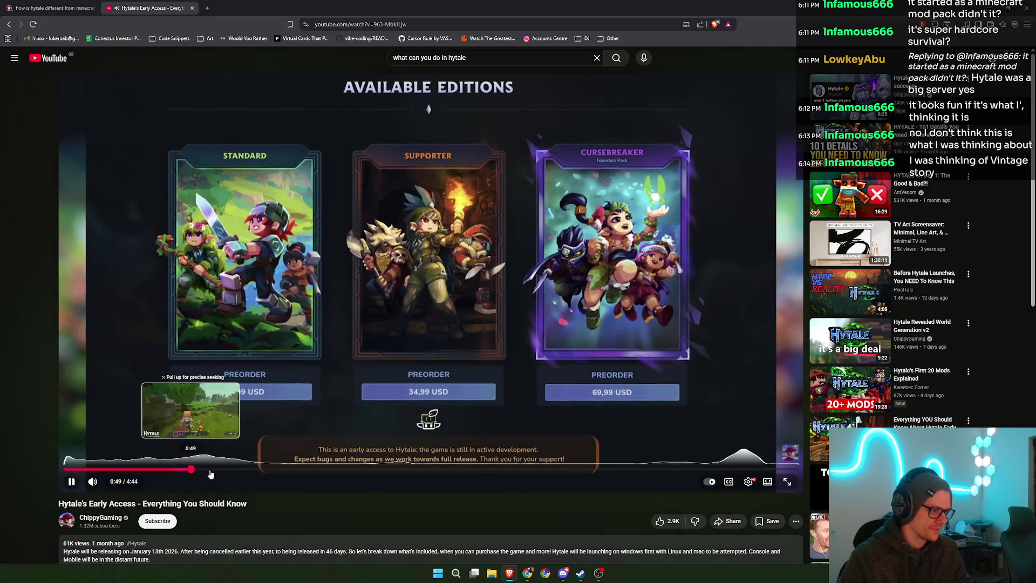
left_click_drag(211, 473, 213, 475)
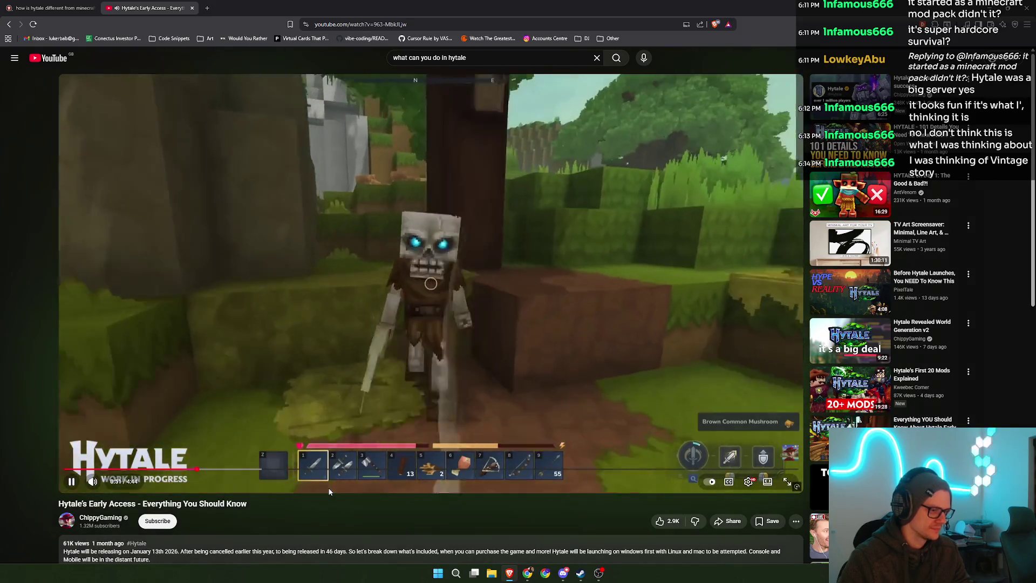
left_click(254, 470)
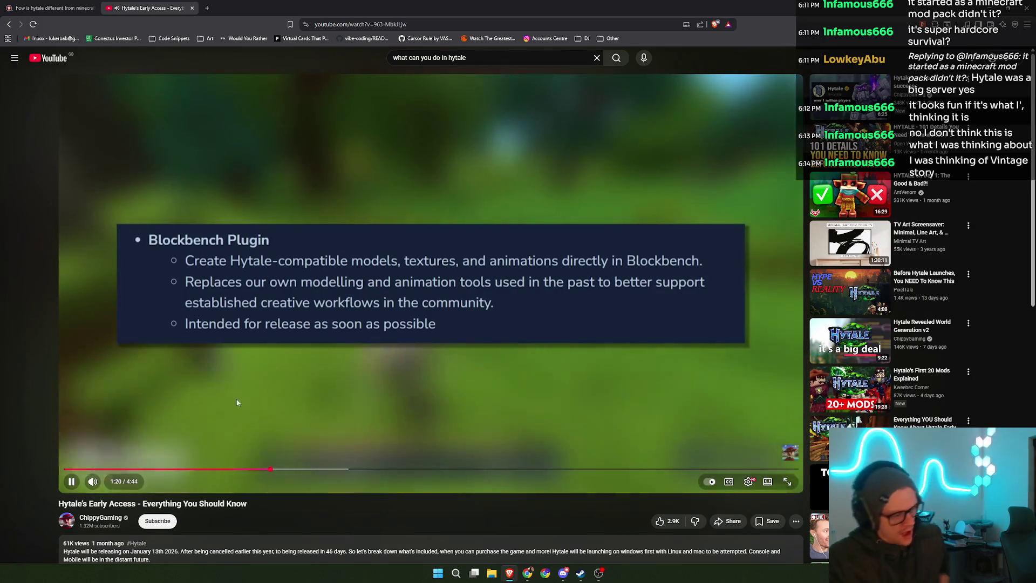
left_click(246, 353)
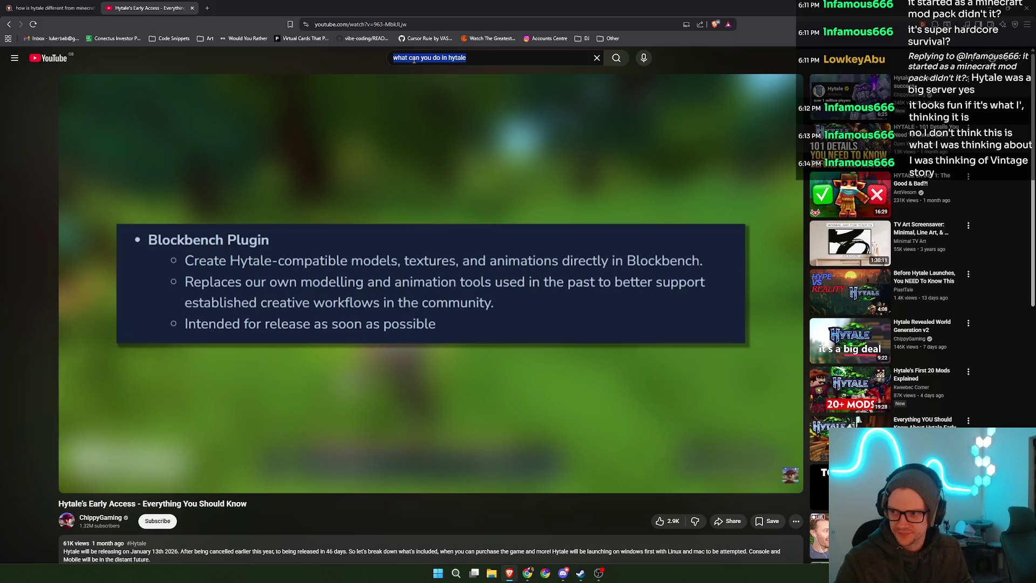
Step: Return to the results and search YouTube for 'Vintage story'
key("Return")
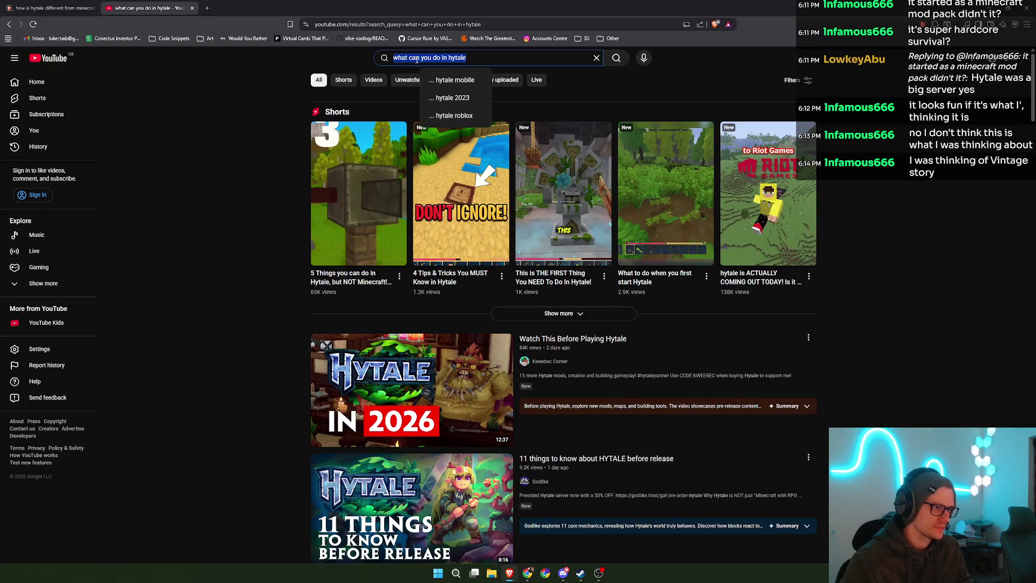
type("intage story")
key("Return")
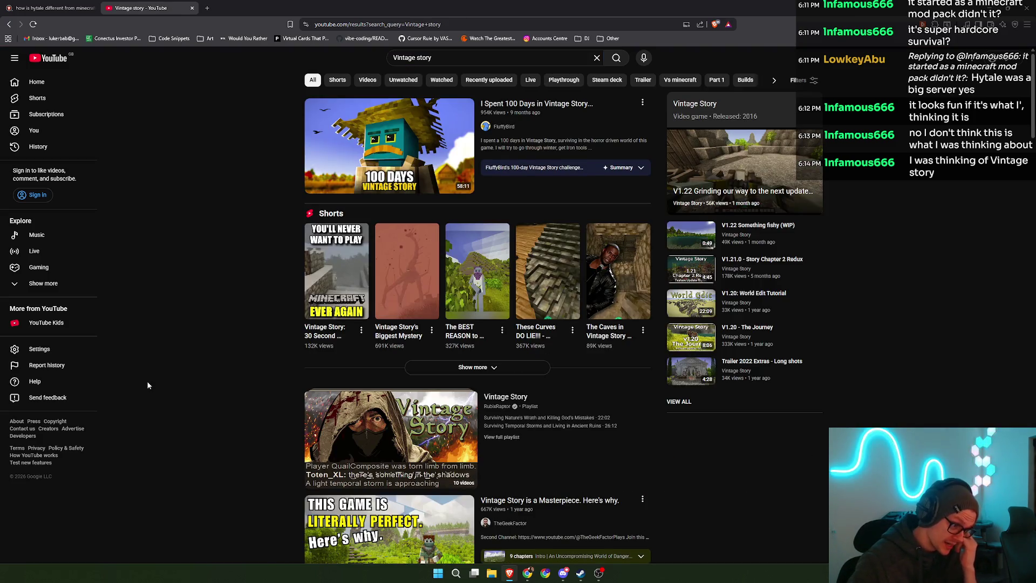
Step: Refine the search to 'Vintage story game' and open the 'I Spent 100 Days in Vintage Story' video
scroll(209, 381, "down", 2)
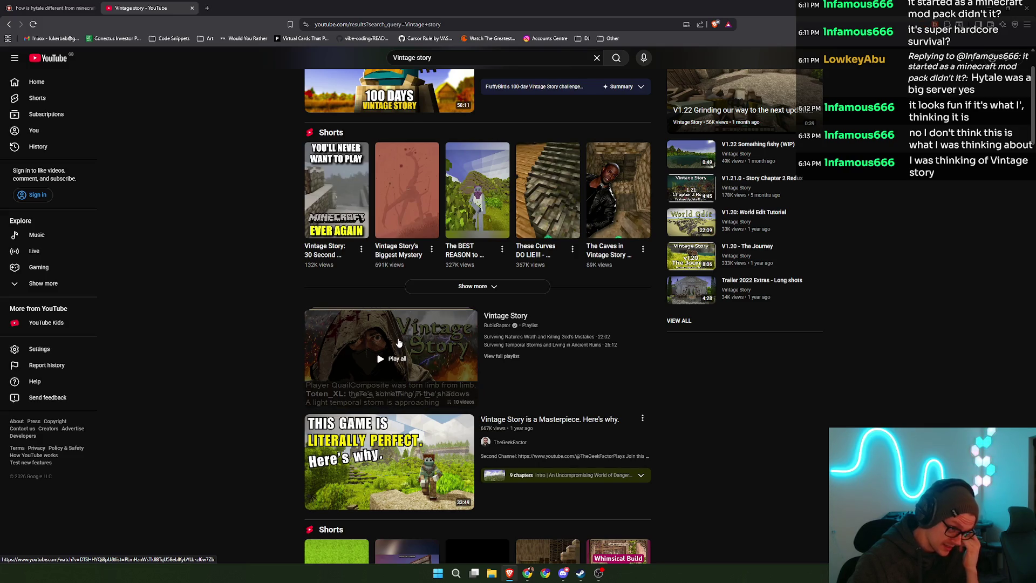
type("game")
key("Return")
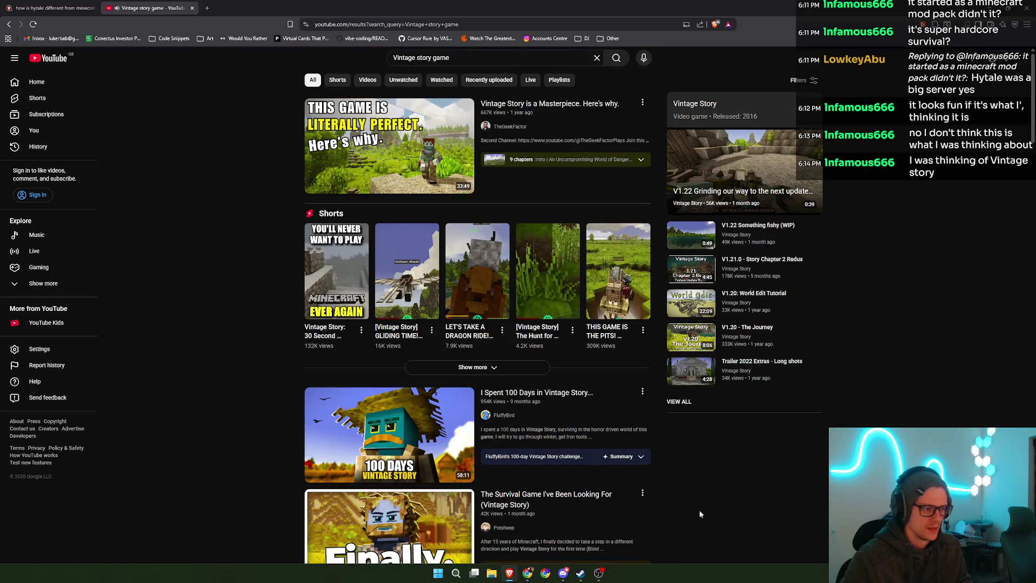
scroll(231, 419, "down", 2)
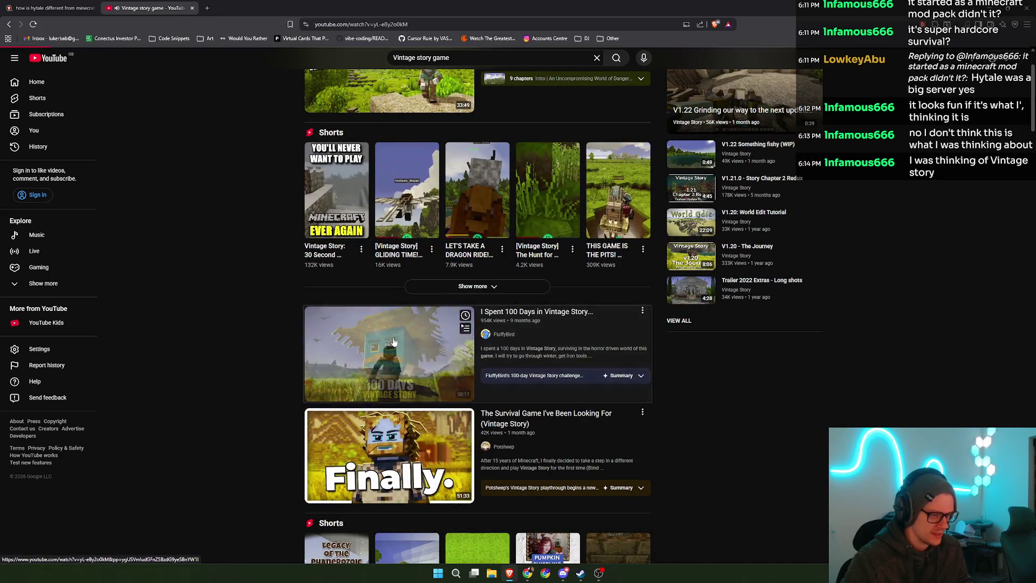
left_click(393, 342)
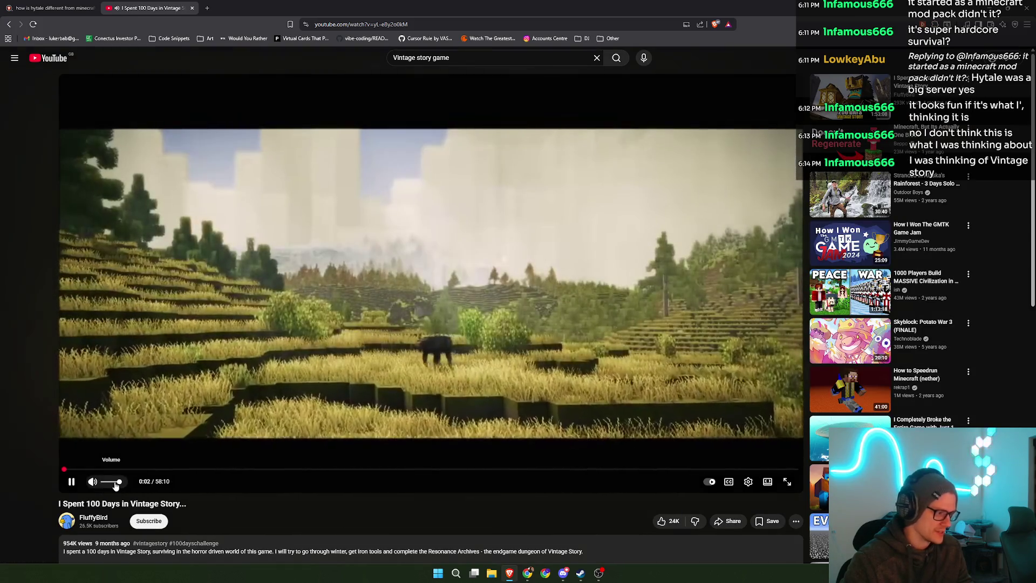
Step: Adjust the volume, skip the Vintage Story video through 3:21, 8:04, 12:16 and 18:54, then open a new tab
left_click(110, 483)
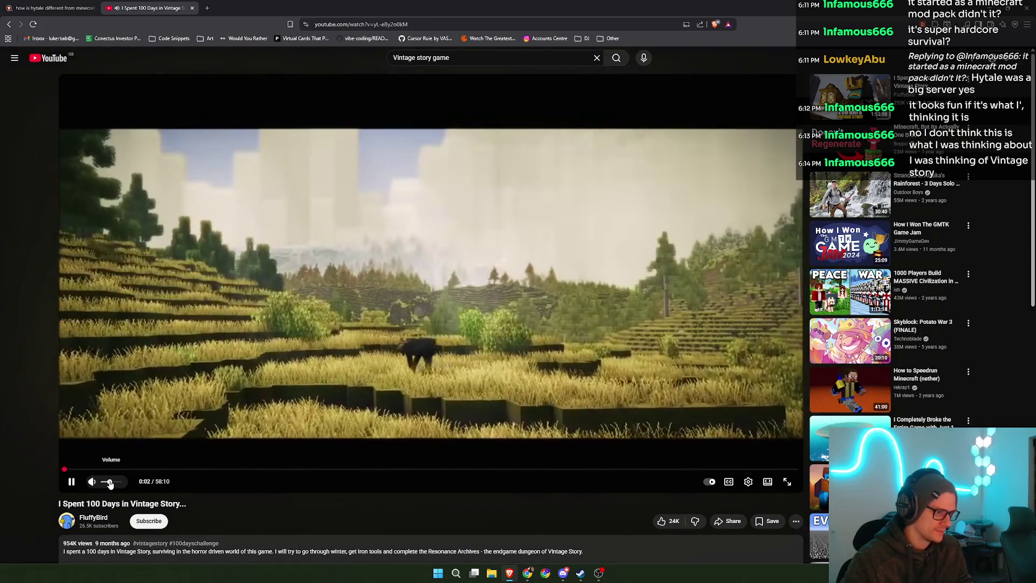
scroll(47, 424, "down", 1)
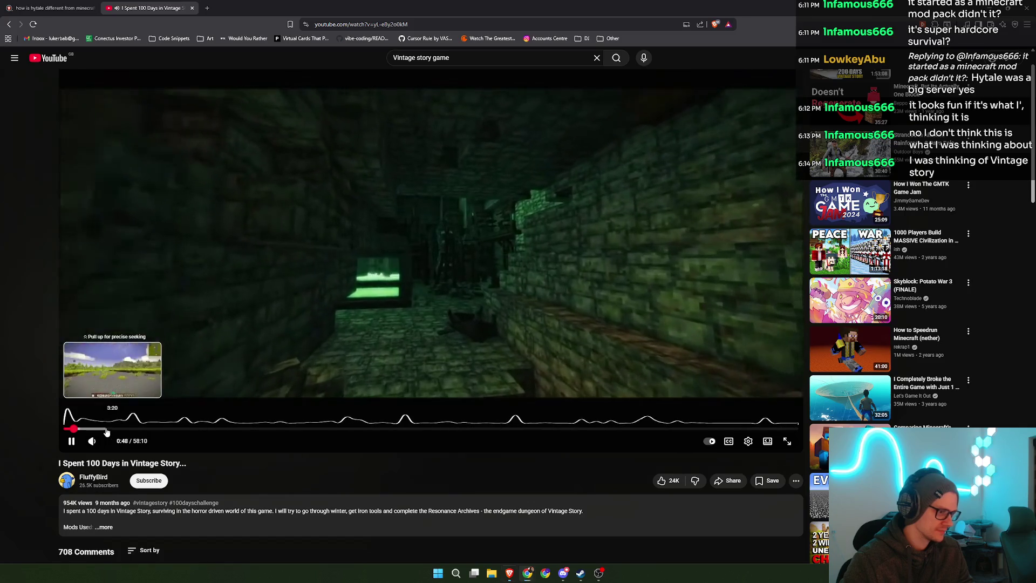
left_click(109, 429)
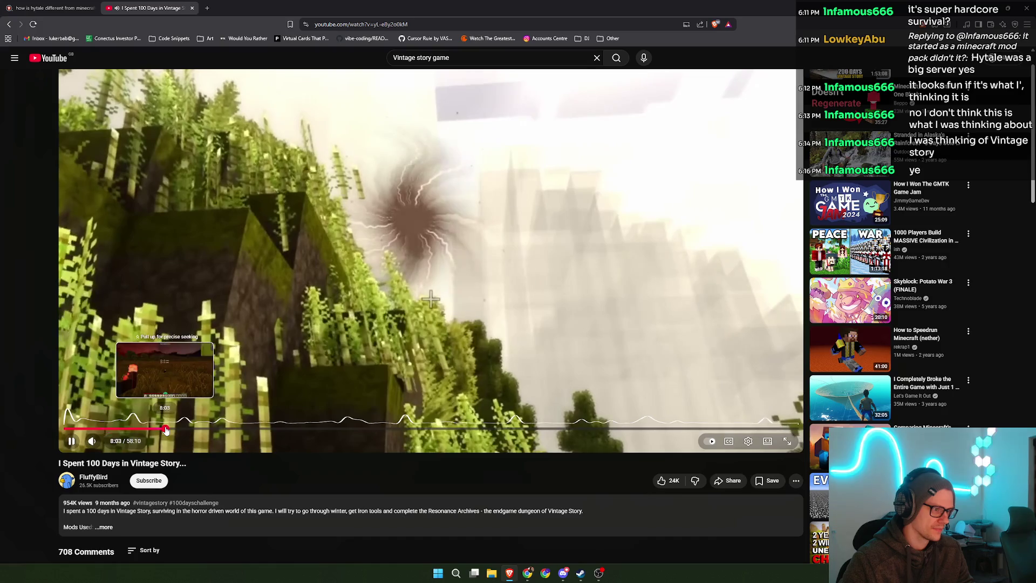
left_click(166, 429)
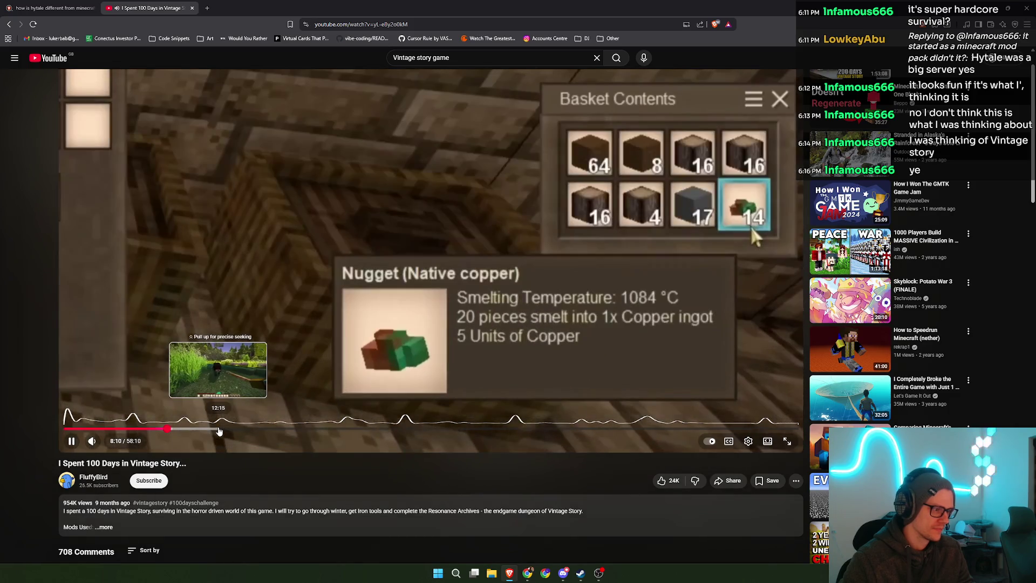
left_click(219, 430)
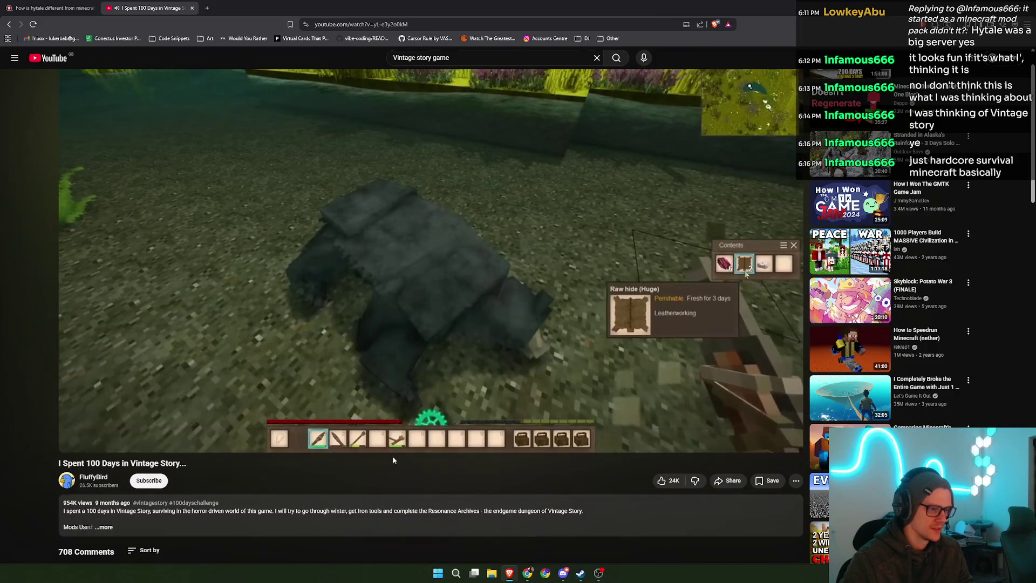
left_click(303, 428)
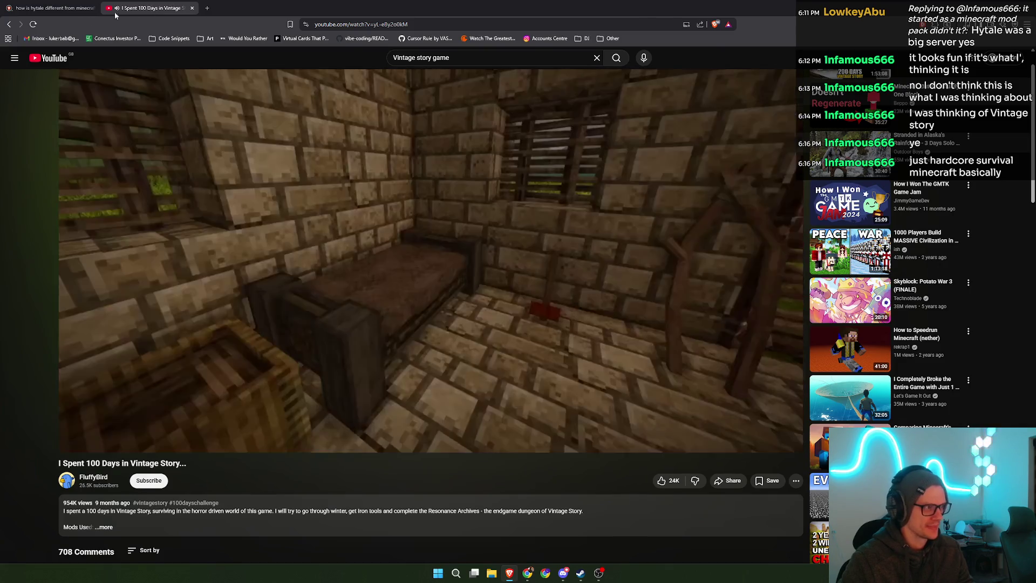
left_click(86, 9)
key("ctrl+t")
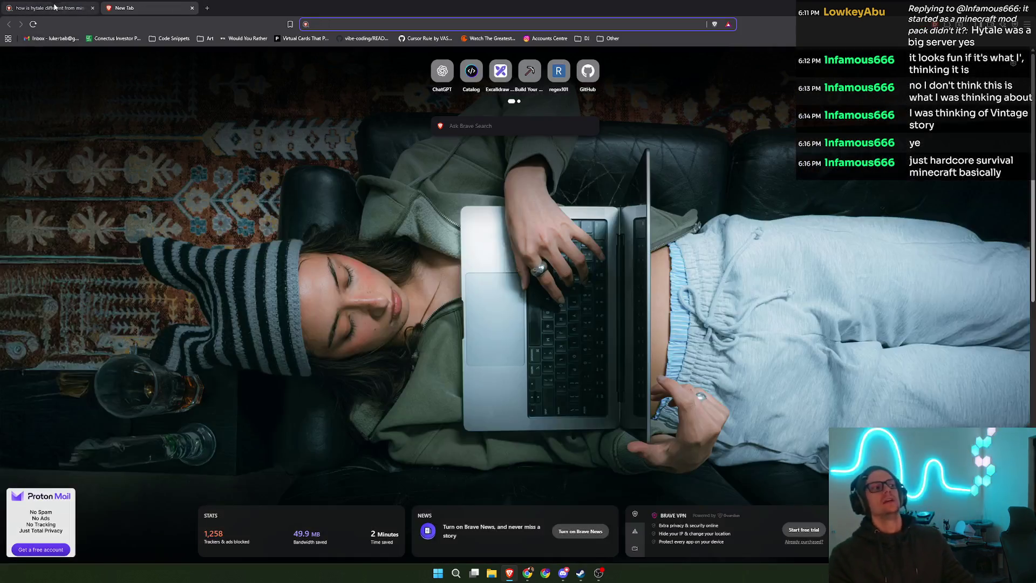
Step: Close the leftover Hytale search tab, leaving only Brave's new tab page open
left_click(92, 8)
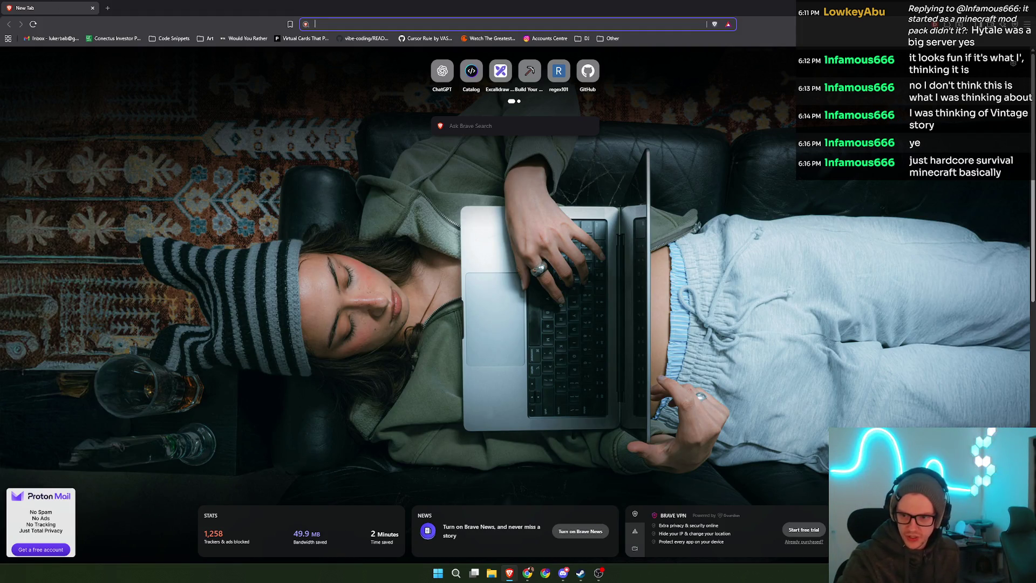
key("alt+Tab")
key("alt+Tab")
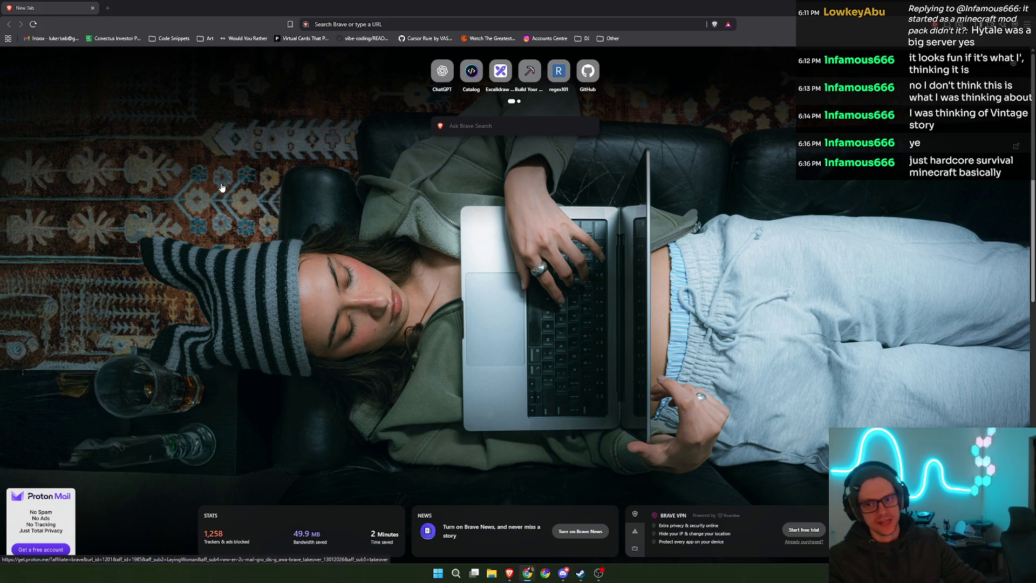
left_click(357, 24)
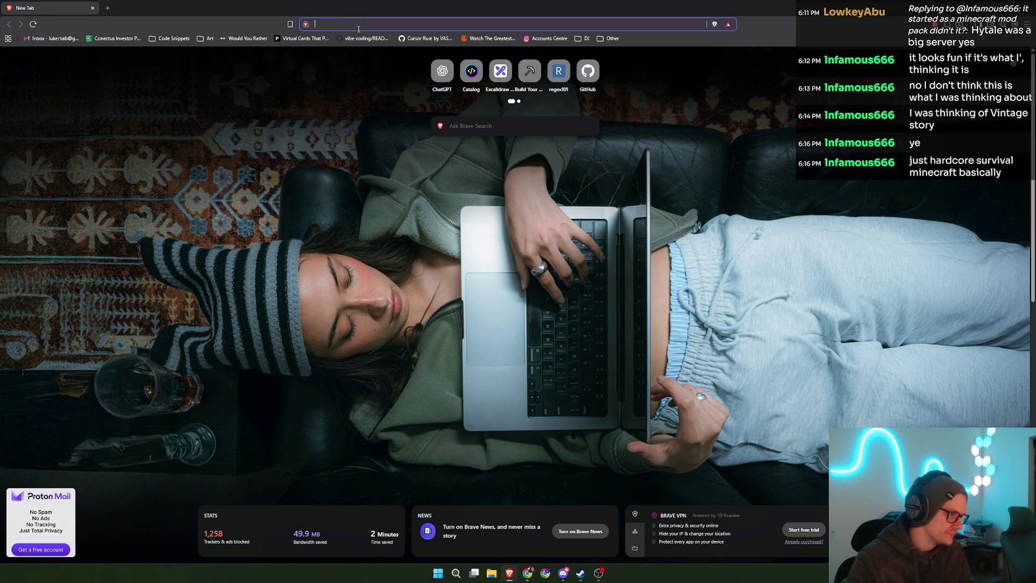
type("excal")
key("Return")
left_click(360, 28)
type("ex")
key("Return")
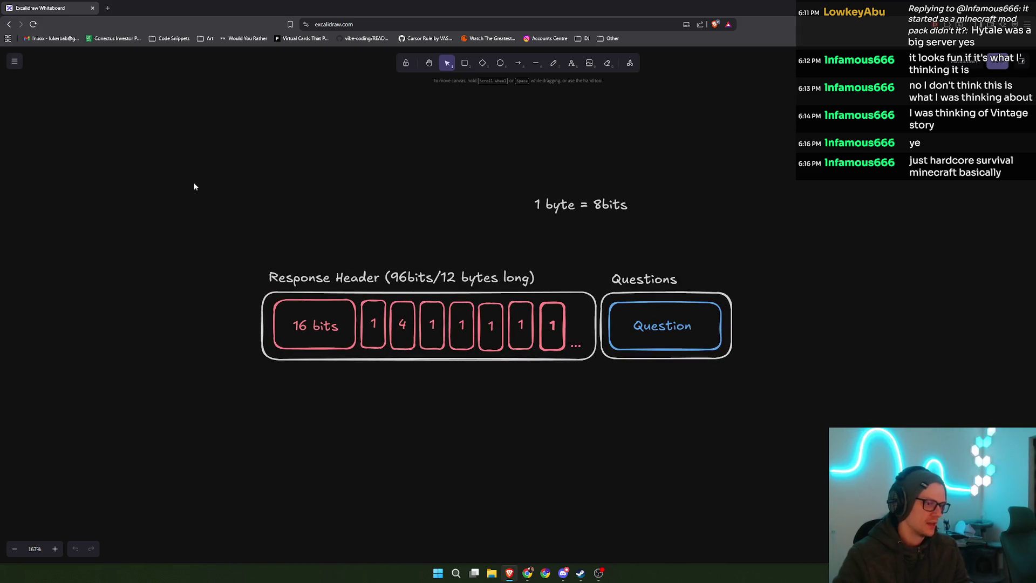
left_click_drag(192, 177, 907, 474)
key("Delete")
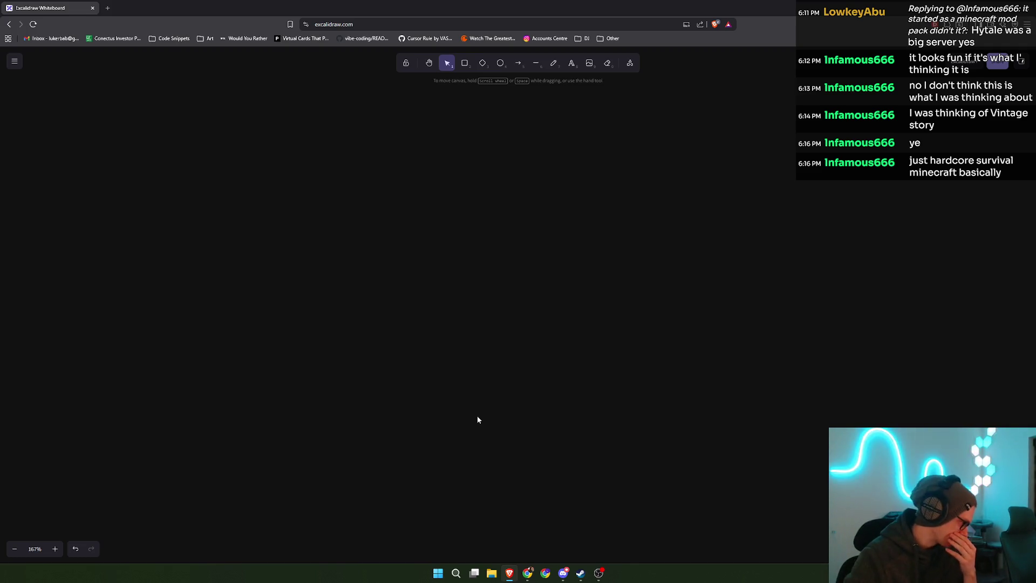
key("alt+Tab")
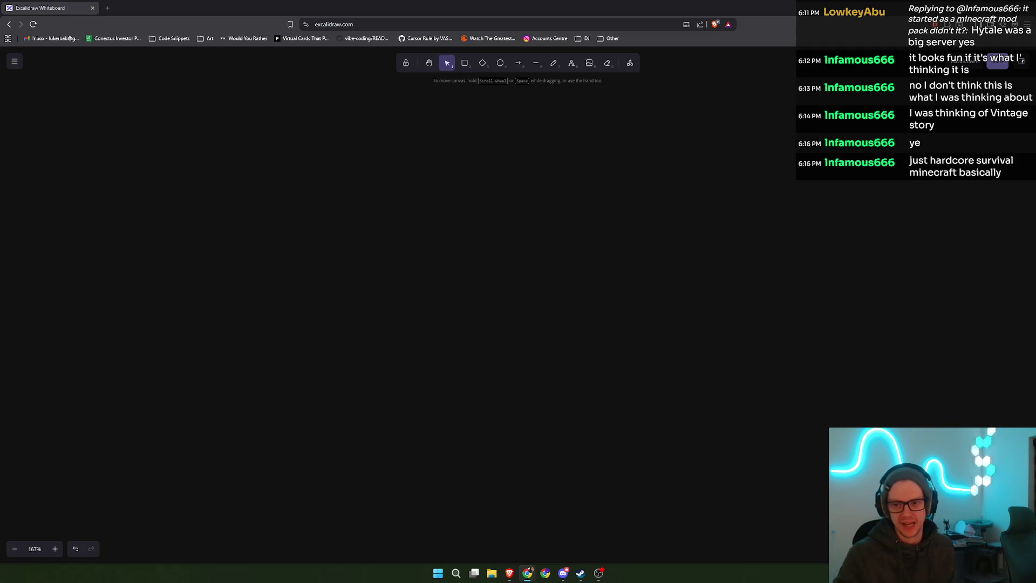
Step: Zoom in and place an empty white-text label on the Excalidraw canvas
left_click(340, 239)
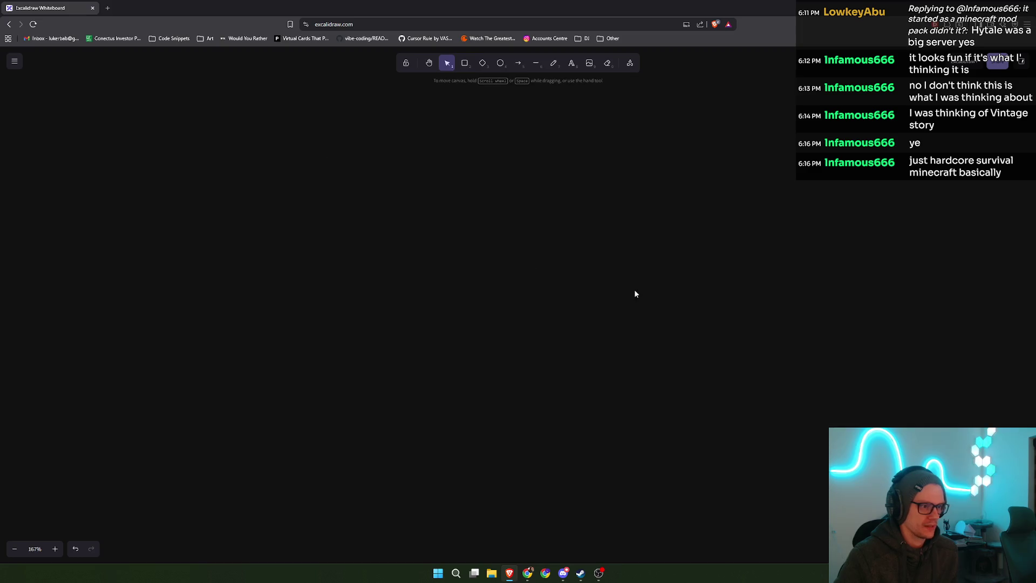
scroll(390, 214, "up", 3, "ctrl")
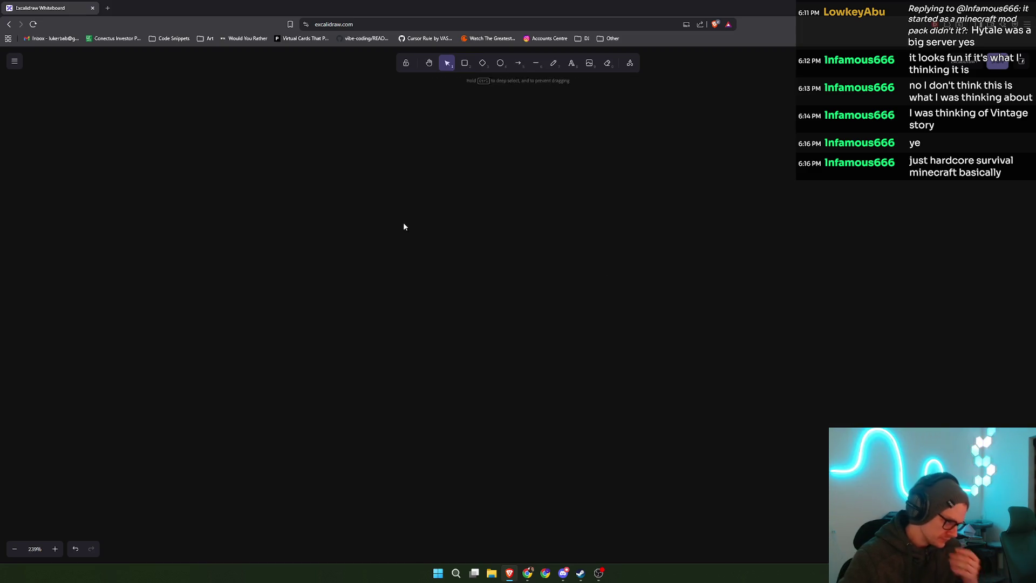
double_click(403, 227)
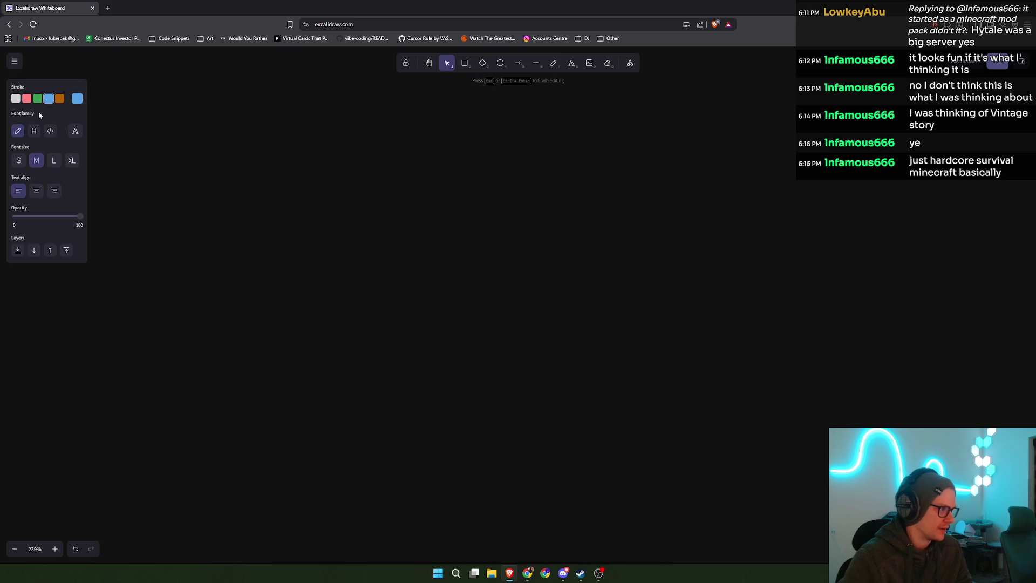
left_click(16, 99)
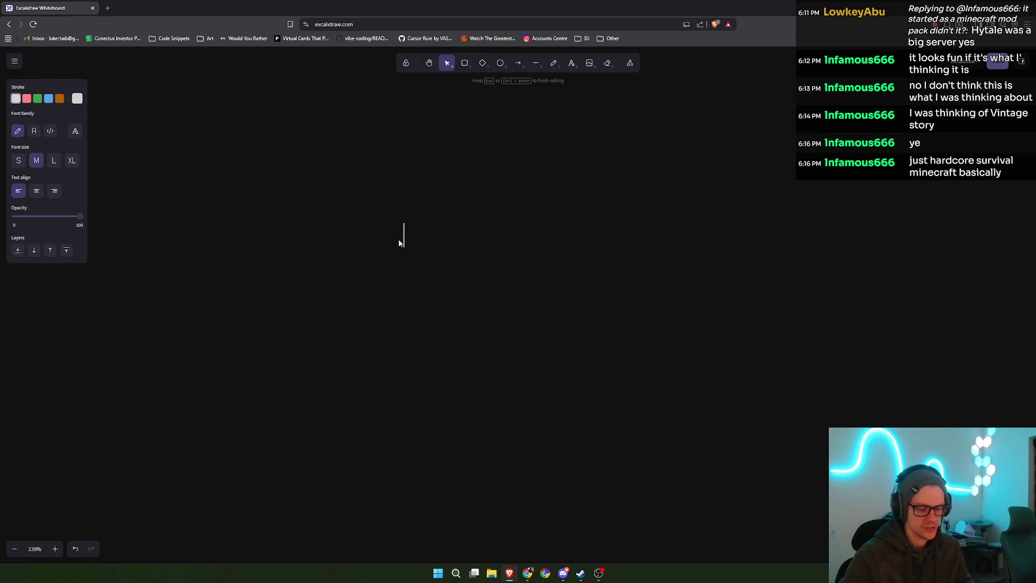
type("Who")
key("BackSpace")
key("BackSpace")
key("BackSpace")
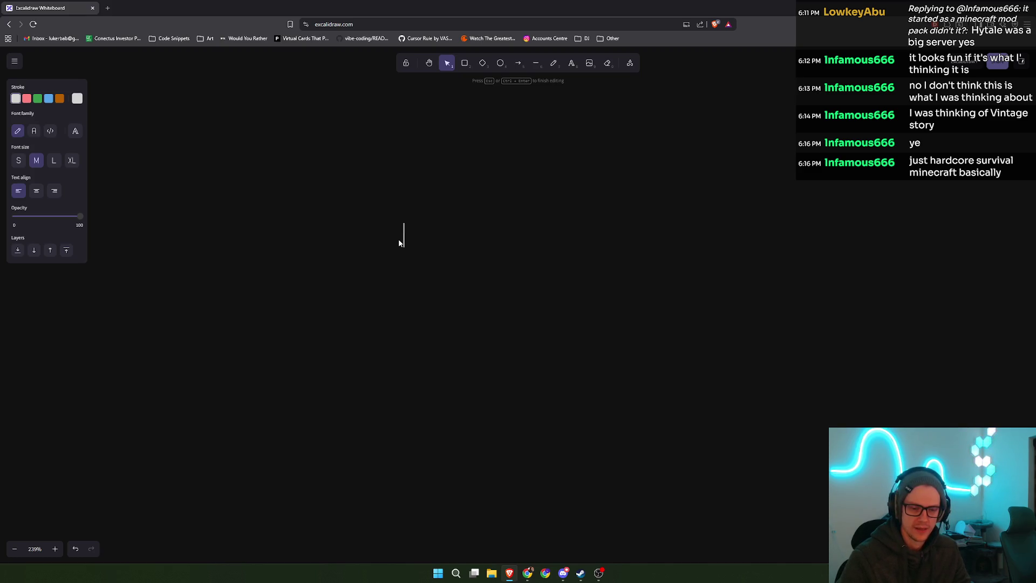
left_click(108, 7)
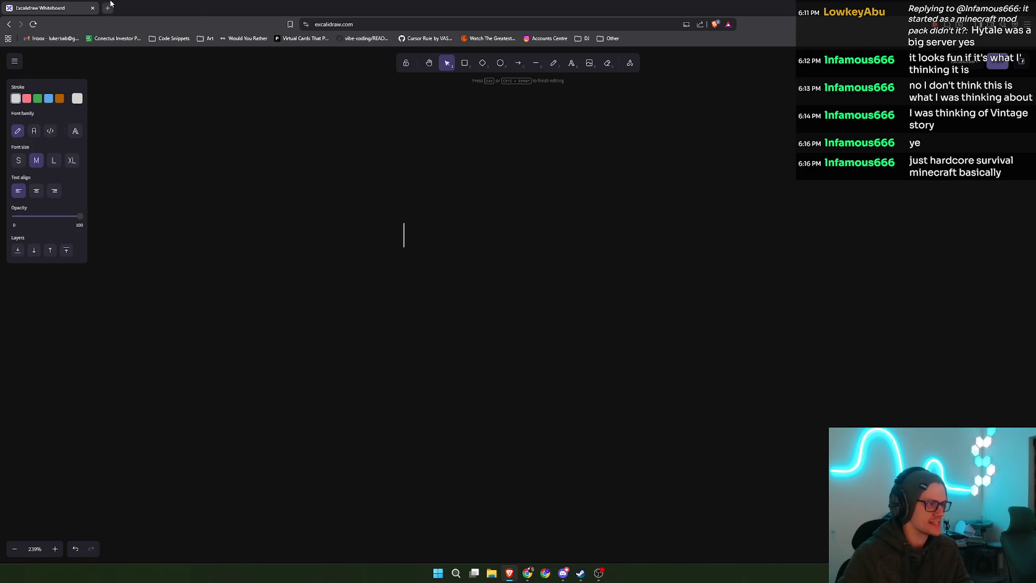
Step: Search Brave for 'b2b c2c', highlight the C2C definition, then close the tab
type("b2b c")
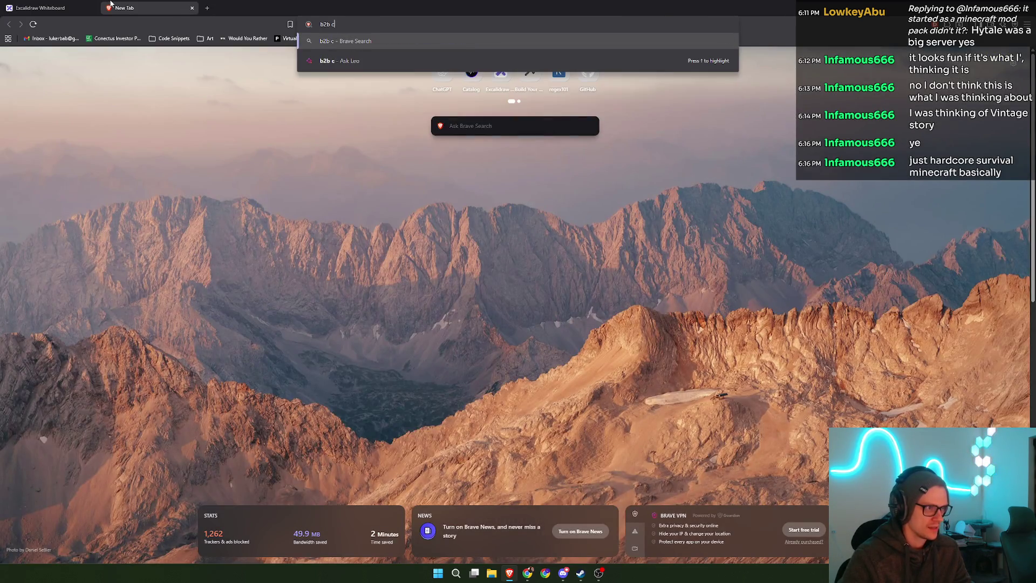
type("2c")
key("Return")
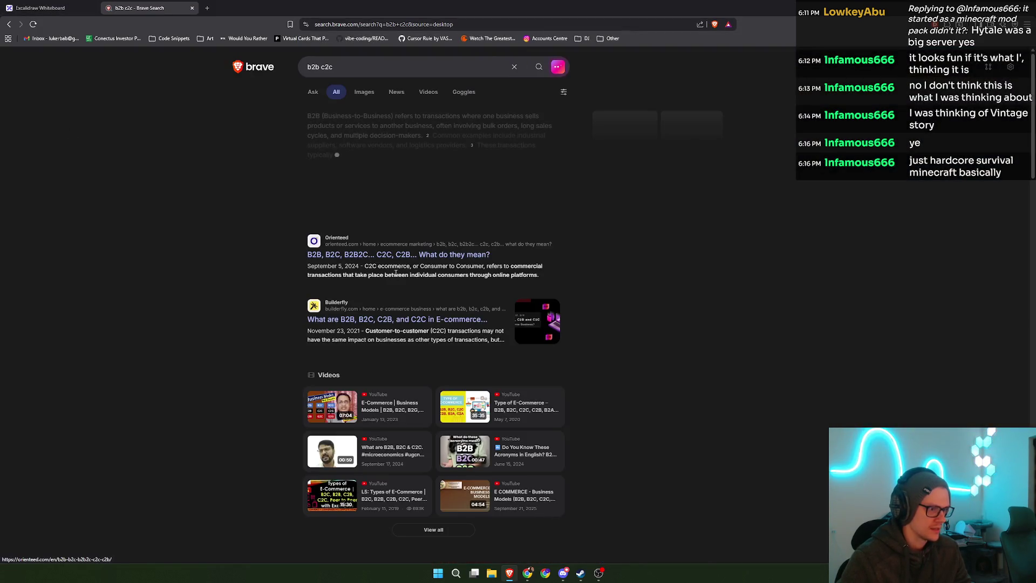
left_click_drag(420, 266, 468, 266)
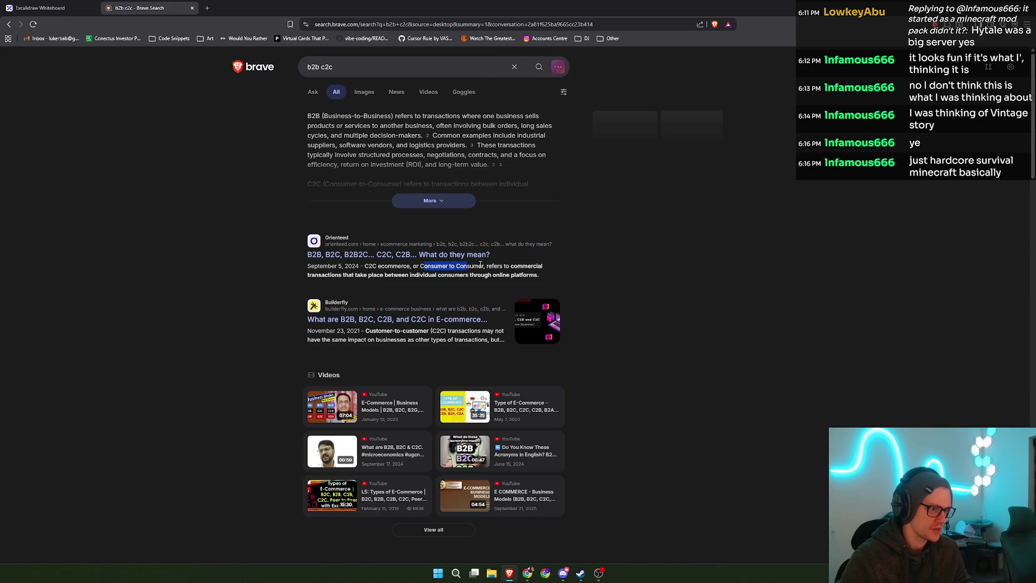
left_click(192, 7)
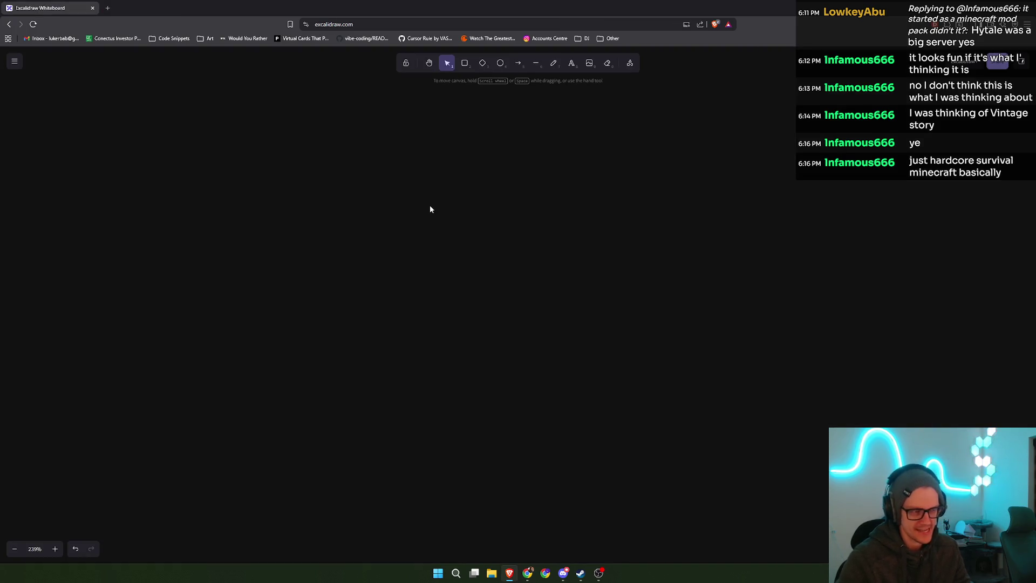
Step: Start a text label, type and erase 'c2c', and abandon the empty box
double_click(350, 172)
type("c@c")
key("BackSpace")
key("BackSpace")
type("2c")
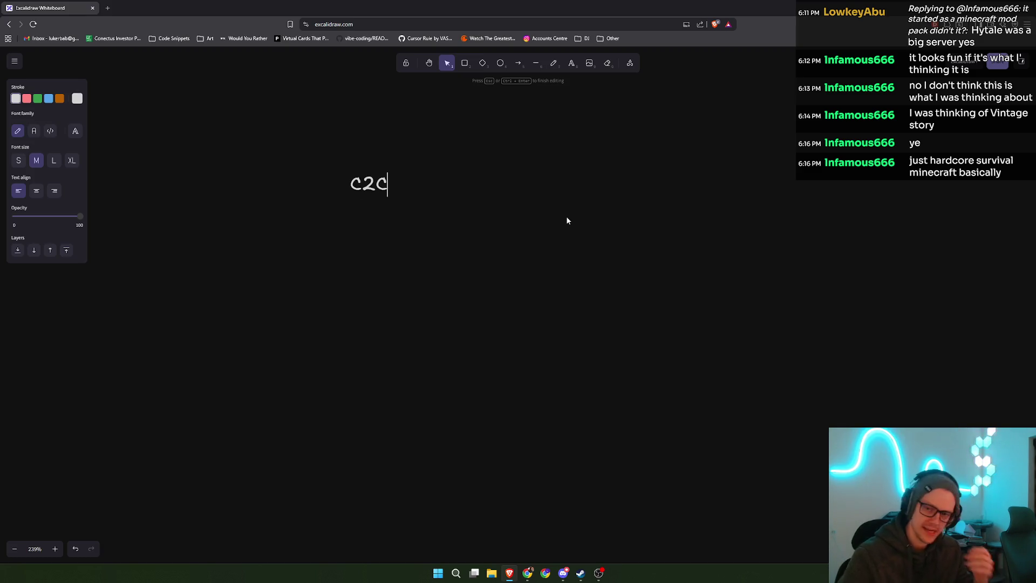
key("BackSpace")
key("BackSpace")
key("BackSpace")
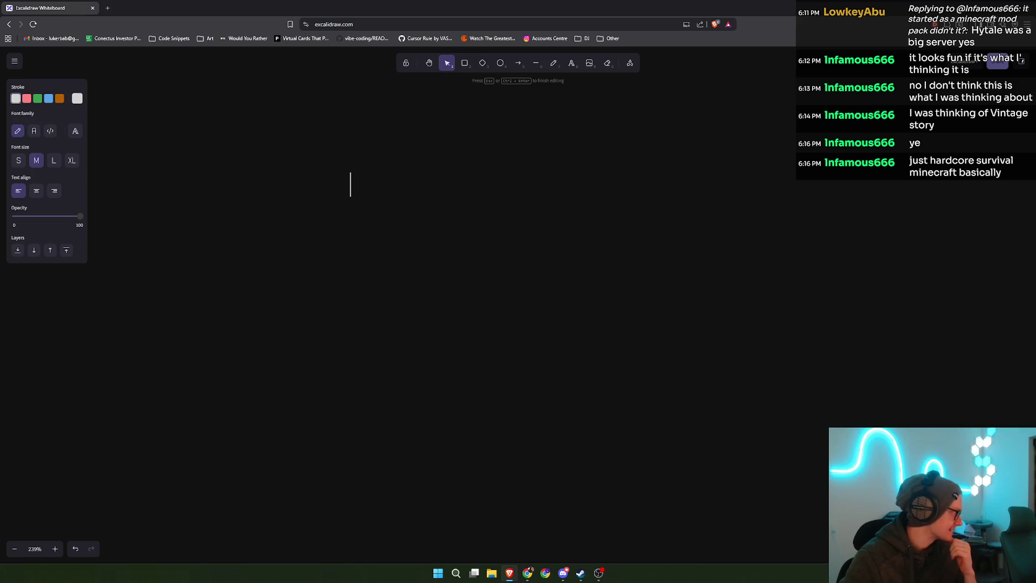
key("Escape")
Step: Type the tagline 'Search engine for work/labor market' and move it up and left
double_click(365, 144)
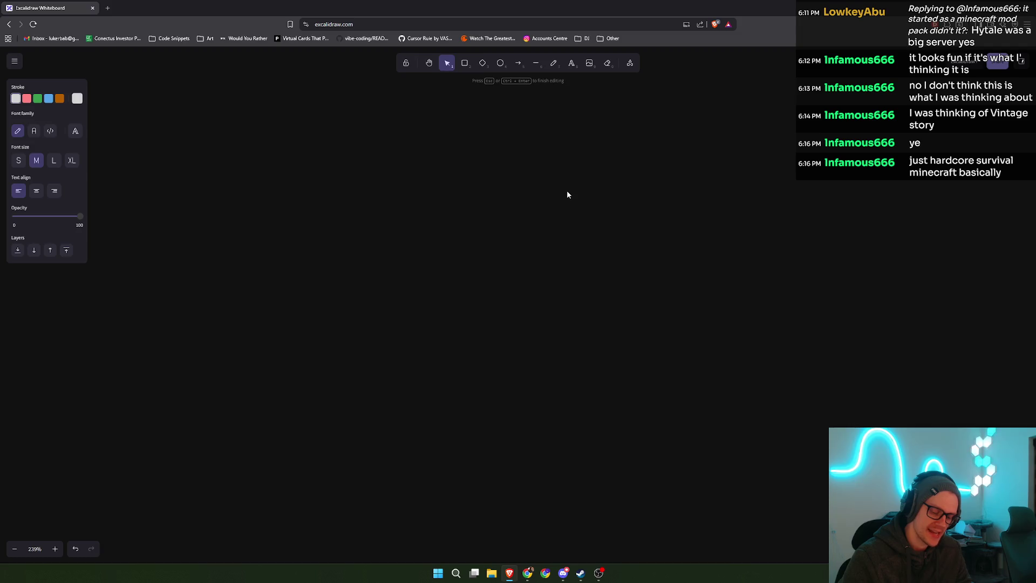
type("Ma")
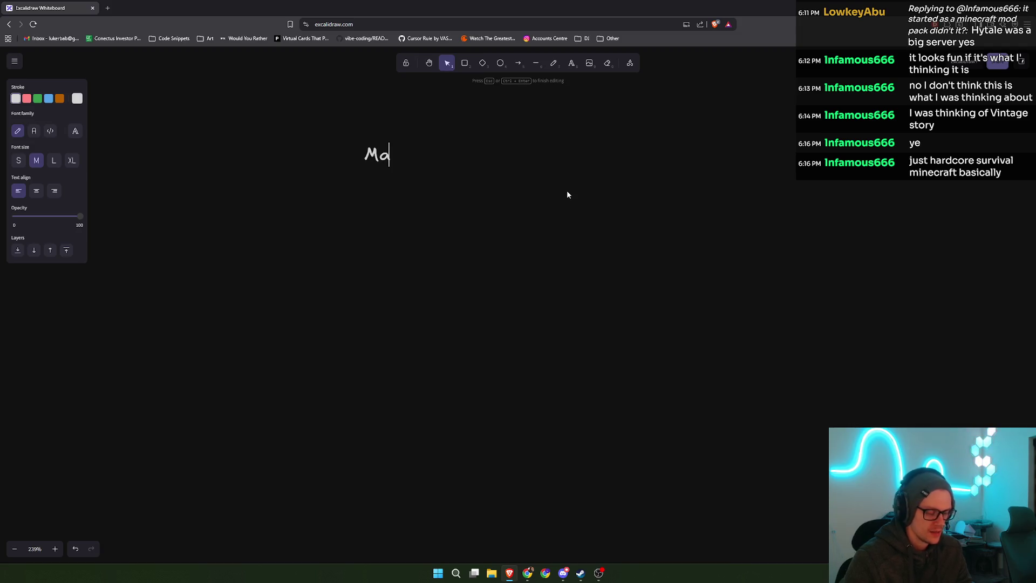
key("BackSpace")
key("BackSpace")
type("Search engin")
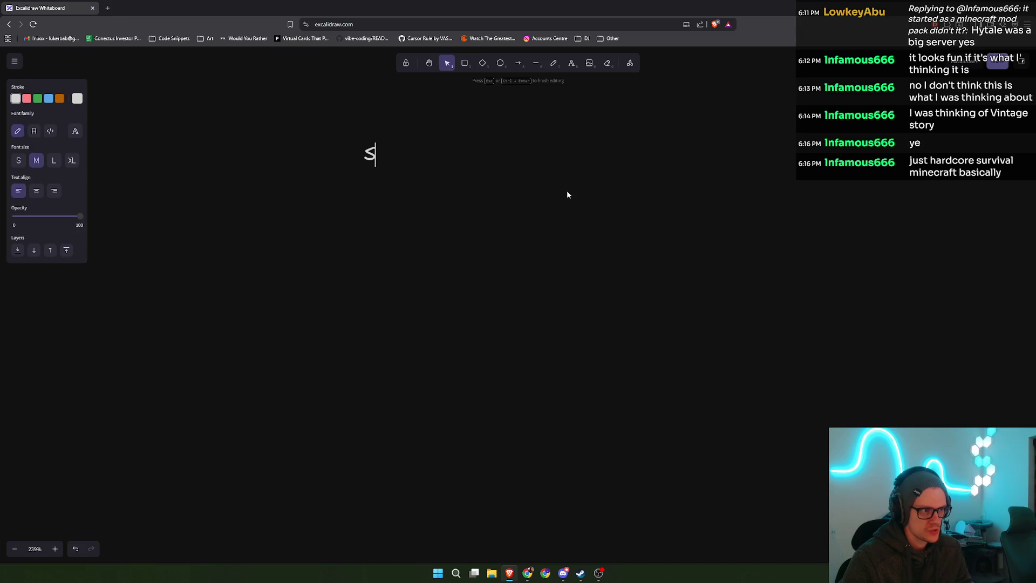
type("e for ")
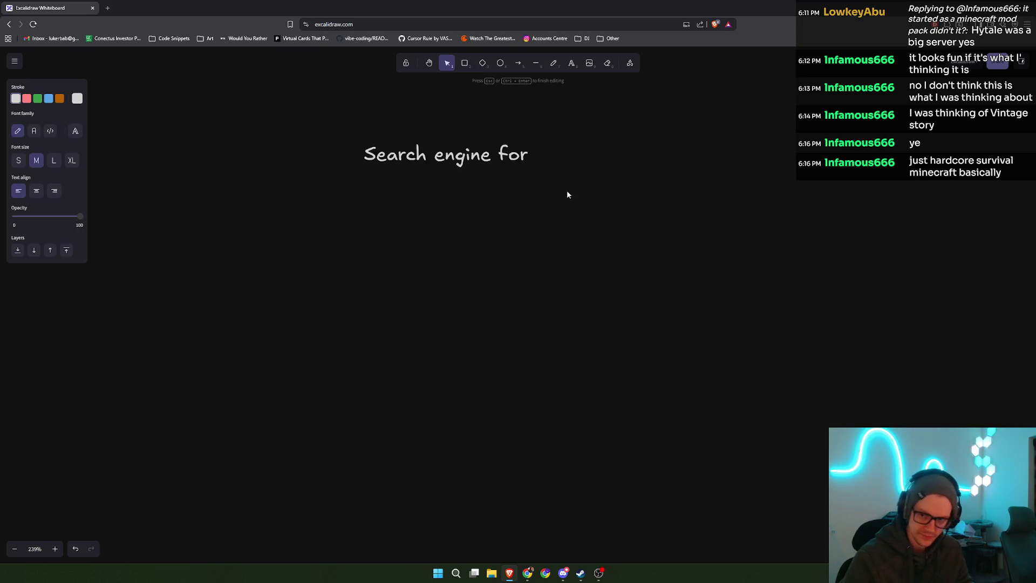
type("work/")
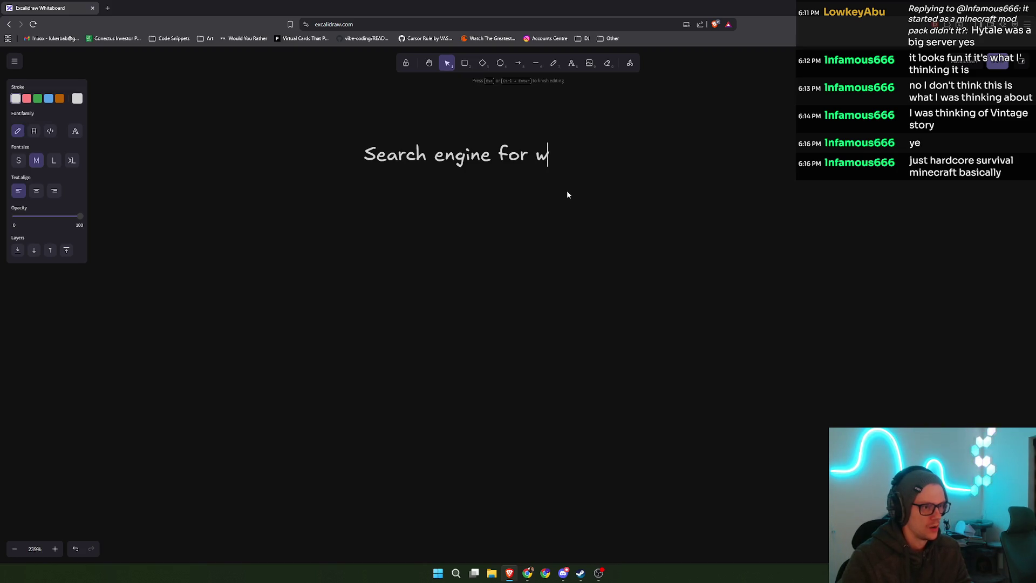
type("labor market")
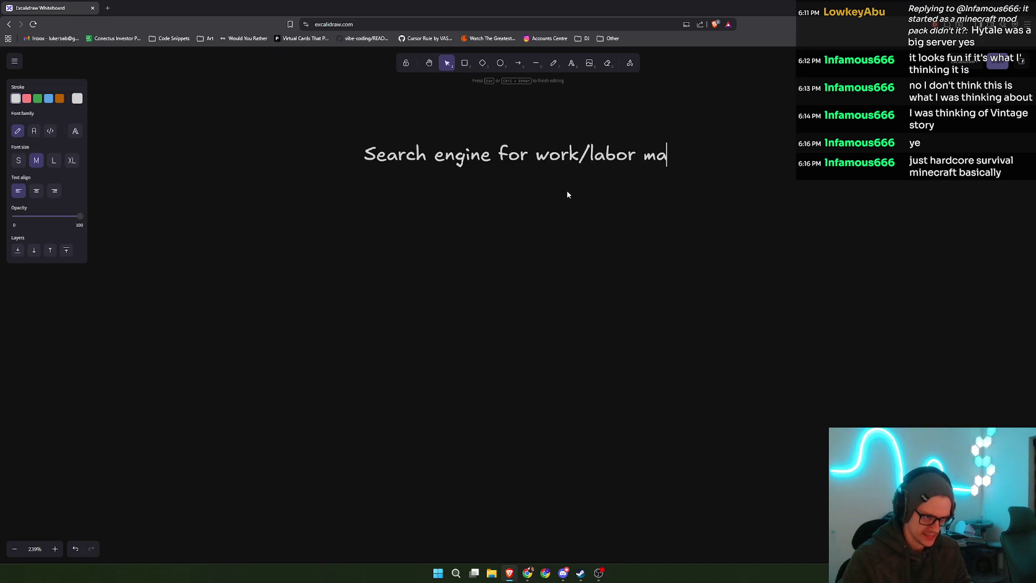
left_click(566, 194)
left_click_drag(556, 155, 475, 132)
left_click(596, 247)
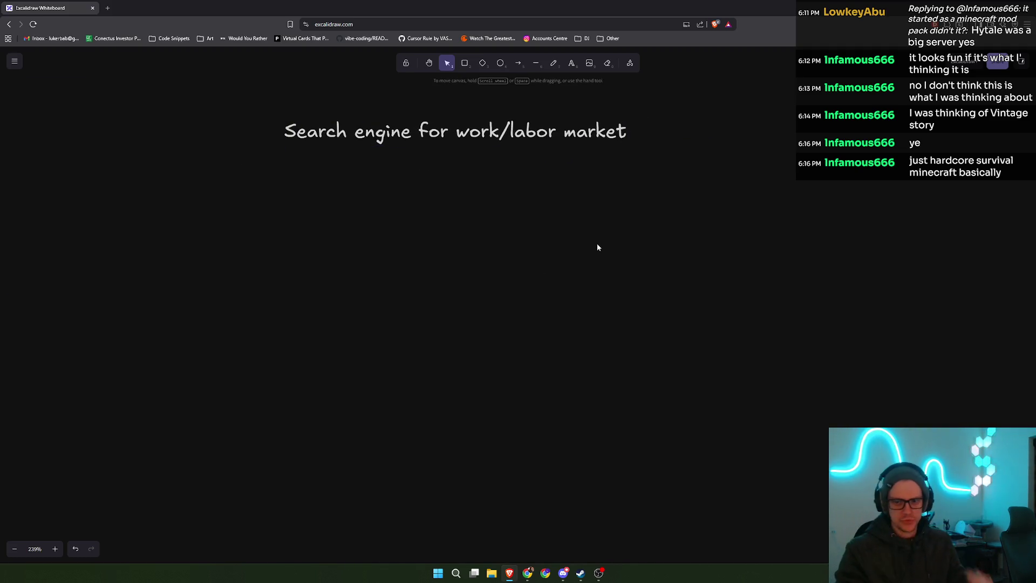
Step: Wrap the tagline in quotation marks and shift it slightly left
left_click(291, 137)
double_click(290, 135)
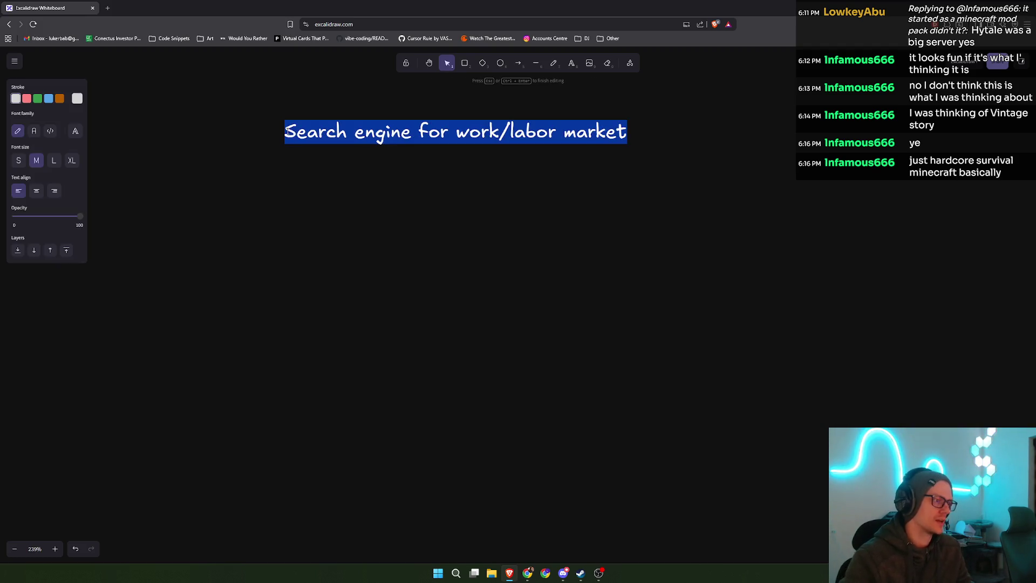
key("Home")
type("\"")
key("End")
type("\"")
key("Escape")
scroll(335, 162, "up", 2)
left_click(326, 121)
left_click(340, 176)
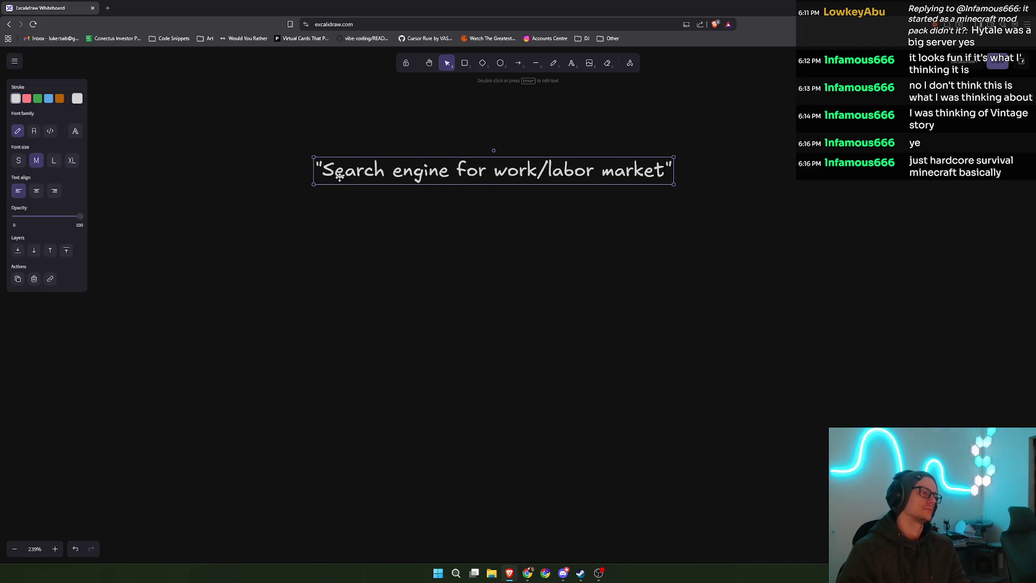
left_click_drag(340, 176, 302, 172)
left_click(286, 129)
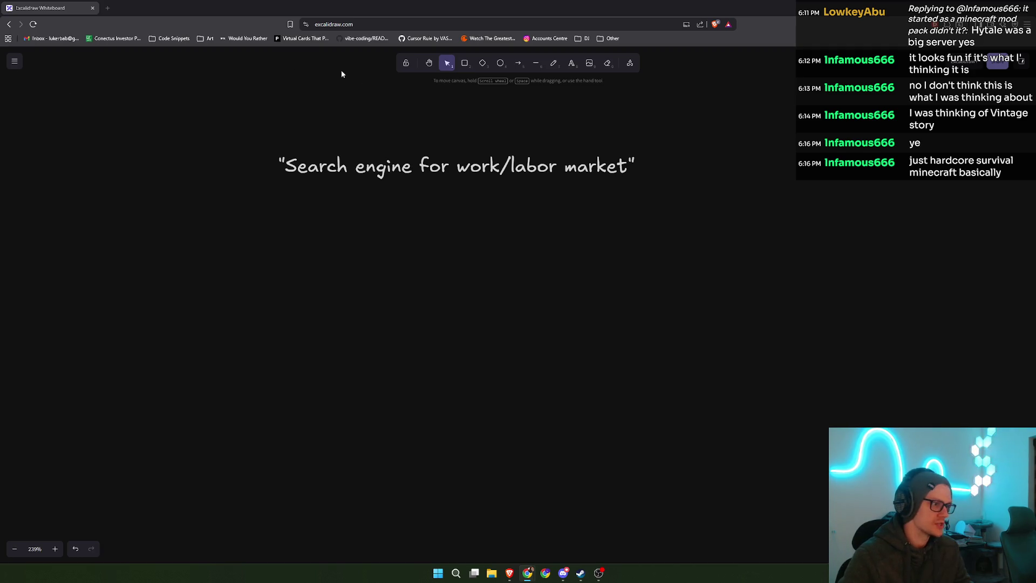
Step: Place an 'Obbyr' label above the tagline
double_click(318, 120)
type("O")
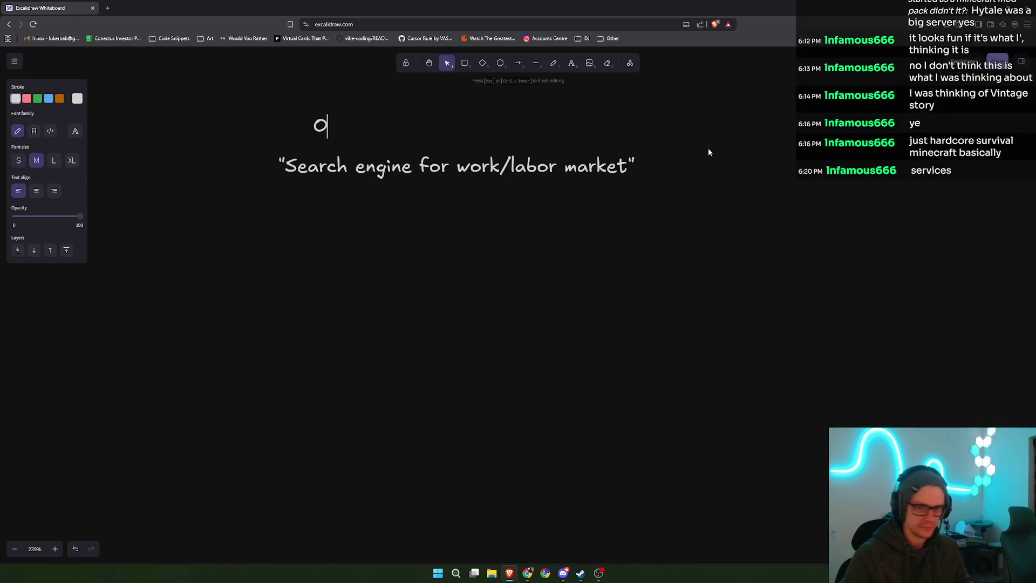
type("bbyr")
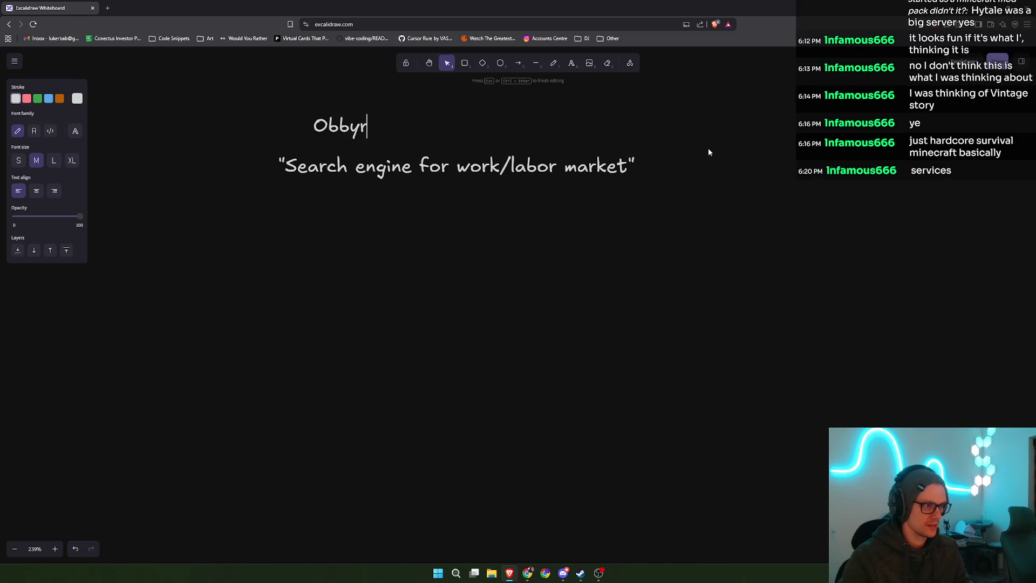
left_click(458, 340)
Step: Reword the tagline to 'Search engine for services market'
double_click(479, 168)
double_click(479, 168)
left_click_drag(457, 167, 555, 159)
type("services")
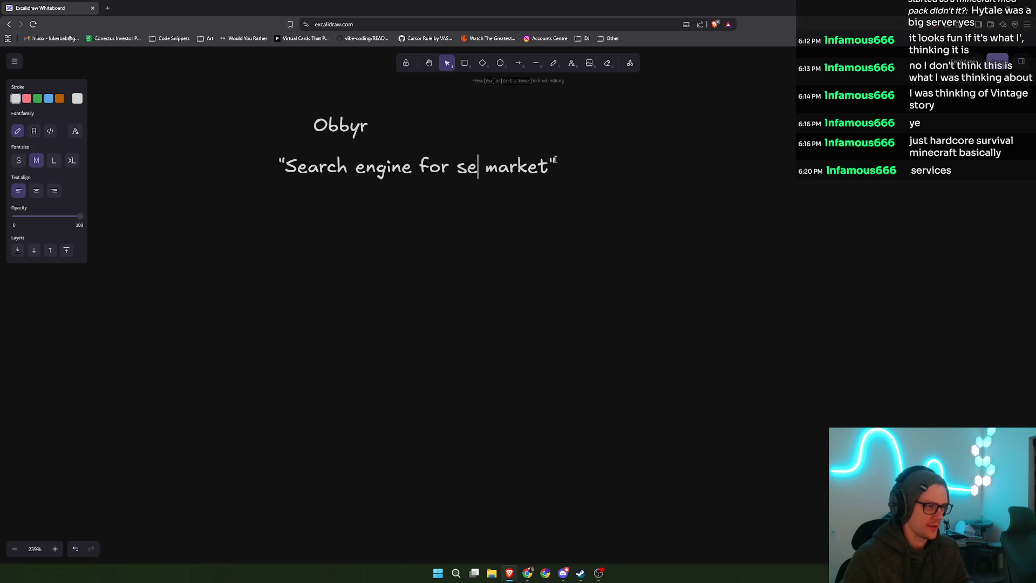
left_click(460, 250)
Step: Move the Obbyr label left and prefix it with 'App Name:'
left_click(364, 142)
mouse_move(338, 128)
left_mouse_down()
mouse_move(292, 123)
mouse_move(315, 124)
mouse_move(306, 125)
left_mouse_up()
double_click(307, 126)
left_click(297, 126)
type("App Name:")
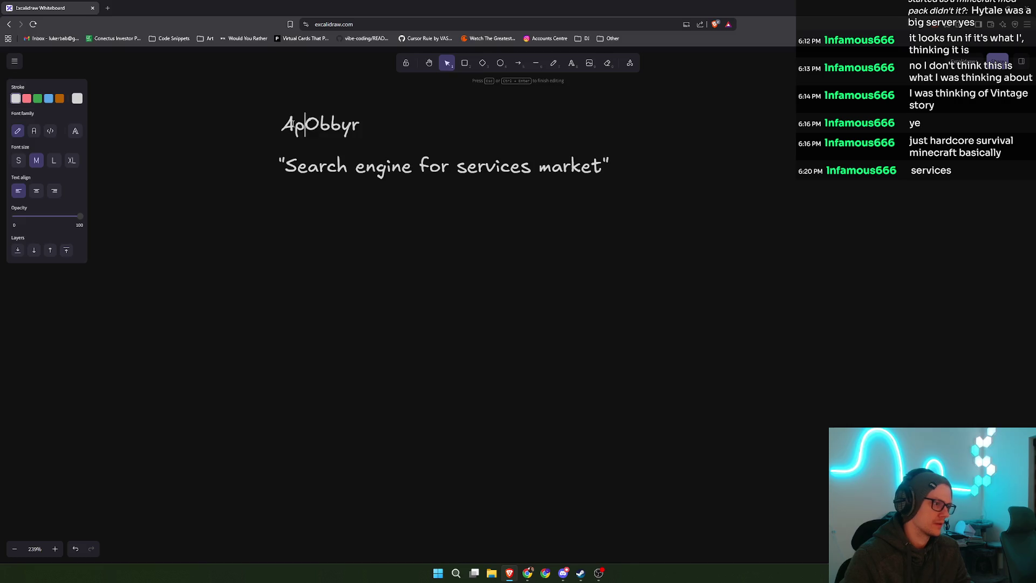
left_click(410, 239)
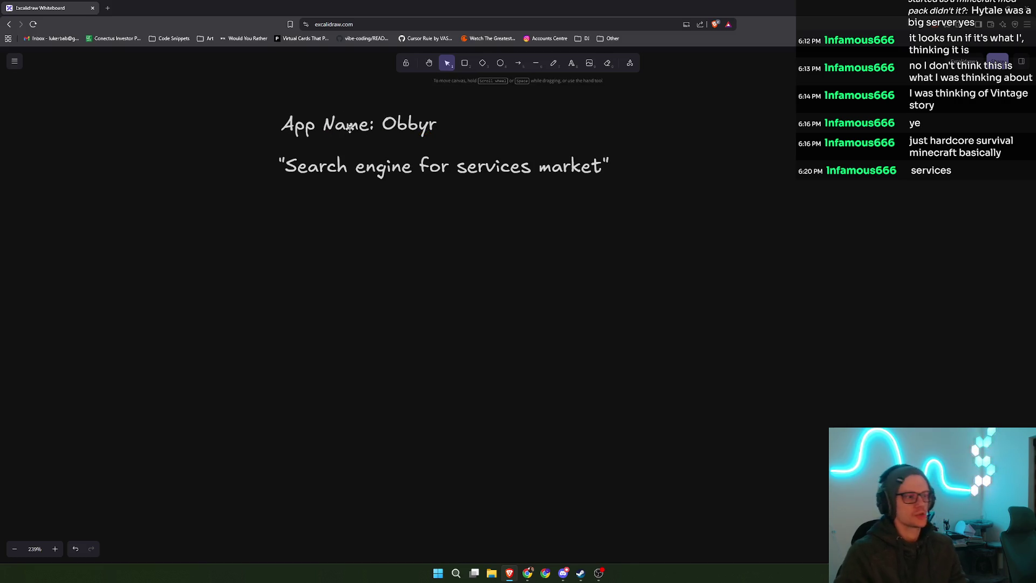
left_click_drag(345, 125, 342, 124)
left_click(382, 255)
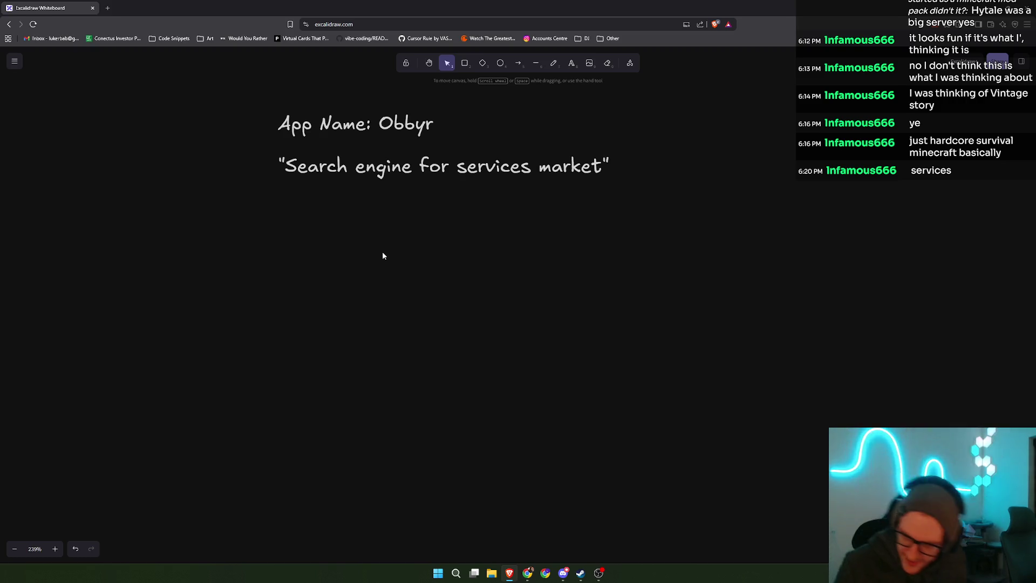
Step: Extend the title to 'App Name: Obbyr (Manx Word for work/labour)'
double_click(414, 127)
type("(Manx Wor")
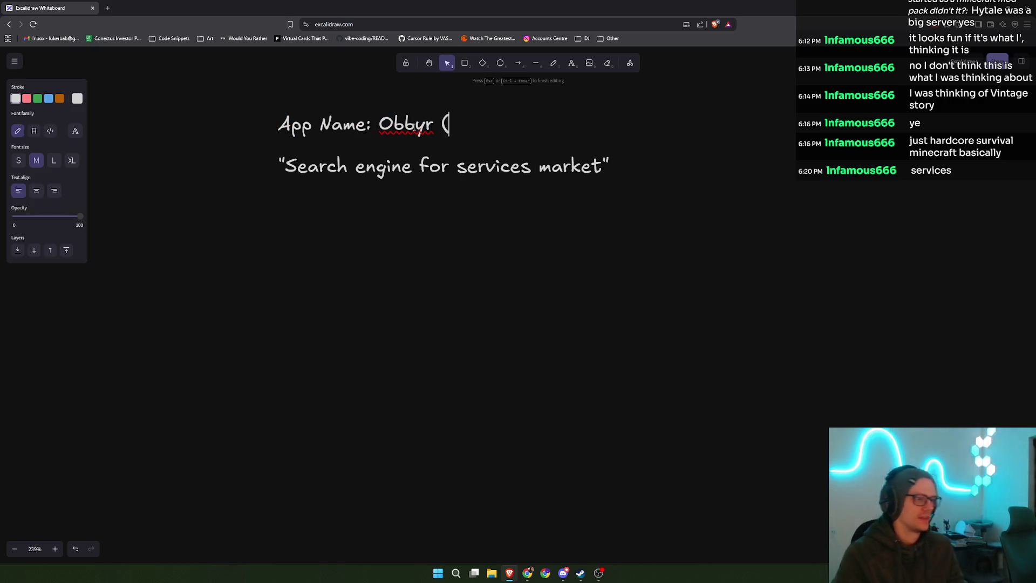
type("d of")
key("BackSpace")
key("BackSpace")
type("for ")
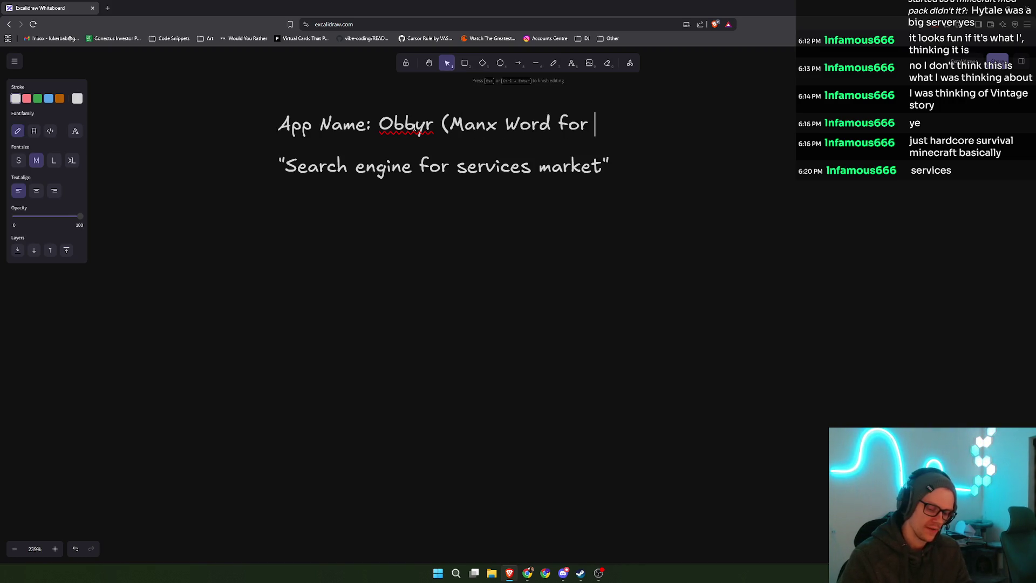
type("work/")
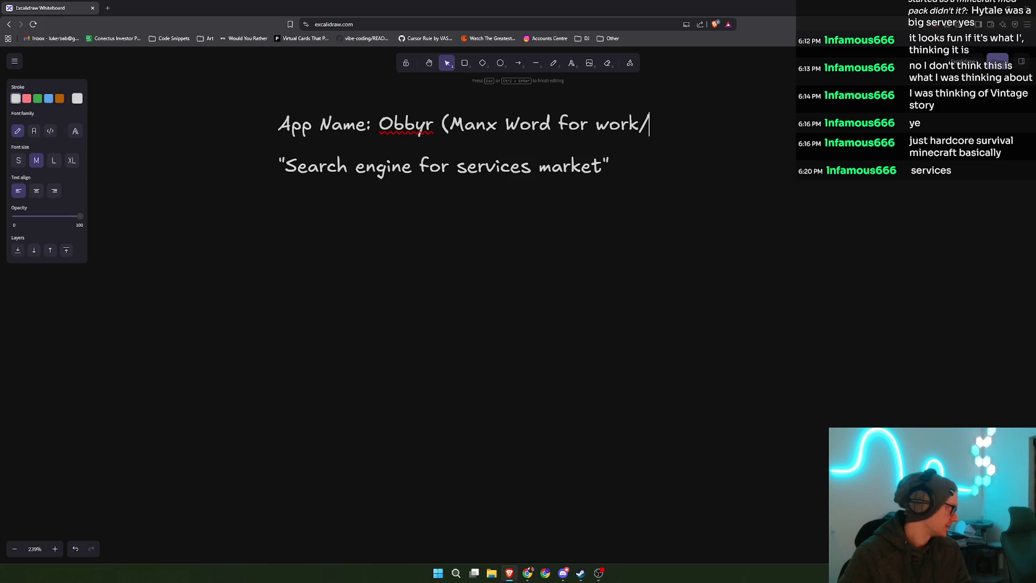
key("alt+Tab")
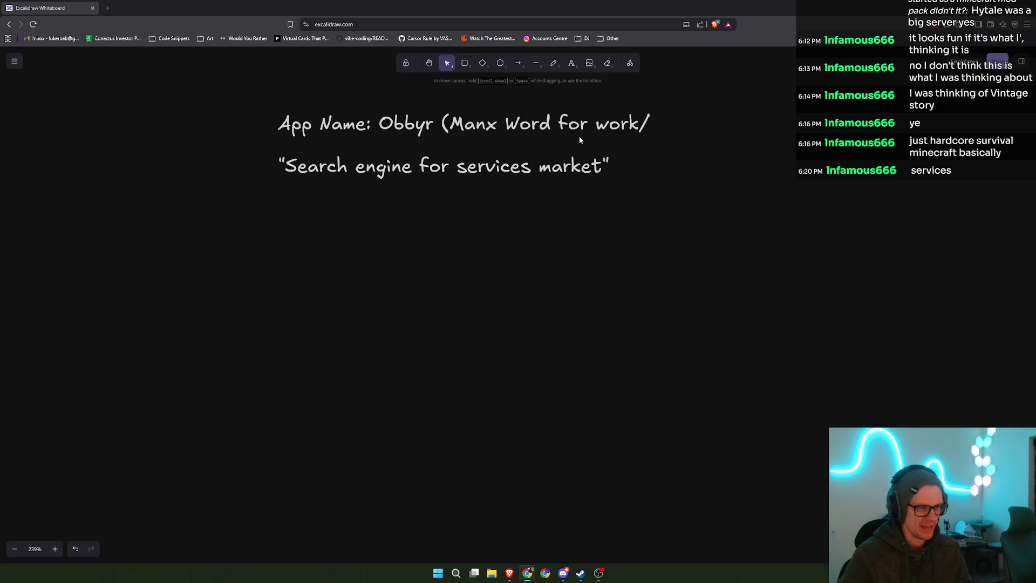
left_click(580, 140)
double_click(580, 140)
left_click(648, 122)
type("labour)")
key("Return")
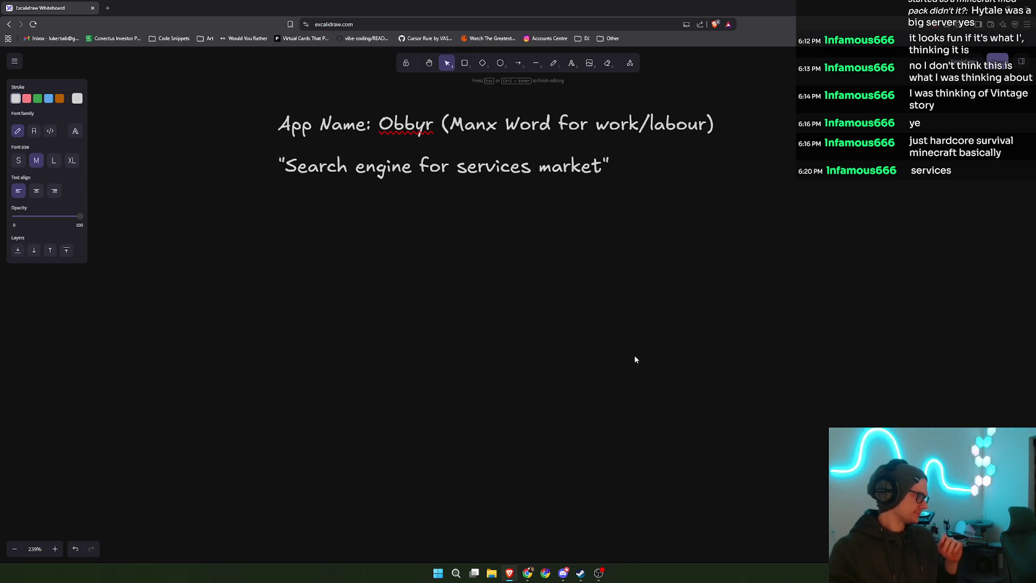
left_click(688, 238)
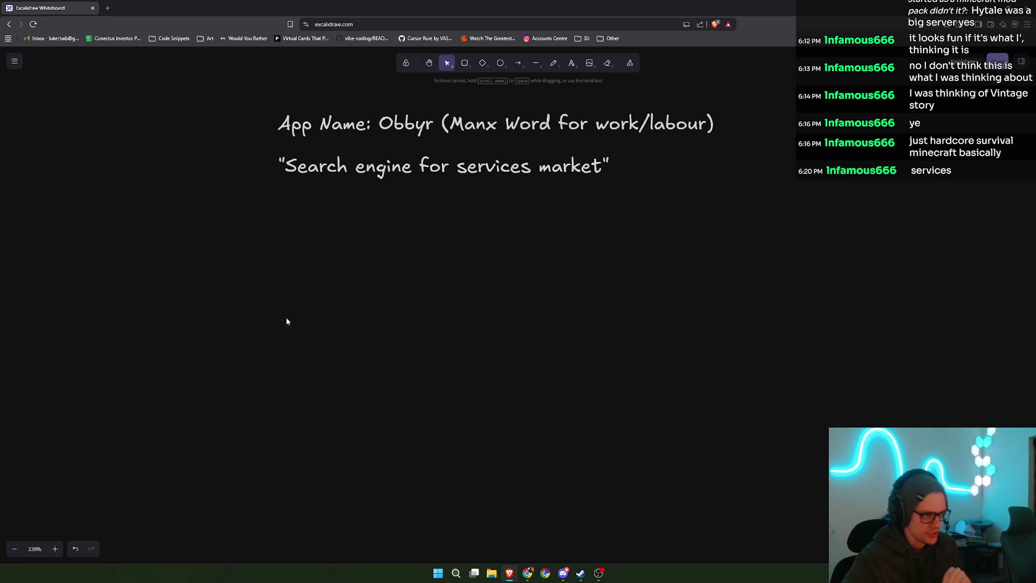
Step: Draw a rounded rectangle below the tagline, then enlarge and reposition it
left_click(464, 63)
left_click_drag(135, 196, 261, 279)
left_click(195, 319)
left_click_drag(194, 279, 192, 335)
mouse_move(259, 336)
left_mouse_down()
mouse_move(318, 387)
mouse_move(311, 396)
left_mouse_up()
left_click(354, 402)
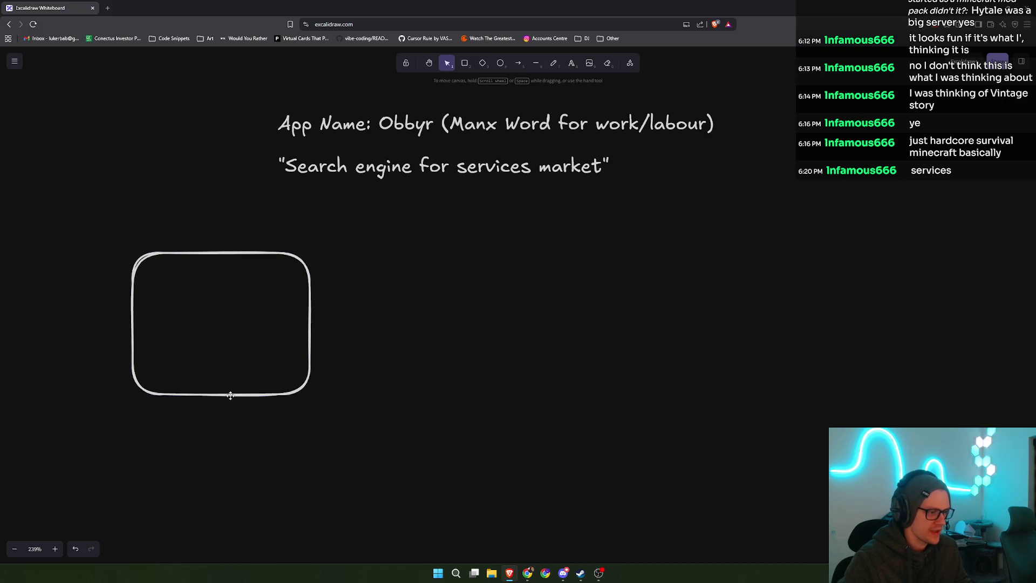
left_click(230, 395)
mouse_move(222, 394)
left_mouse_down()
mouse_move(213, 486)
mouse_move(221, 501)
left_mouse_up()
left_click(354, 412)
left_click(311, 382)
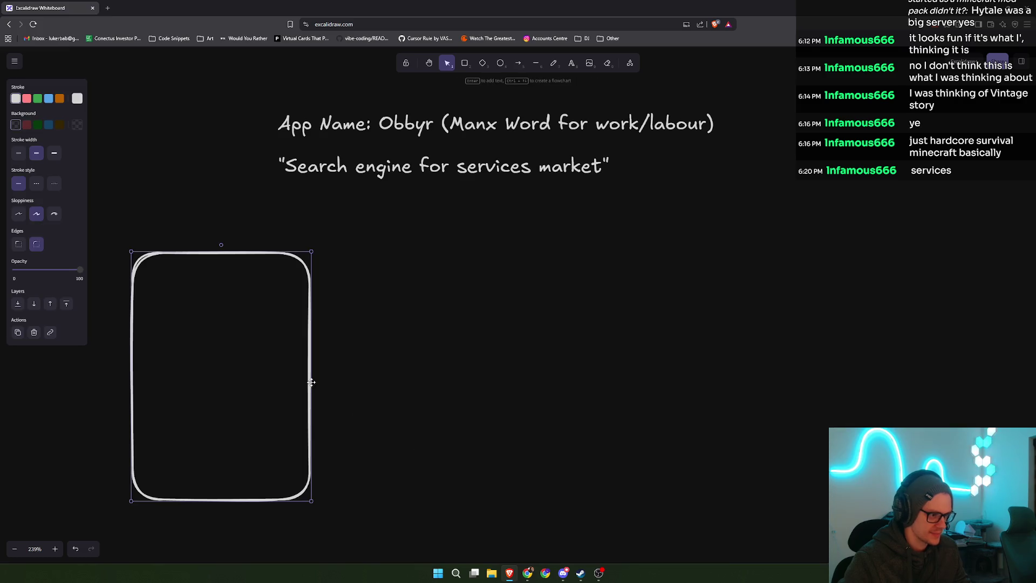
mouse_move(311, 373)
left_mouse_down()
mouse_move(247, 370)
mouse_move(364, 348)
left_mouse_up()
left_click(381, 466)
left_click(359, 466)
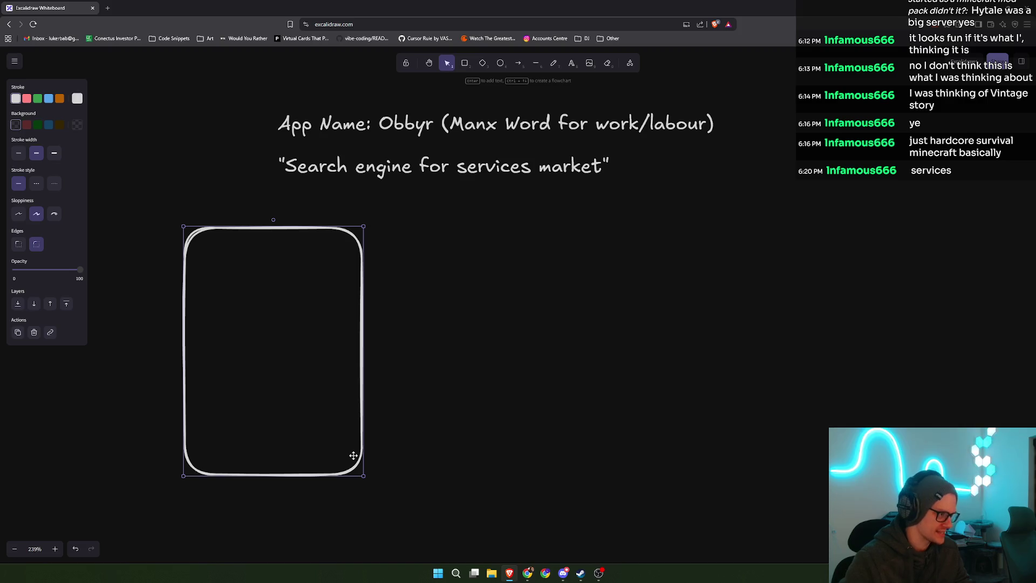
left_click(523, 373)
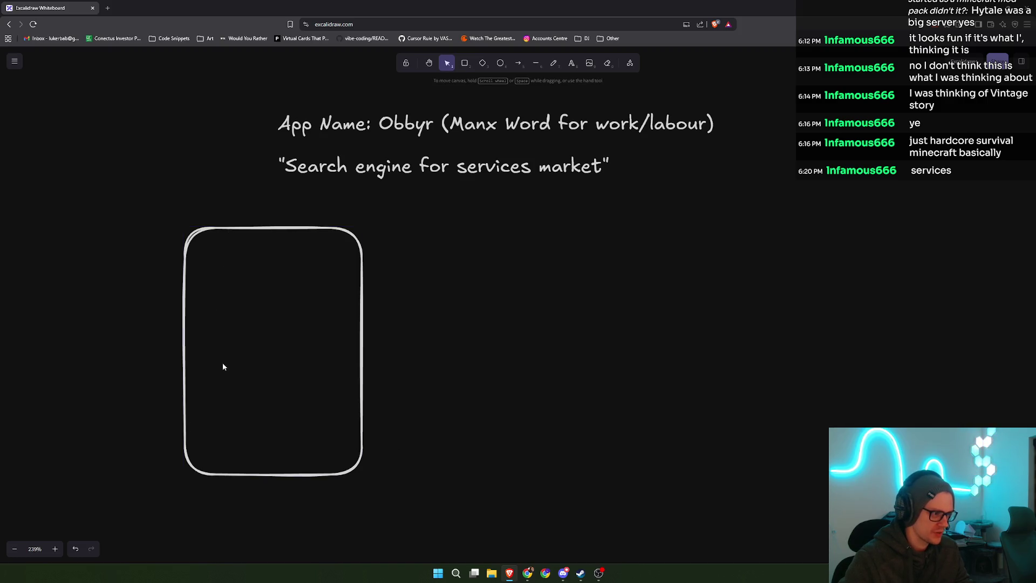
Step: Label the box 'Users' and centre the text inside it
double_click(236, 350)
key("Escape")
left_click(178, 347)
double_click(226, 345)
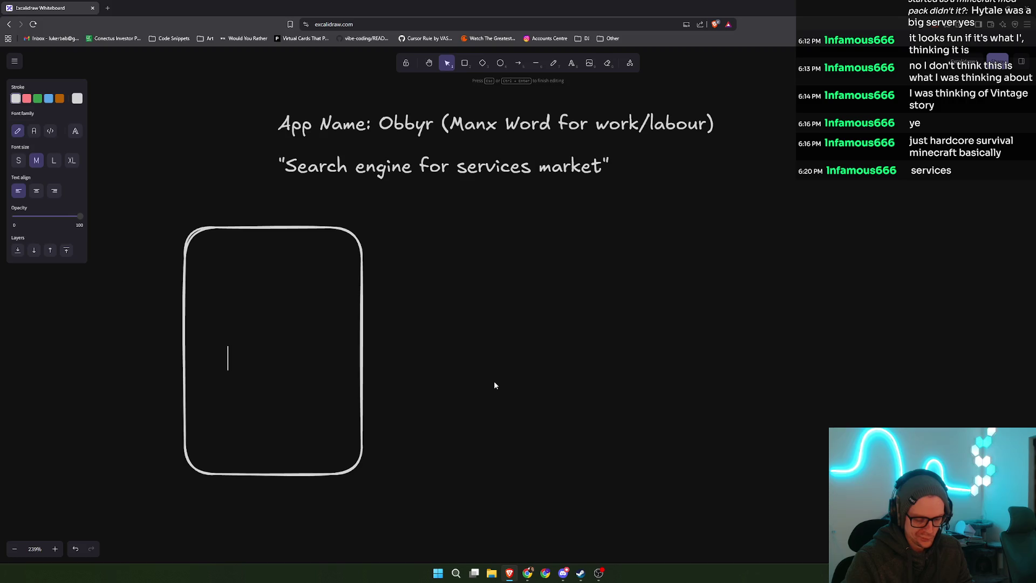
type("Users")
key("Escape")
left_click_drag(256, 357, 273, 353)
left_click(129, 203)
Step: Duplicate the Users box to the right and relabel the copy 'Workers'
mouse_move(123, 192)
left_mouse_down()
mouse_move(457, 529)
mouse_move(444, 512)
left_mouse_up()
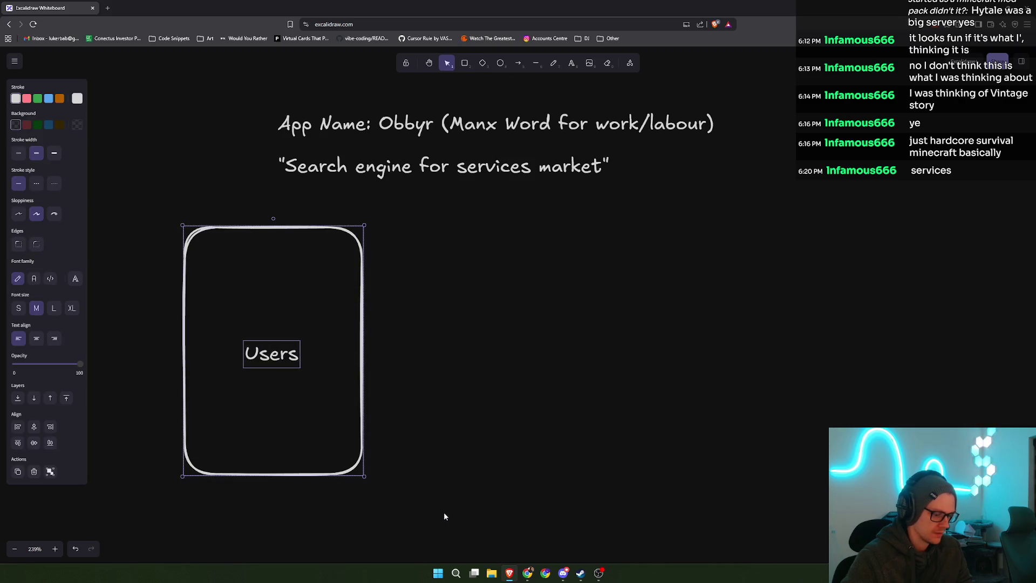
left_click(443, 502)
left_click_drag(130, 205, 460, 529)
mouse_move(228, 344)
left_mouse_down()
mouse_move(566, 344)
mouse_move(500, 296)
mouse_move(495, 342)
mouse_move(683, 337)
left_mouse_up()
double_click(725, 345)
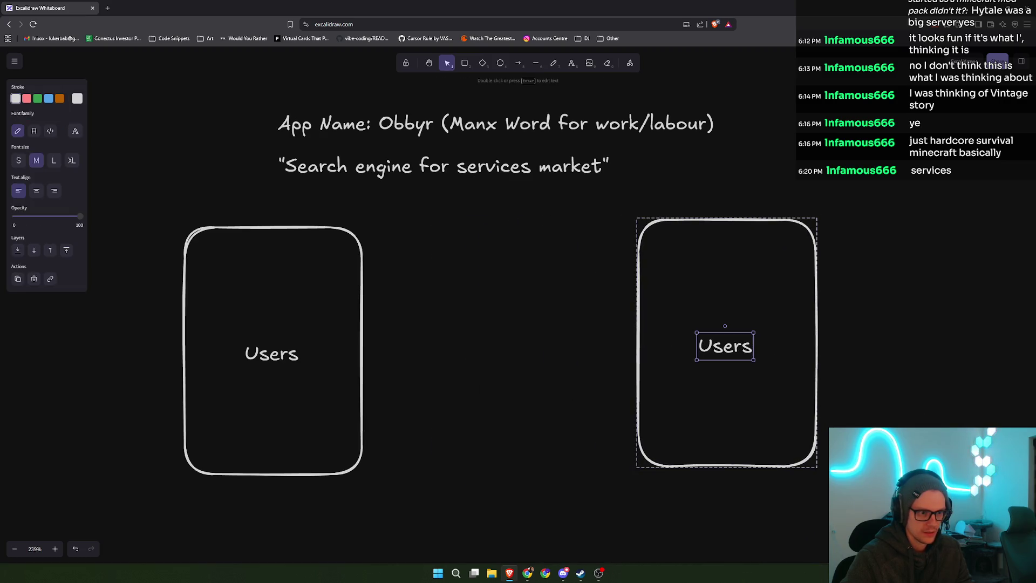
double_click(709, 351)
type("Workers")
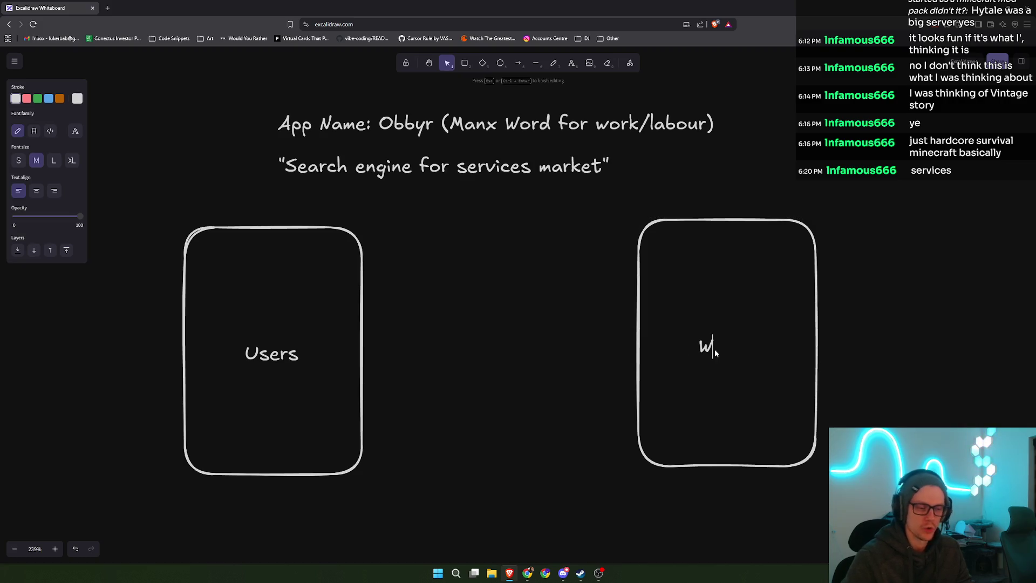
left_click(936, 382)
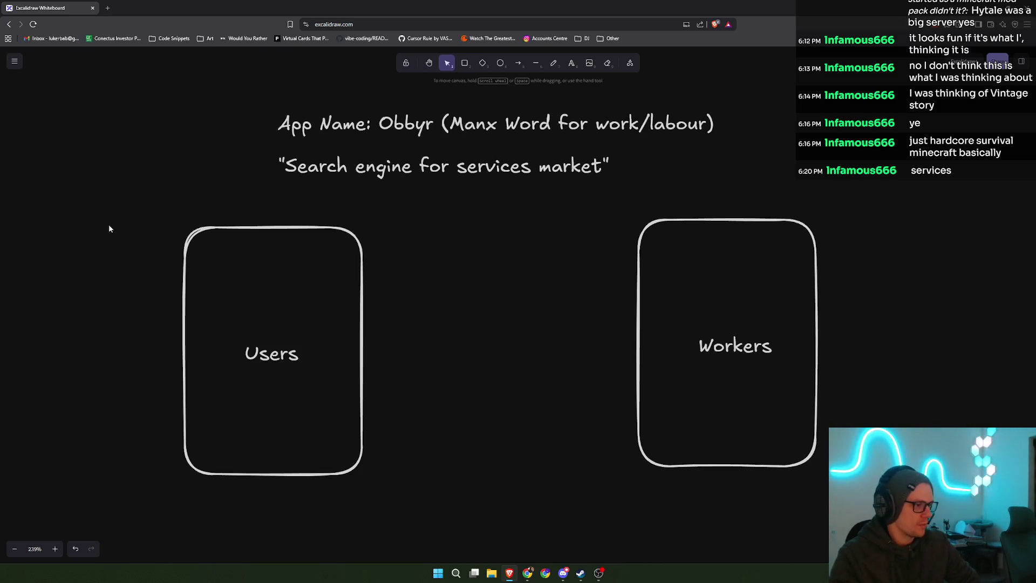
Step: Nudge the Users box left and shrink the Workers box
left_click_drag(109, 224, 406, 493)
left_click_drag(264, 412, 230, 411)
left_click(462, 457)
mouse_move(589, 204)
left_mouse_down()
mouse_move(918, 529)
mouse_move(803, 466)
mouse_move(768, 400)
left_mouse_up()
left_click(638, 237)
left_click(290, 449)
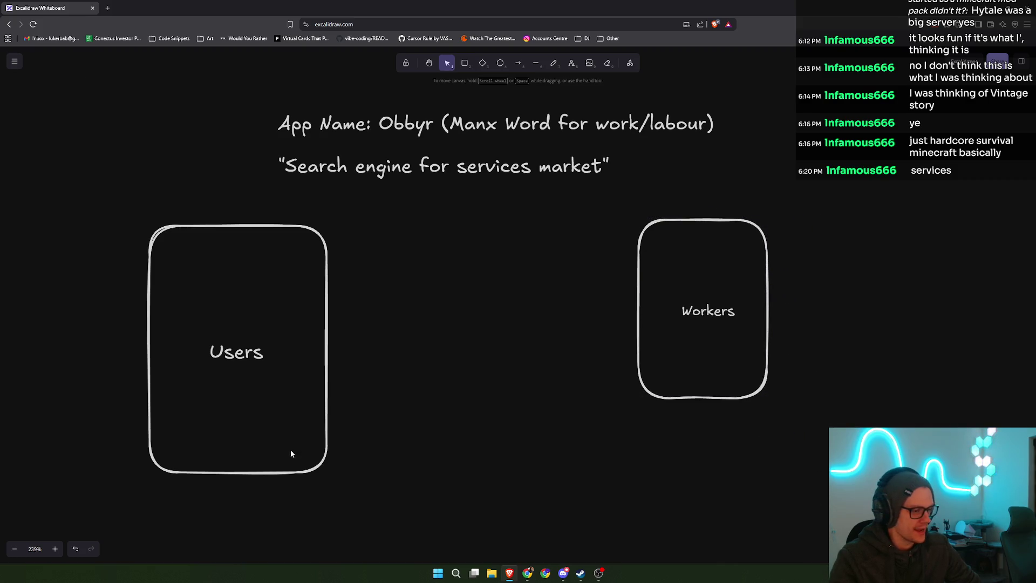
Step: Shrink the Users box to match Workers and move it level into one row
left_click(326, 468)
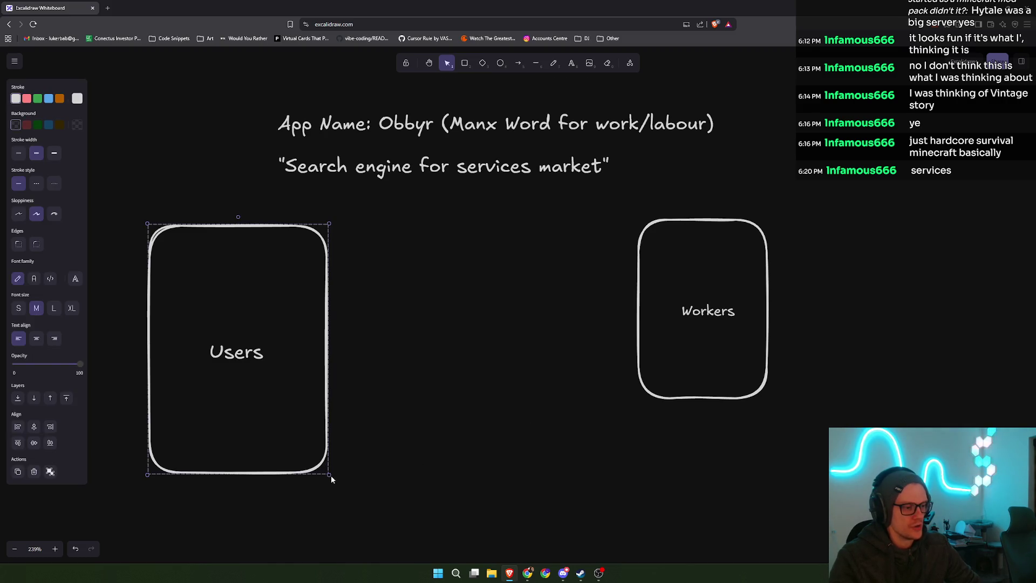
left_click_drag(329, 475, 285, 413)
mouse_move(212, 327)
left_mouse_down()
mouse_move(734, 297)
mouse_move(705, 322)
mouse_move(699, 313)
mouse_move(258, 308)
mouse_move(258, 321)
left_mouse_up()
mouse_move(755, 316)
left_mouse_down()
mouse_move(838, 376)
mouse_move(750, 342)
mouse_move(825, 402)
left_mouse_up()
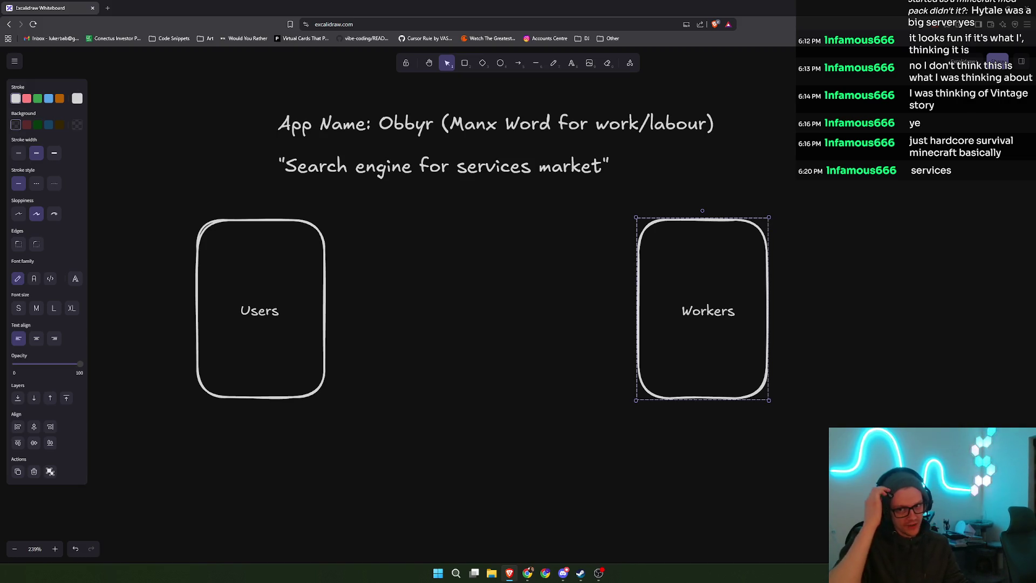
Step: Select the Users box and copy it to the clipboard
left_click(727, 450)
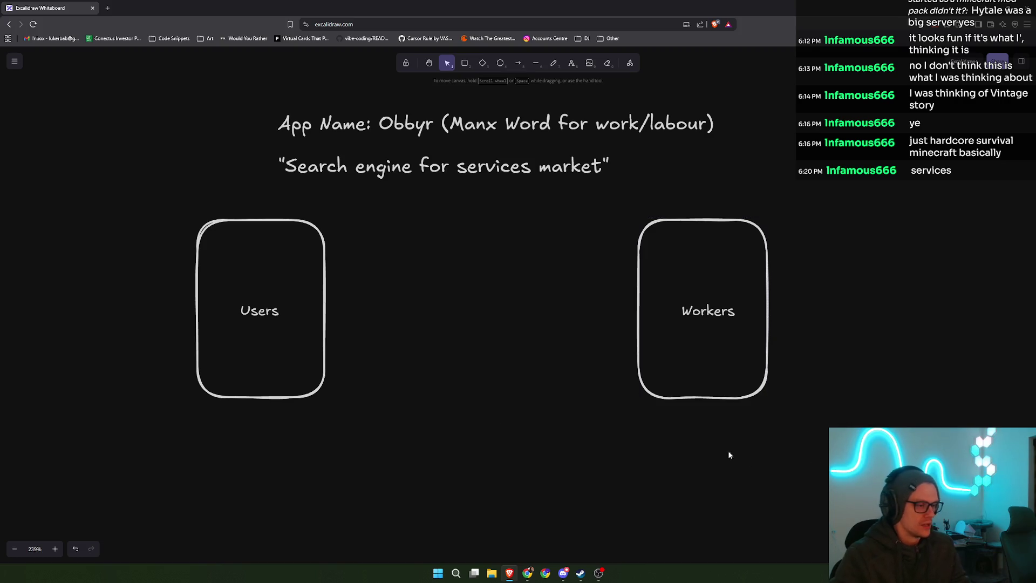
left_click(322, 303)
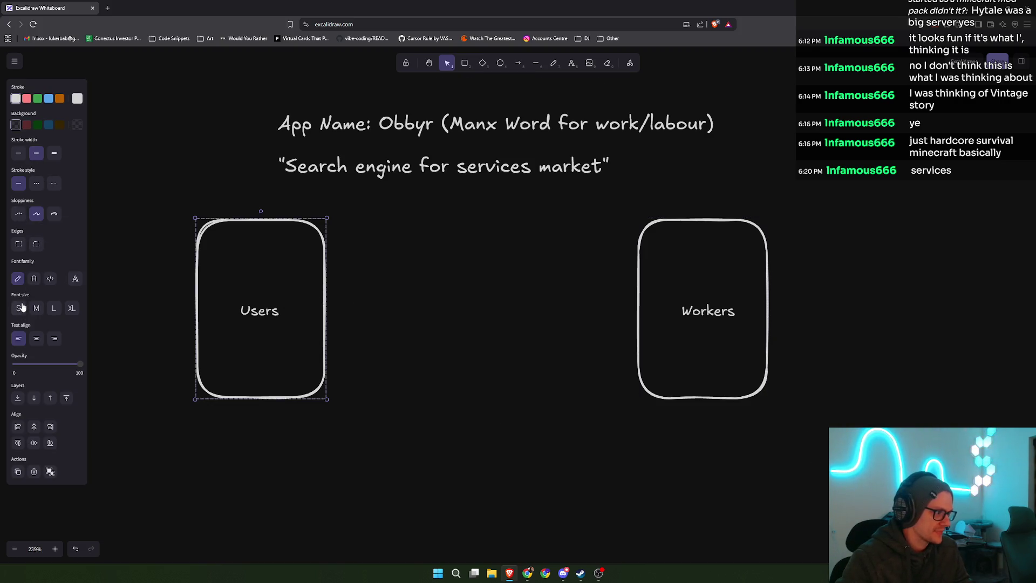
left_click(434, 335)
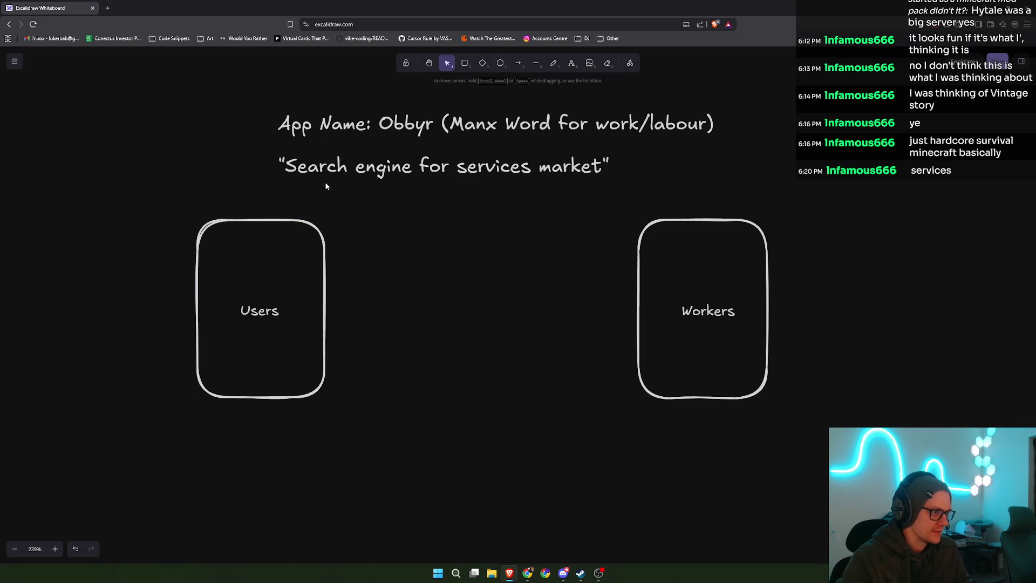
left_click(199, 261)
key("ctrl+c")
Step: Paste a copy of the Users box between Users and Workers and relabel it 'Obbyr'
key("ctrl+v")
mouse_move(500, 389)
left_mouse_down()
mouse_move(519, 376)
mouse_move(495, 304)
left_mouse_up()
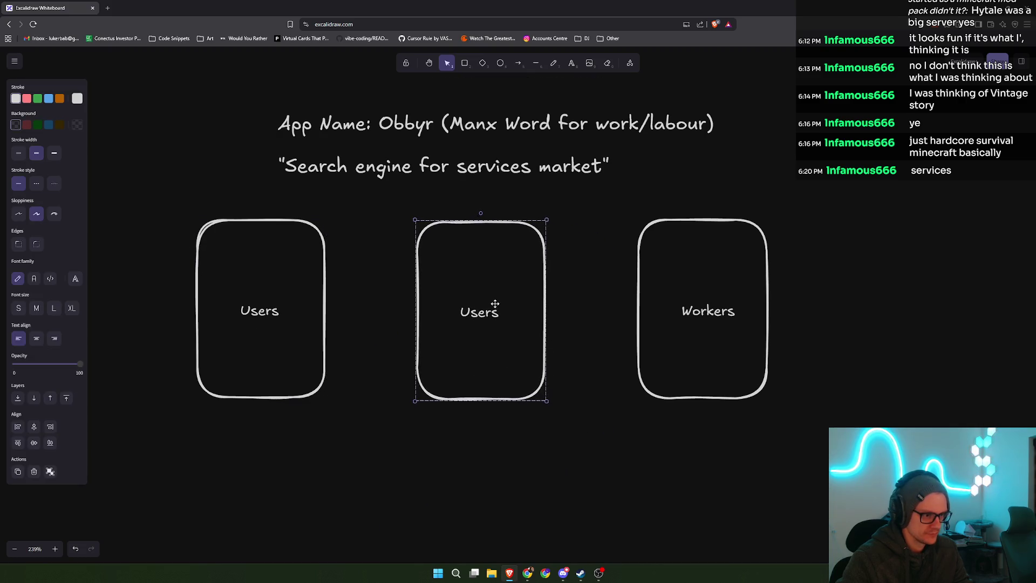
left_click(502, 506)
left_click(479, 312)
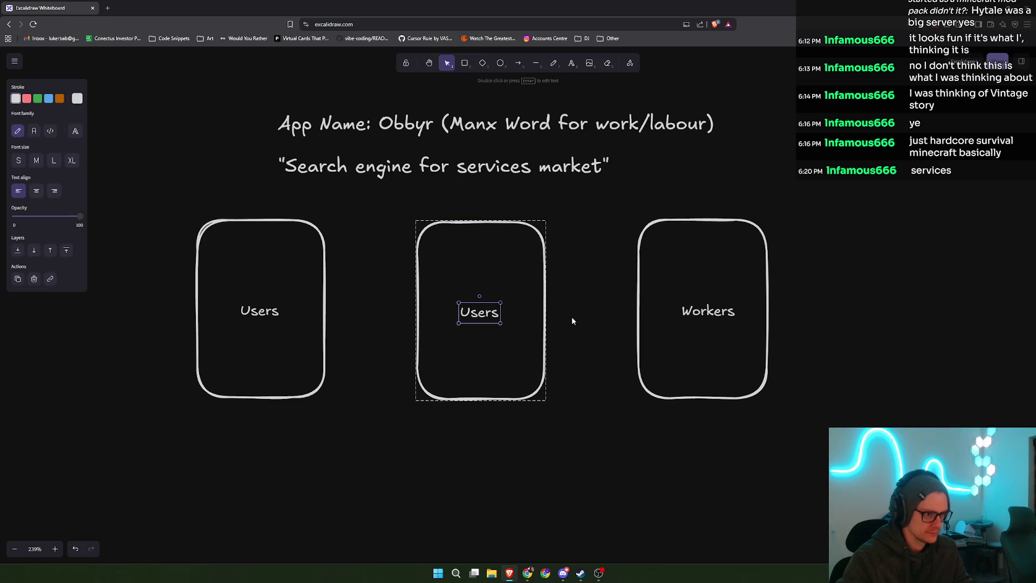
double_click(464, 312)
type("Obbyr")
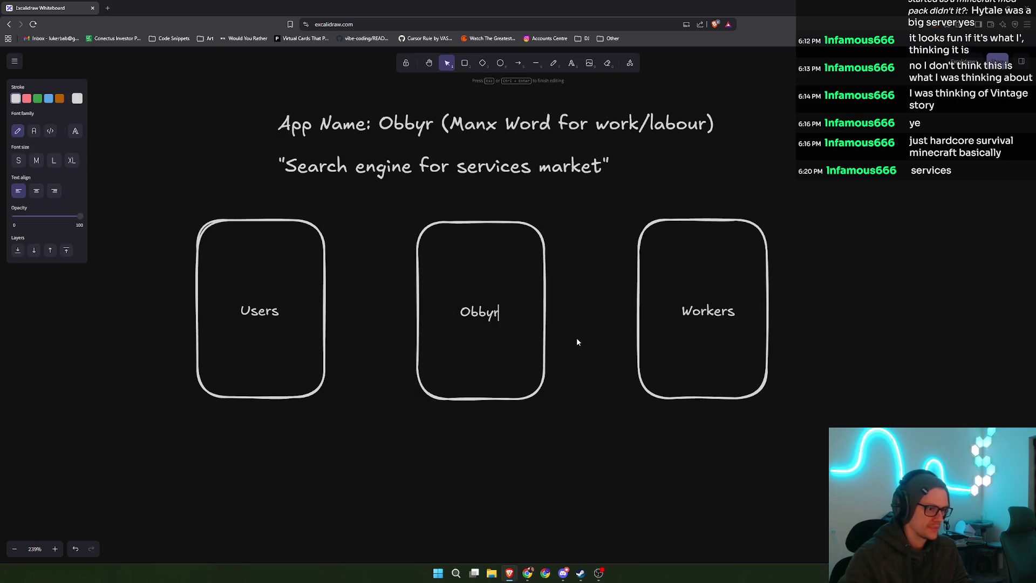
left_click(576, 338)
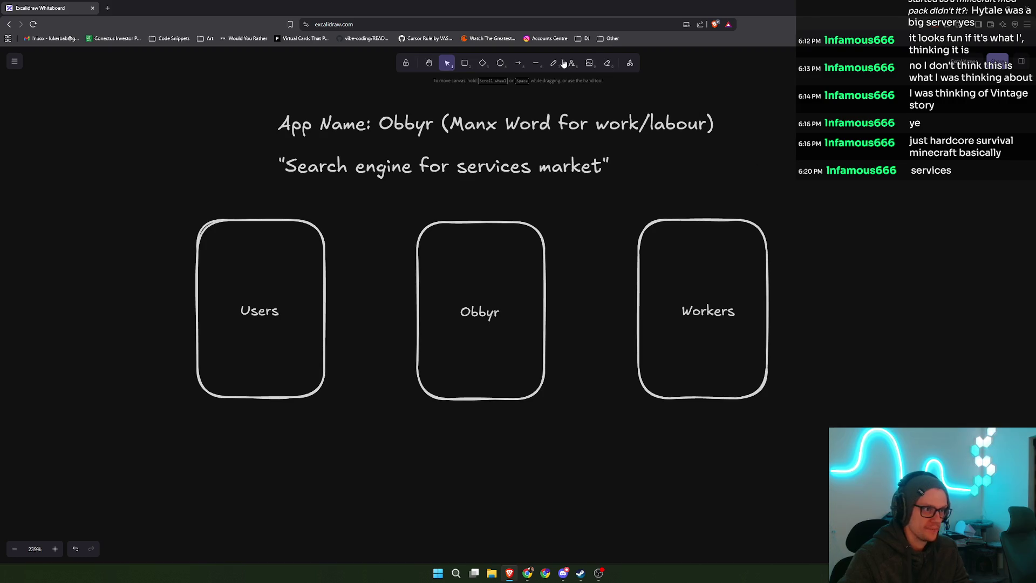
Step: Draw an arrow from Users to Obbyr and paste a copy between Obbyr and Workers
left_click(518, 63)
left_click_drag(545, 307, 639, 308)
key("ctrl+z")
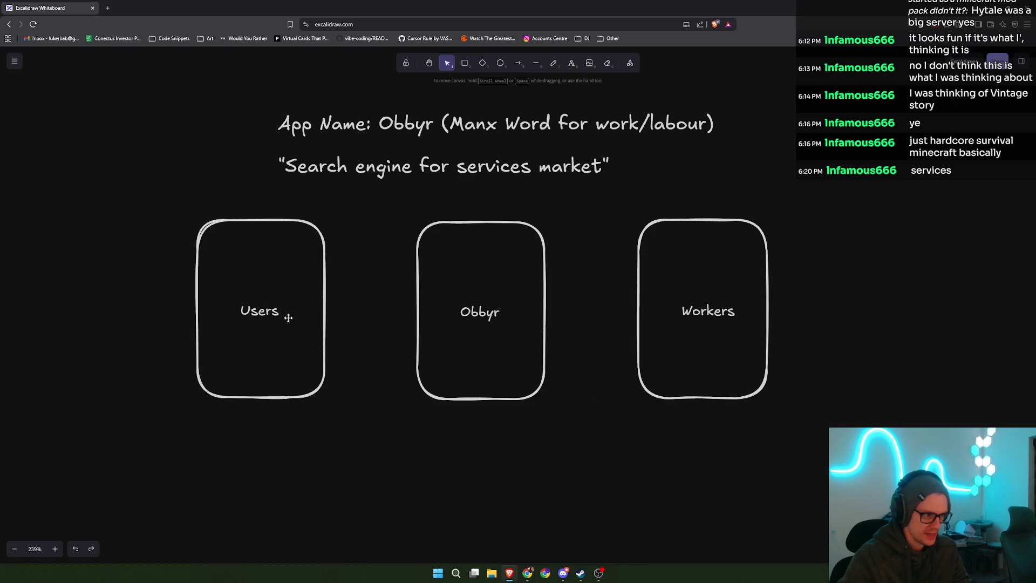
left_click(518, 63)
mouse_move(324, 305)
left_mouse_down()
mouse_move(661, 312)
mouse_move(598, 312)
left_mouse_up()
left_click(391, 322)
left_click(375, 306)
key("ctrl+c")
key("ctrl+v")
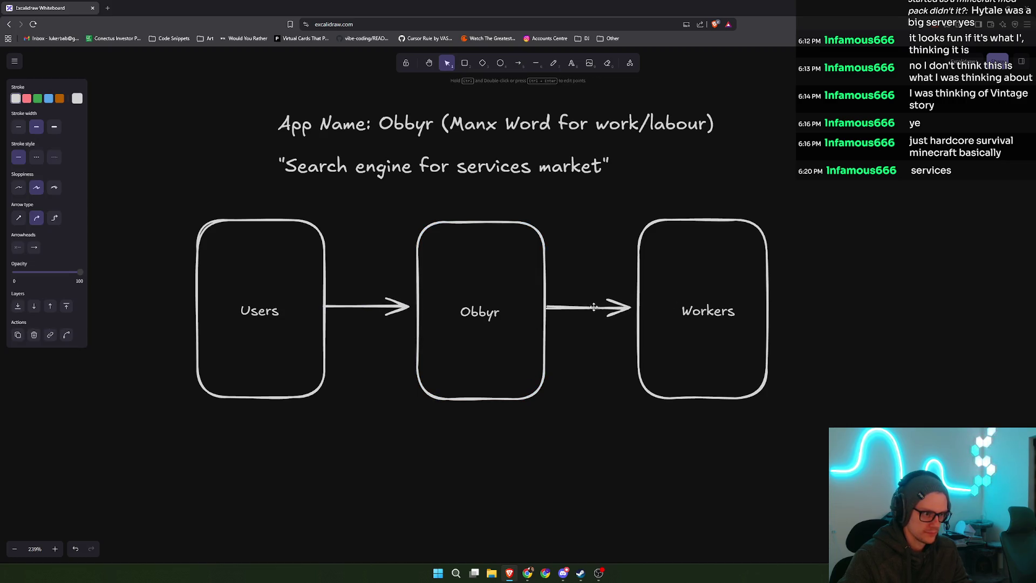
left_click(824, 551)
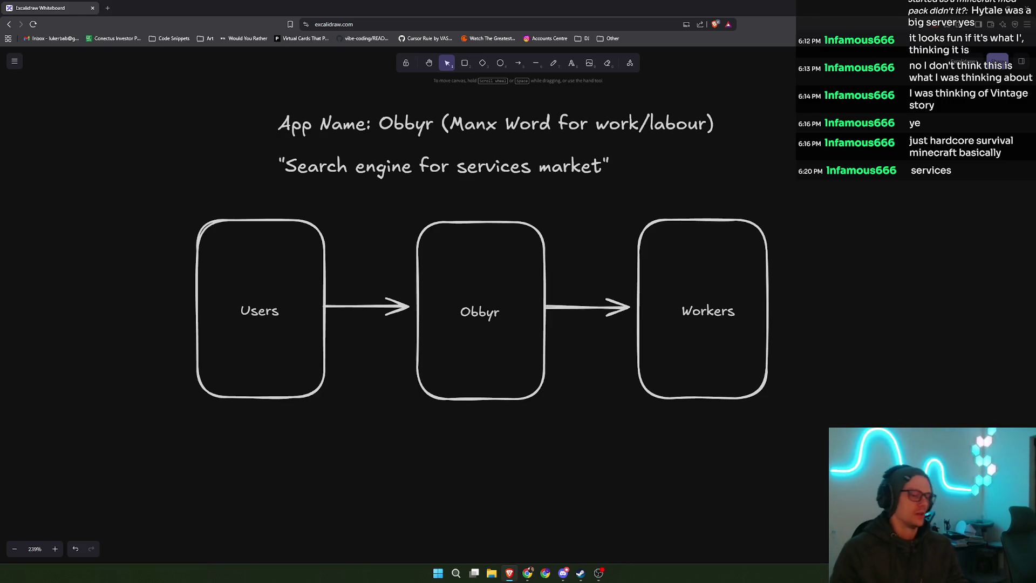
scroll(529, 387, "right", 8)
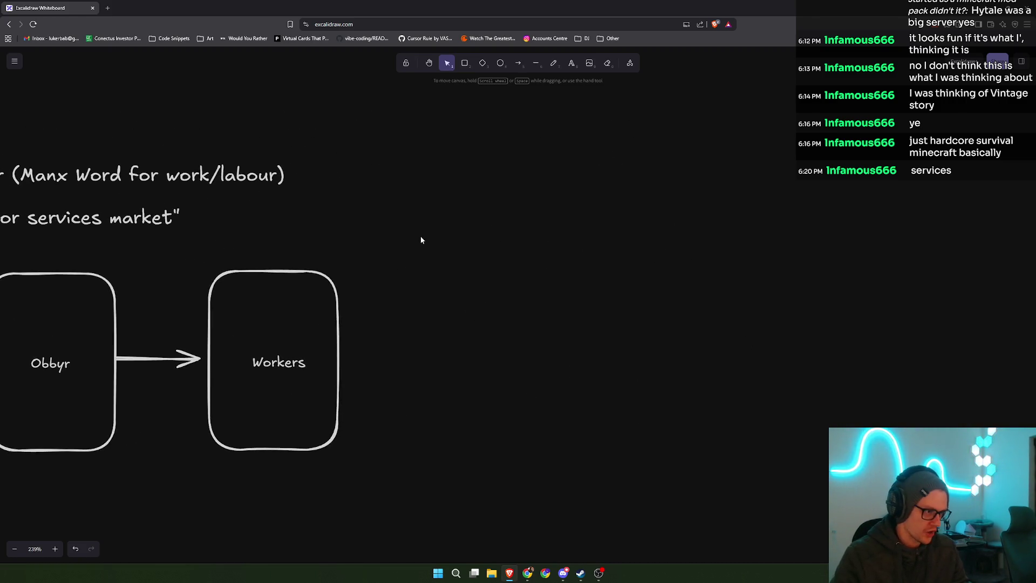
Step: Draw a large rectangle to the right of Workers and shift it down-right
left_click(464, 63)
mouse_move(419, 121)
left_mouse_down()
mouse_move(633, 363)
mouse_move(613, 416)
left_mouse_up()
left_click(663, 510)
left_click_drag(417, 179, 460, 202)
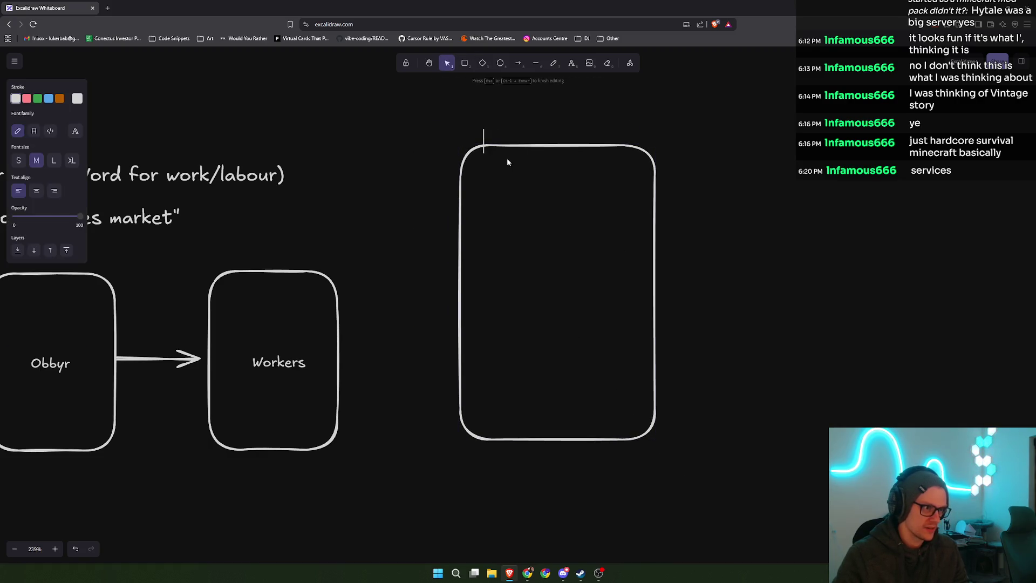
left_click(487, 142)
double_click(485, 147)
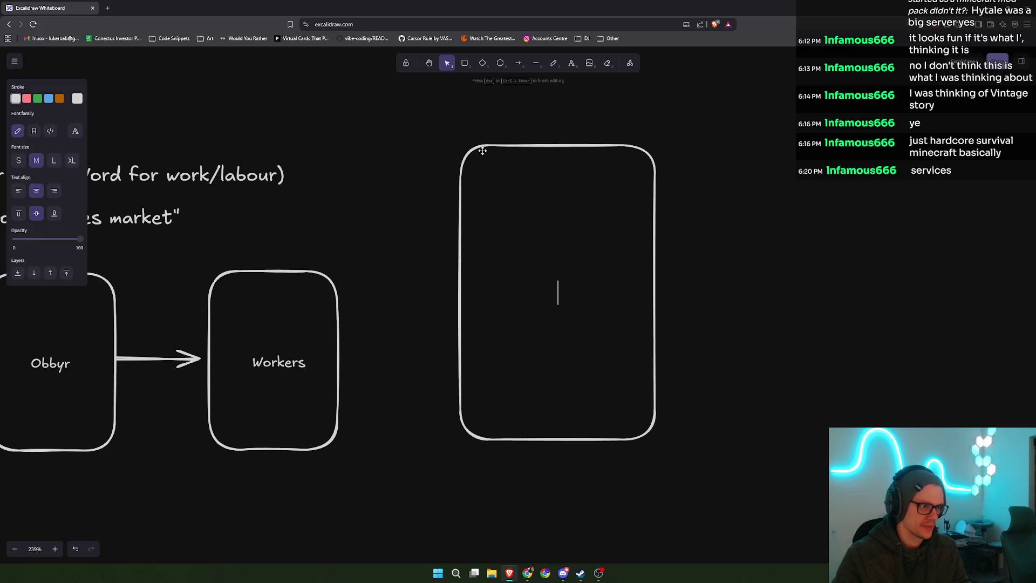
left_click(414, 170)
Step: Add a 'Competitors?' heading above the box and move it up-left
double_click(496, 125)
type("Com")
key("BackSpace")
key("BackSpace")
type("ompetitors?")
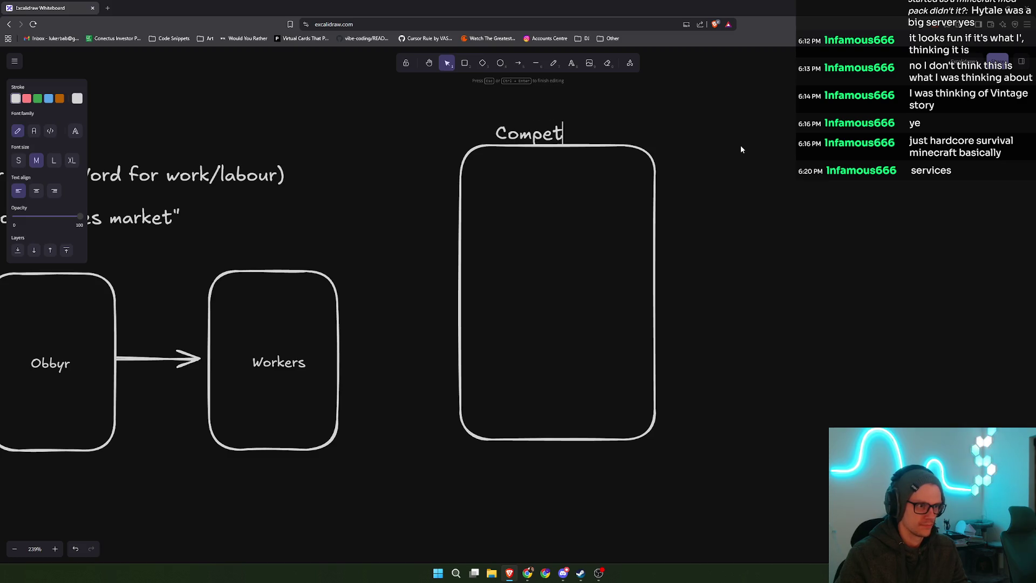
left_click(740, 144)
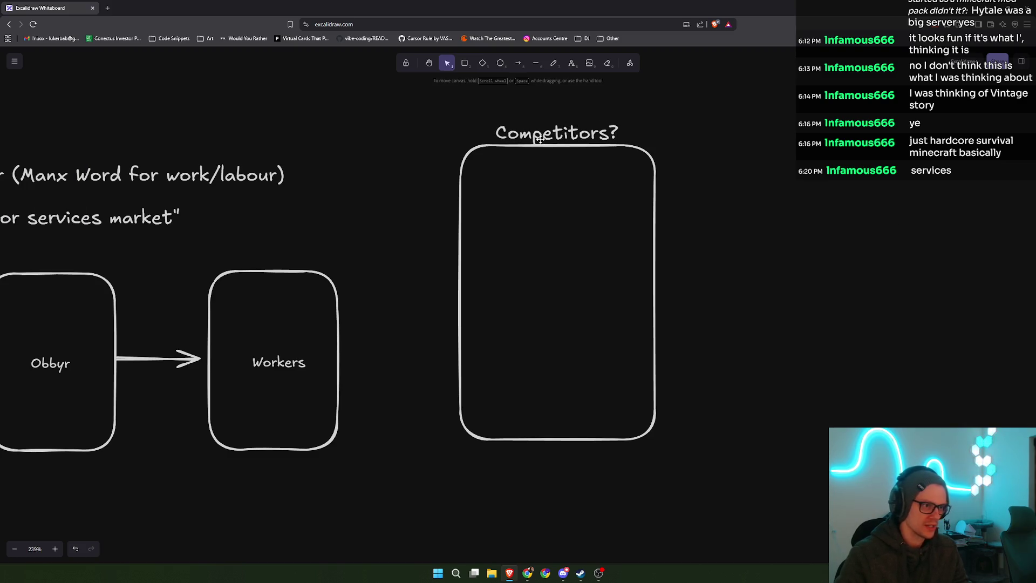
left_click_drag(556, 132, 534, 127)
left_click(488, 195)
Step: Delete the empty rectangle under the Competitors? heading
double_click(488, 195)
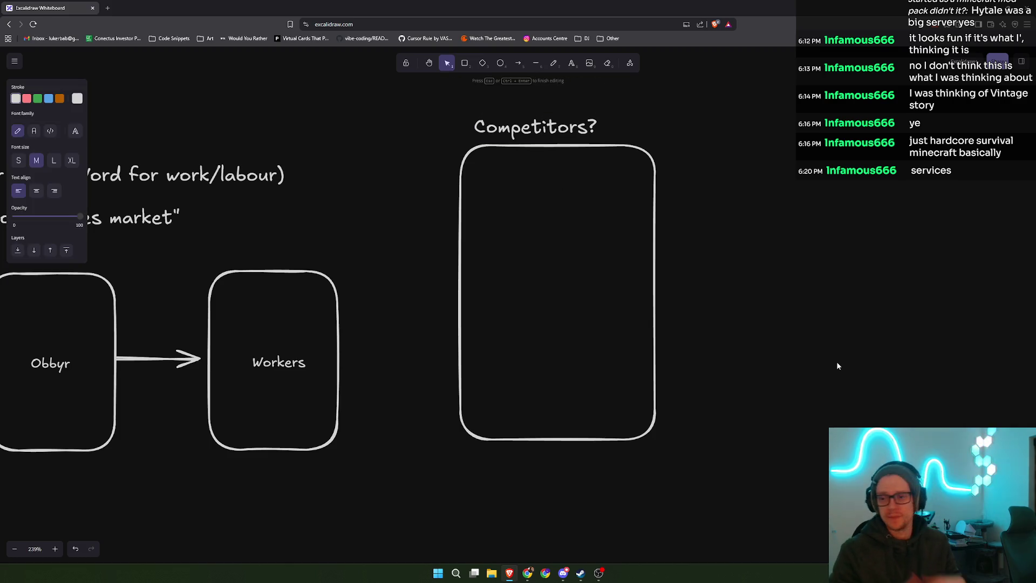
key("Escape")
left_click(586, 437)
key("Delete")
Step: Add a '- Fivrr' line below the Competitors? heading
left_click(526, 128)
double_click(526, 128)
key("End")
key("Return")
key("Return")
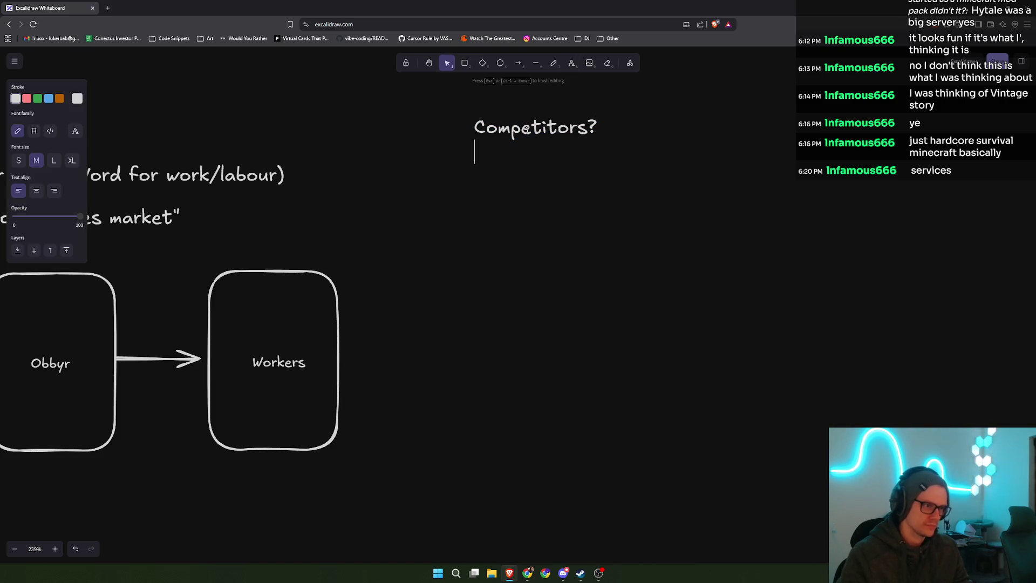
type("- Fiv")
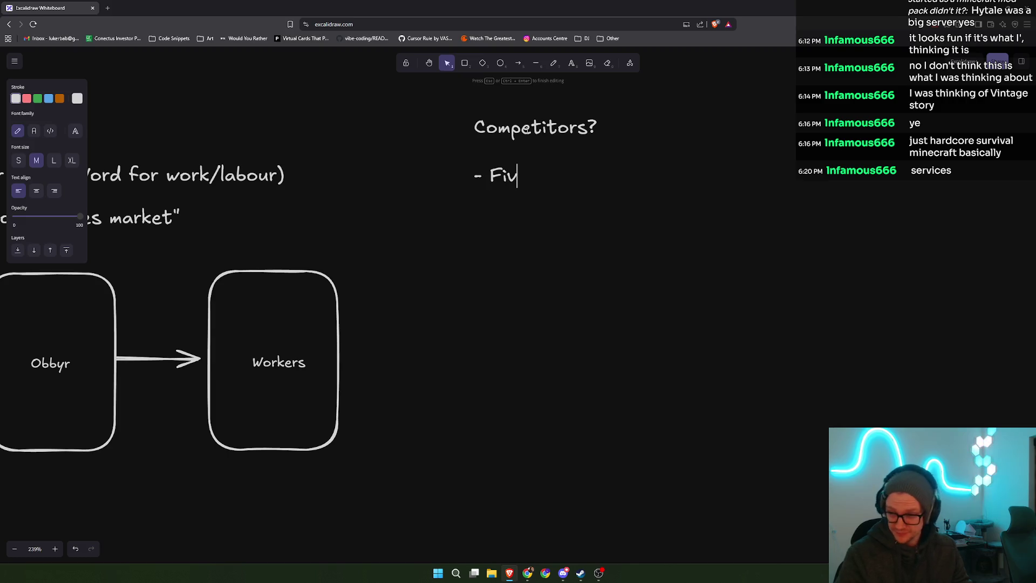
type("rr")
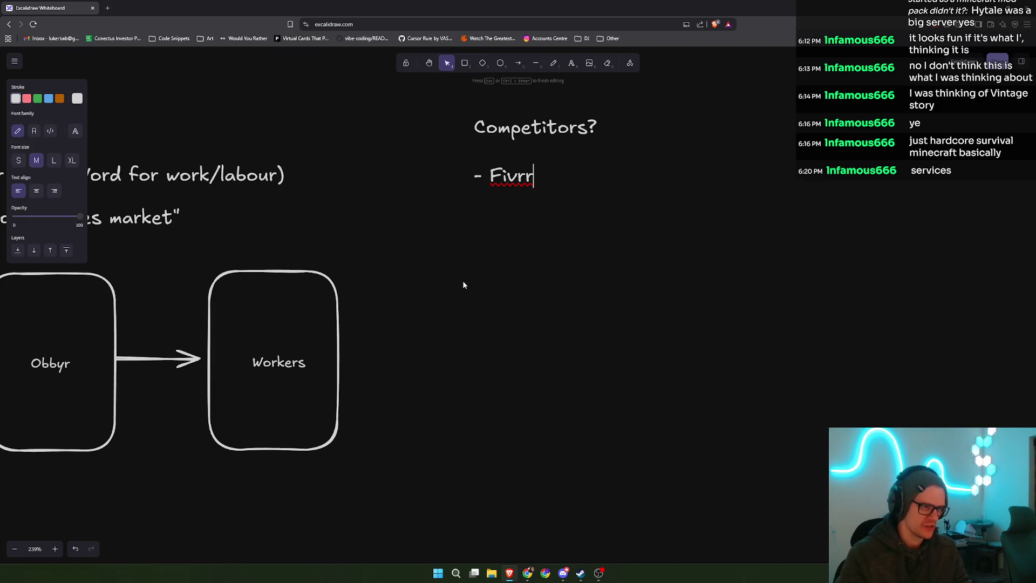
Step: Search the web for 'fivrr' in a new browser tab
left_click(107, 7)
type("fivrr")
key("Return")
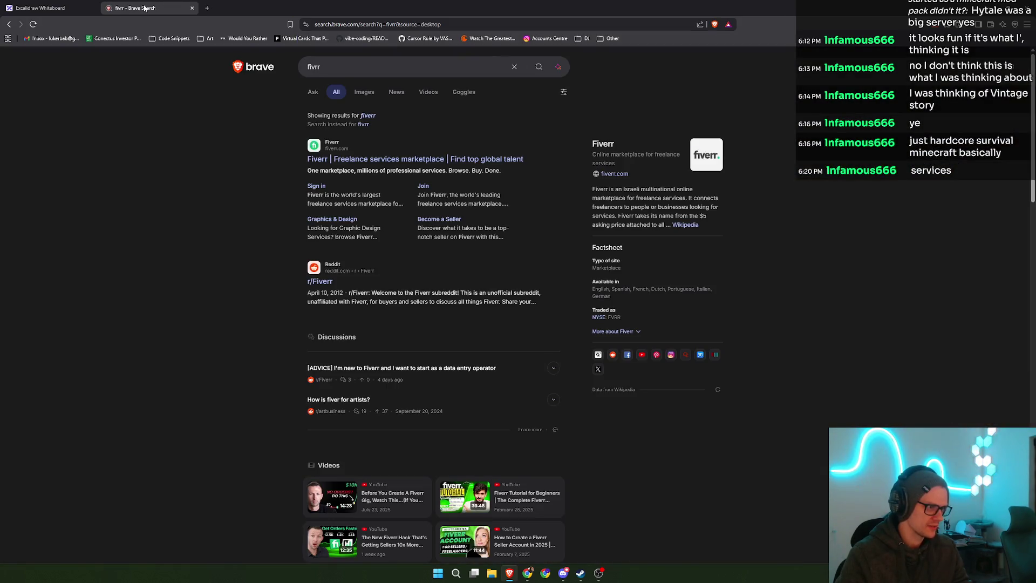
Step: Correct the 'Fivrr' entry to 'Fiverr' in the Competitors list
key("ctrl+w")
double_click(536, 182)
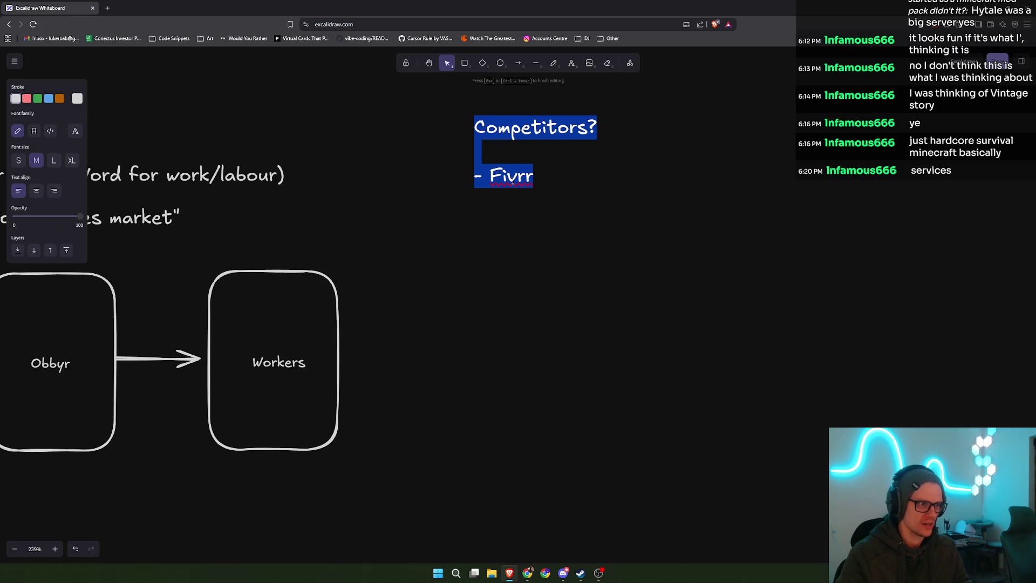
left_click(512, 180)
type("e")
key("End")
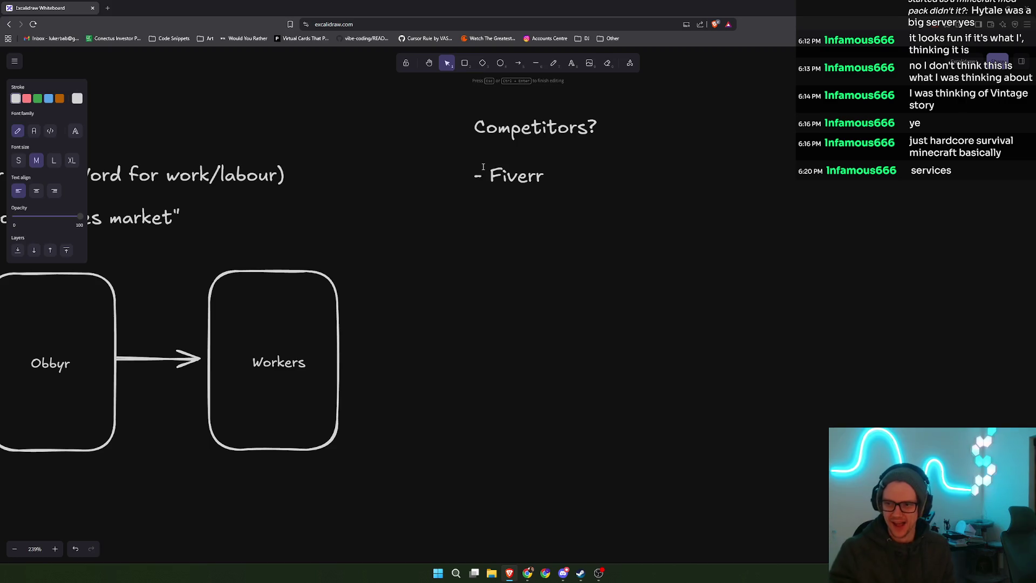
left_click(543, 245)
left_click(515, 181)
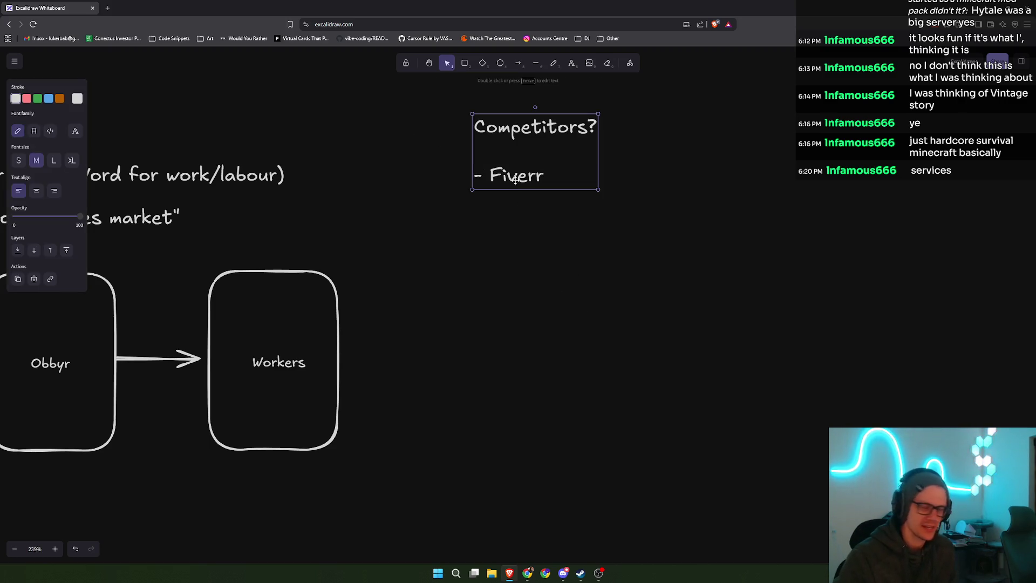
Step: Start a second dash line under Fiverr in the Competitors list
key("alt+Tab")
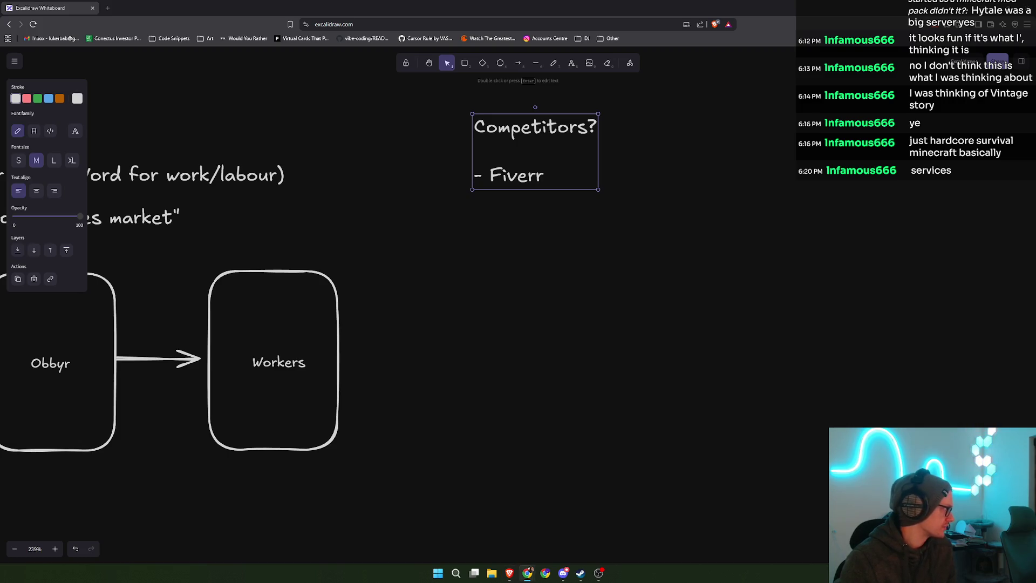
double_click(587, 183)
type("-")
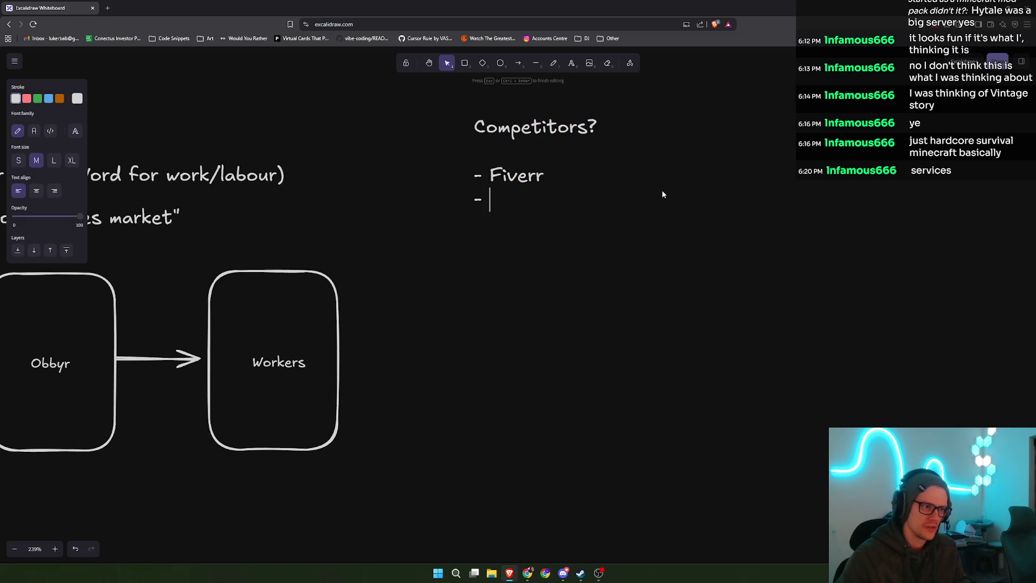
left_click(107, 7)
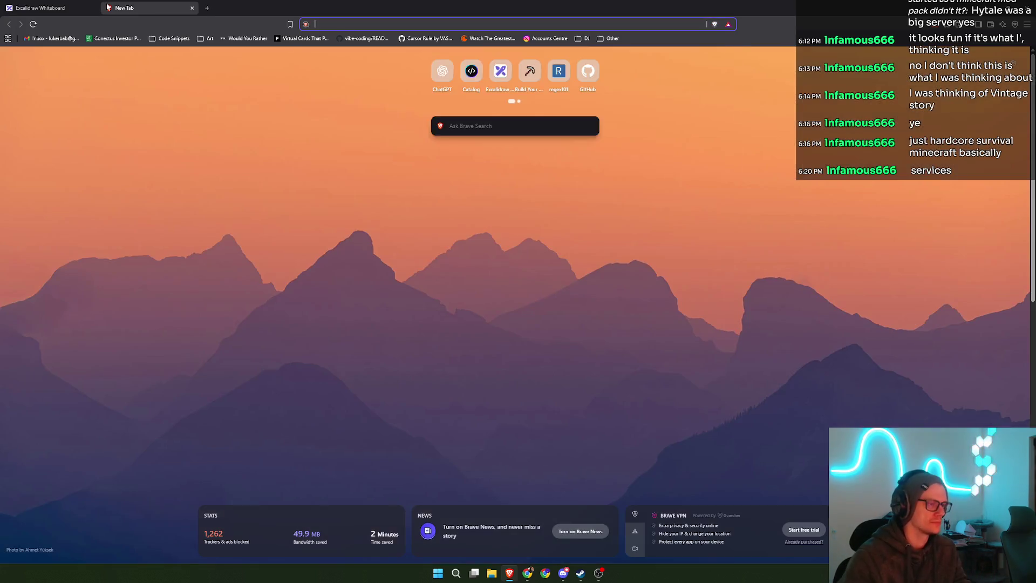
Step: Search for 'blue collar finder job' in Brave
type("Fiverr")
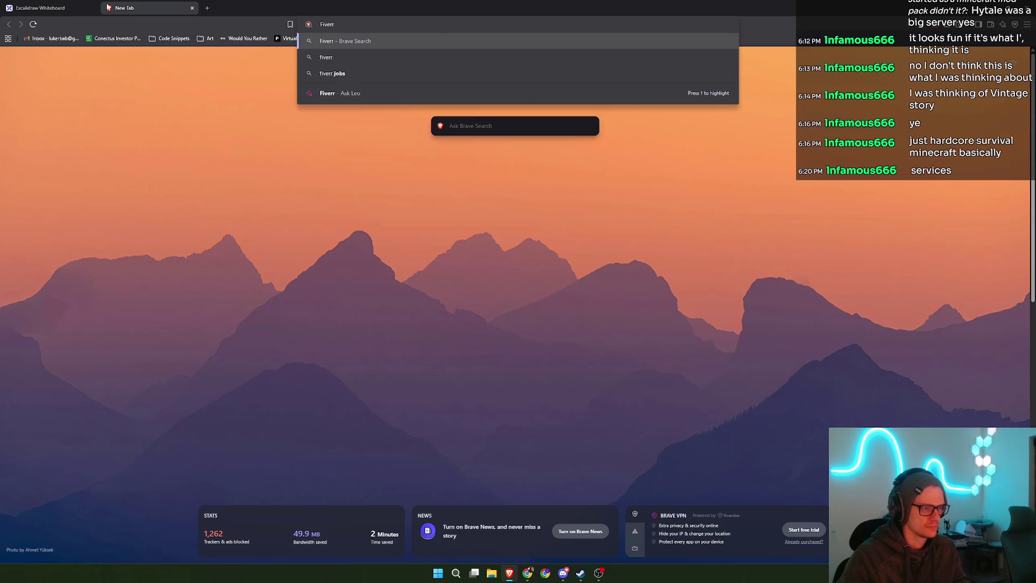
key("ctrl+a")
type("blue collar")
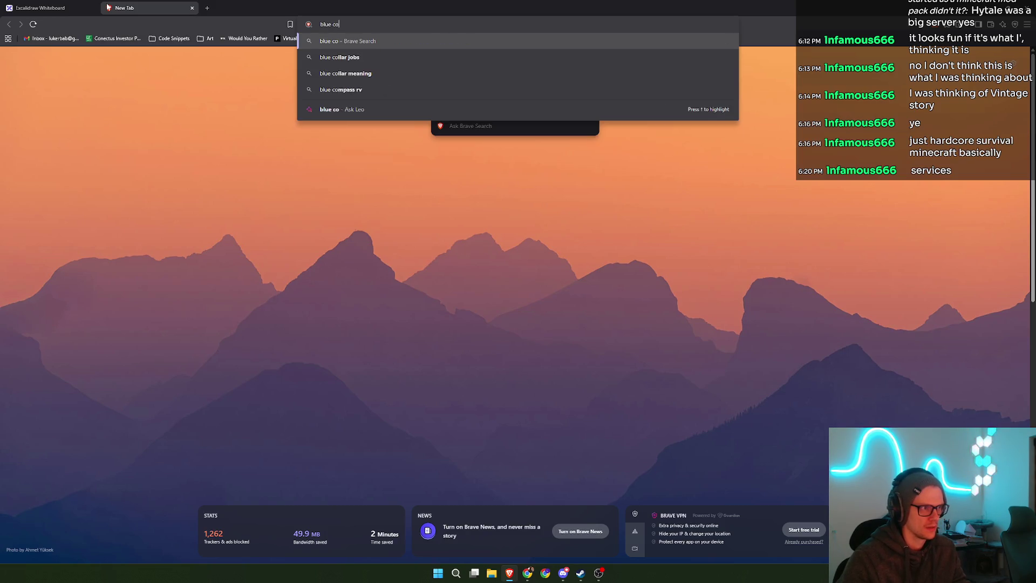
type(" finder job")
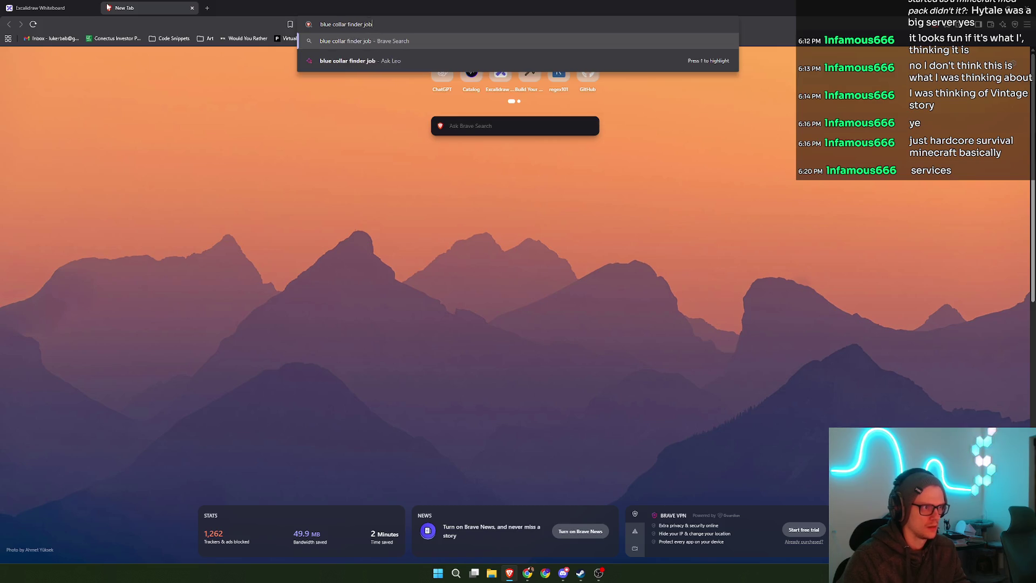
key("Return")
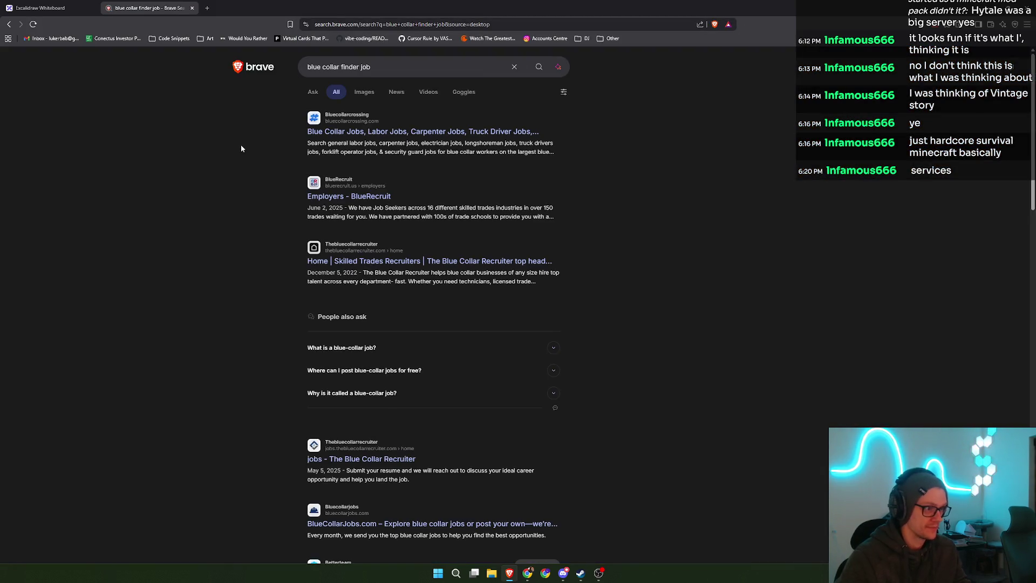
Step: Browse BlueCollarCrossing's Carpenter job listings, then close that tab
middle_click(366, 132)
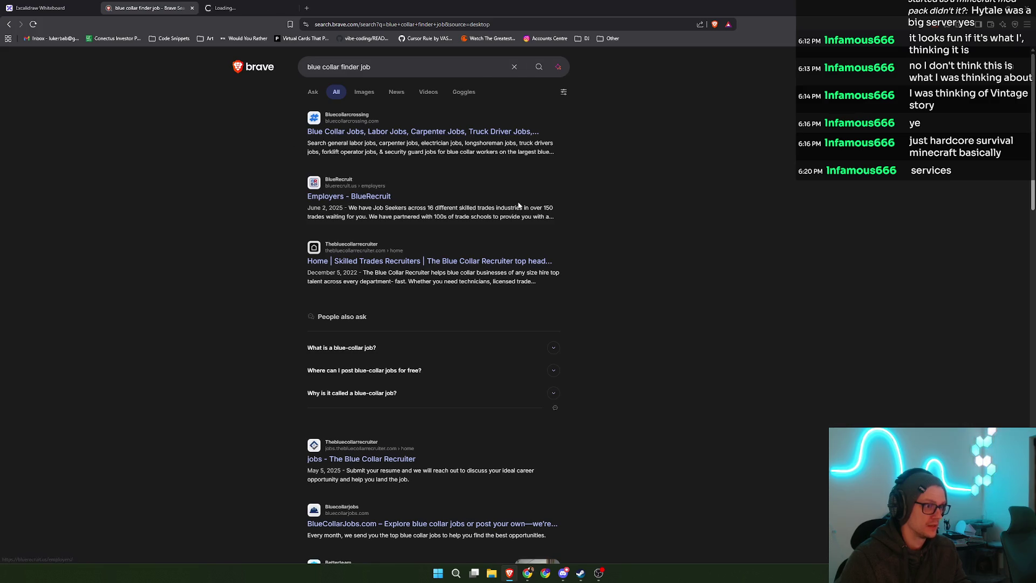
left_click(260, 6)
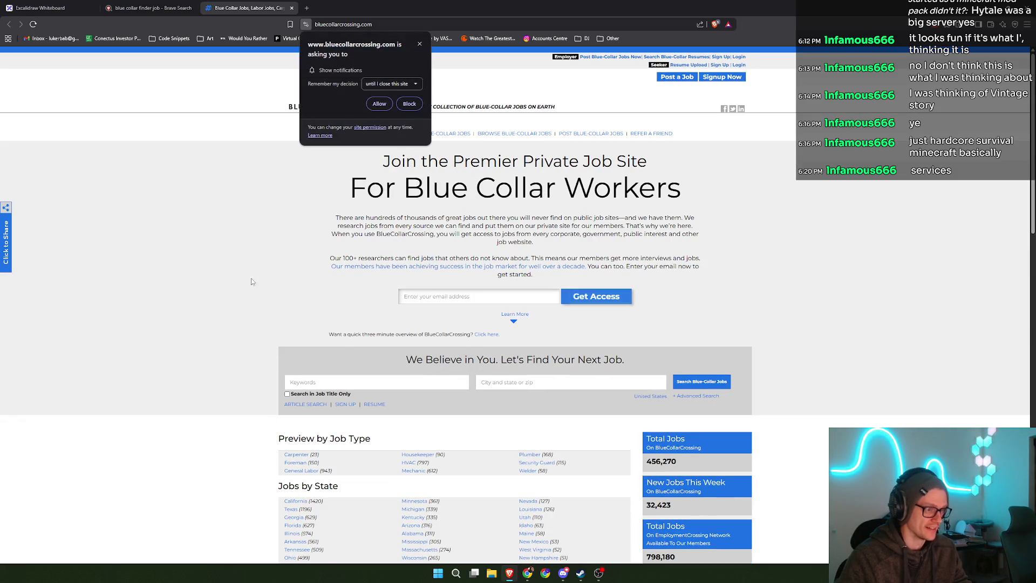
left_click(419, 43)
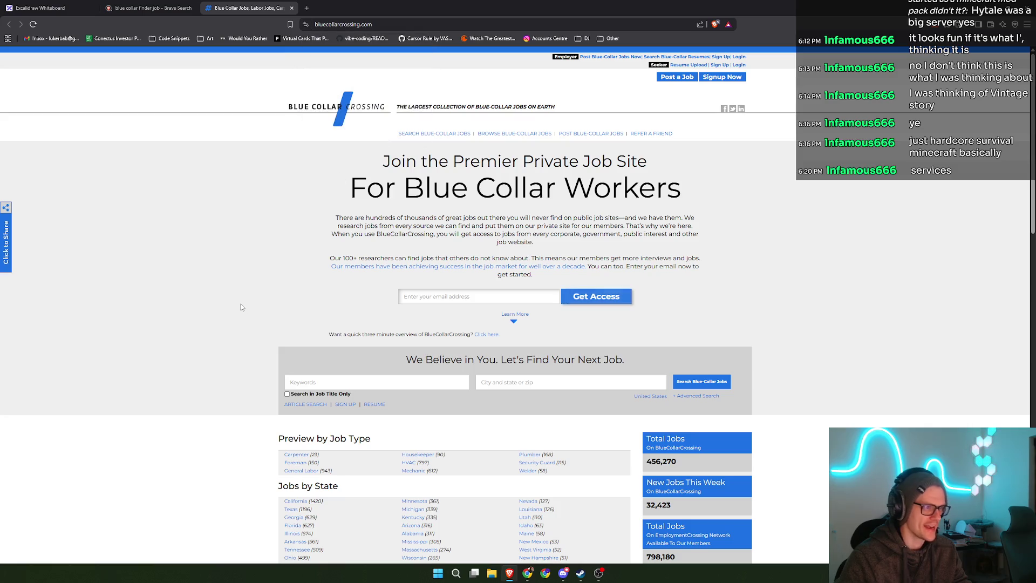
scroll(242, 297, "down", 3)
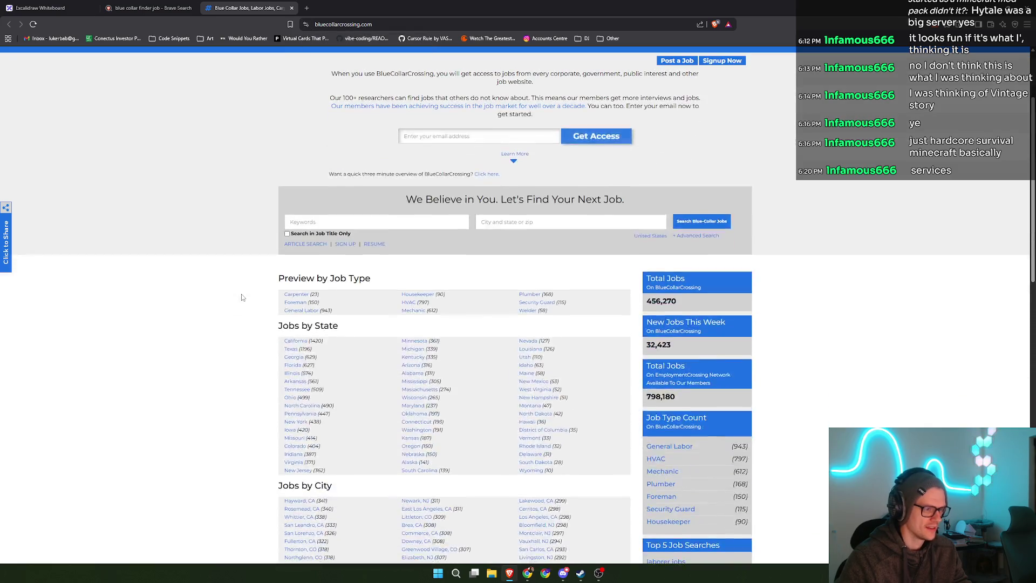
left_click(296, 294)
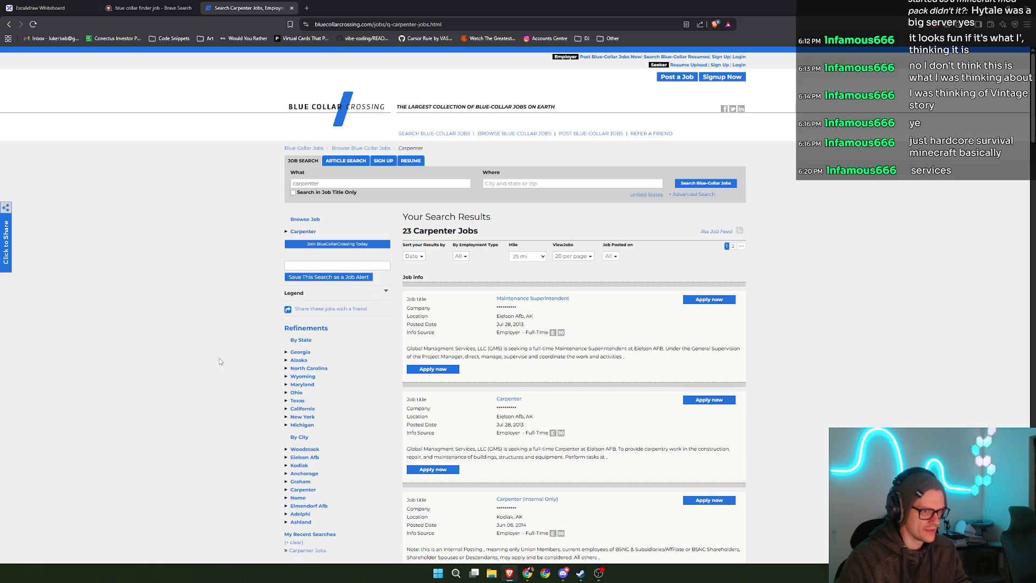
scroll(219, 361, "down", 3)
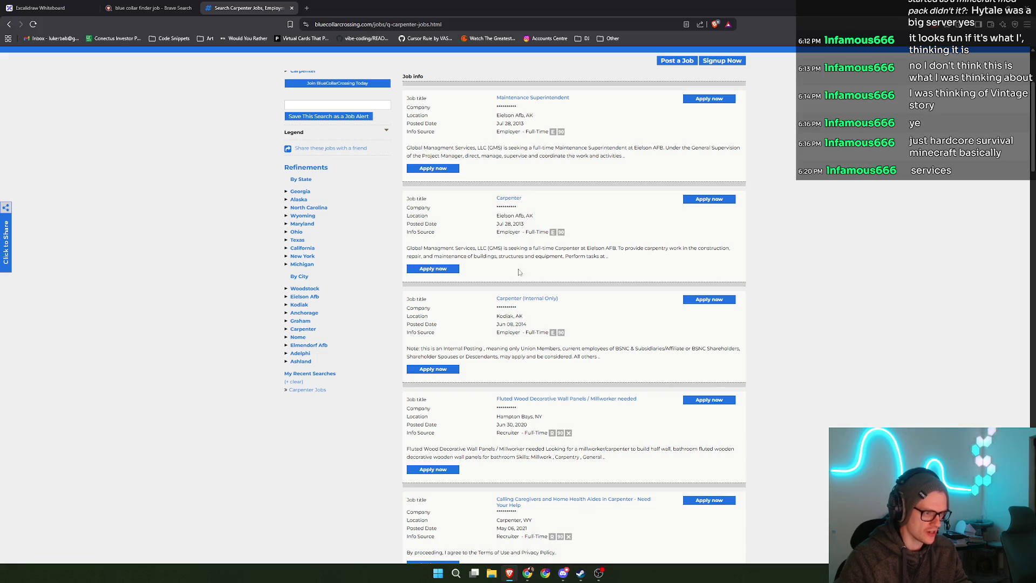
left_click(7, 24)
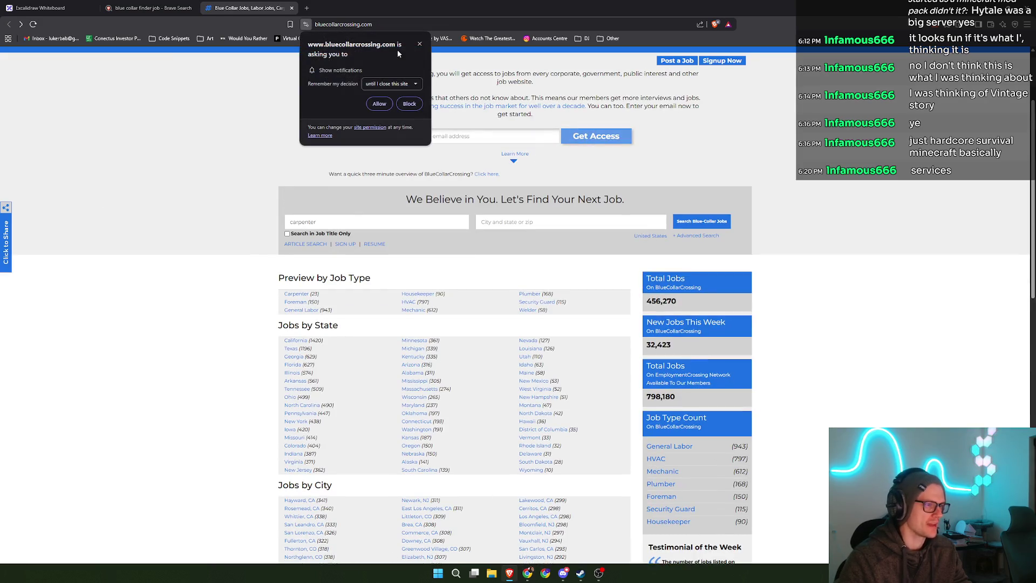
left_click(419, 44)
key("ctrl+w")
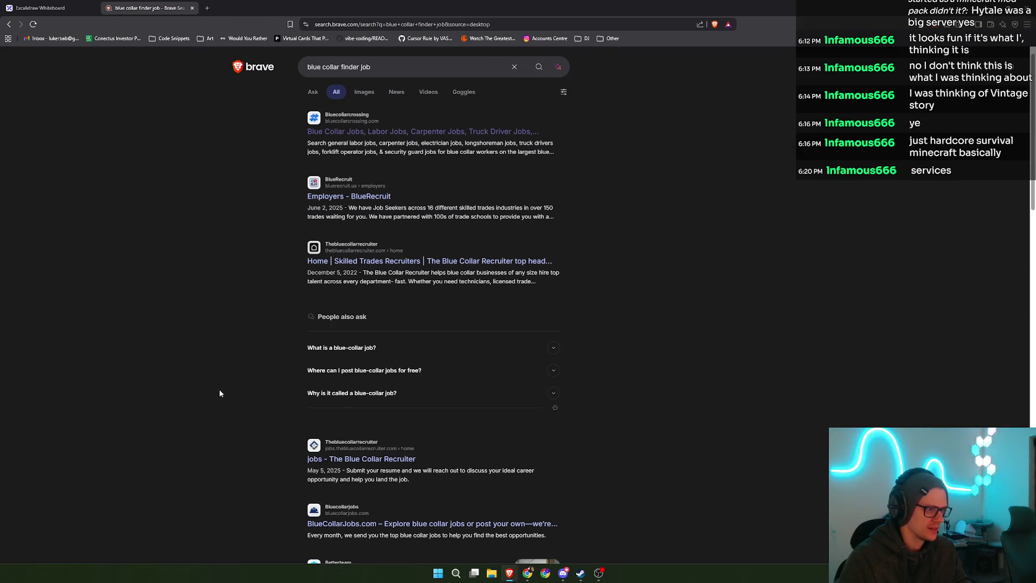
Step: Open the BlueRecruit and Skilled Trades Recruiters results and read BlueRecruit's Employers page
middle_click(380, 197)
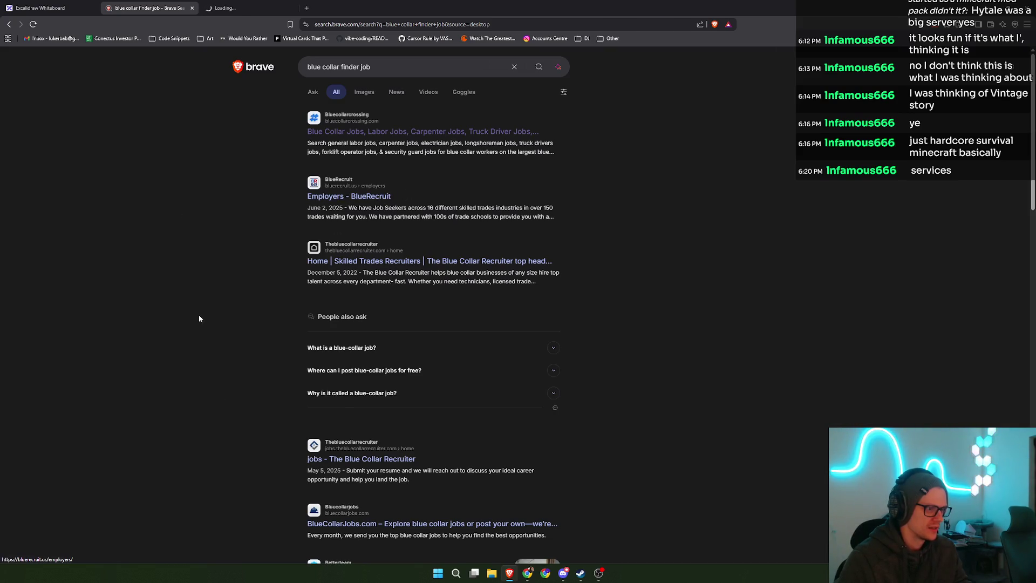
middle_click(347, 264)
scroll(228, 385, "down", 2)
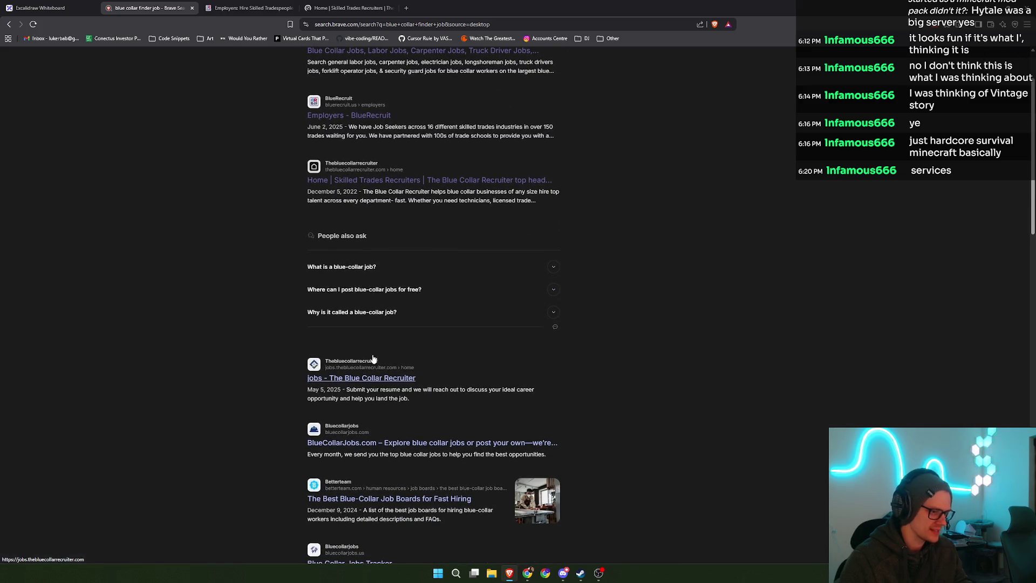
left_click(245, 8)
scroll(232, 311, "down", 3)
scroll(232, 308, "down", 15)
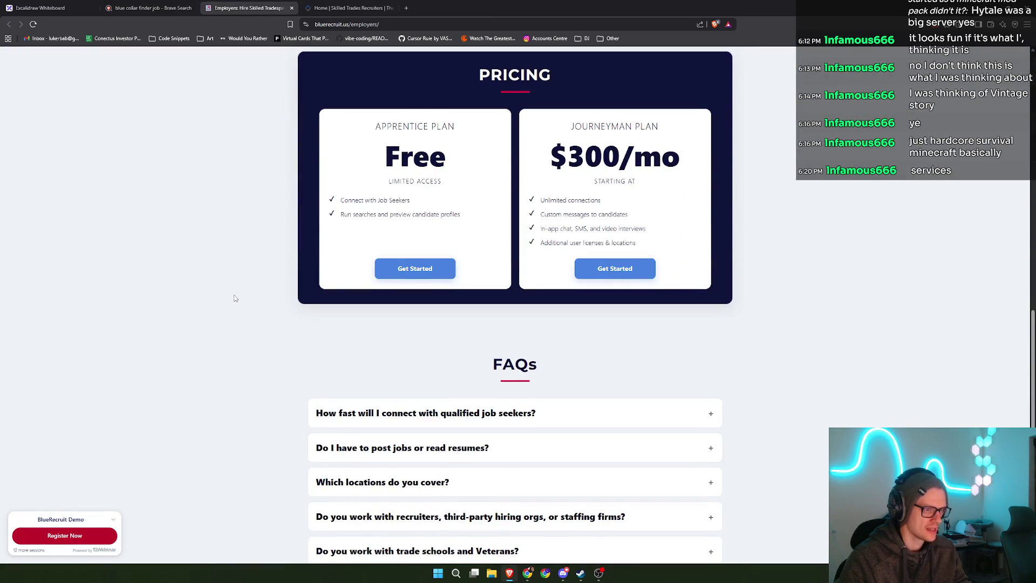
scroll(236, 298, "up", 3)
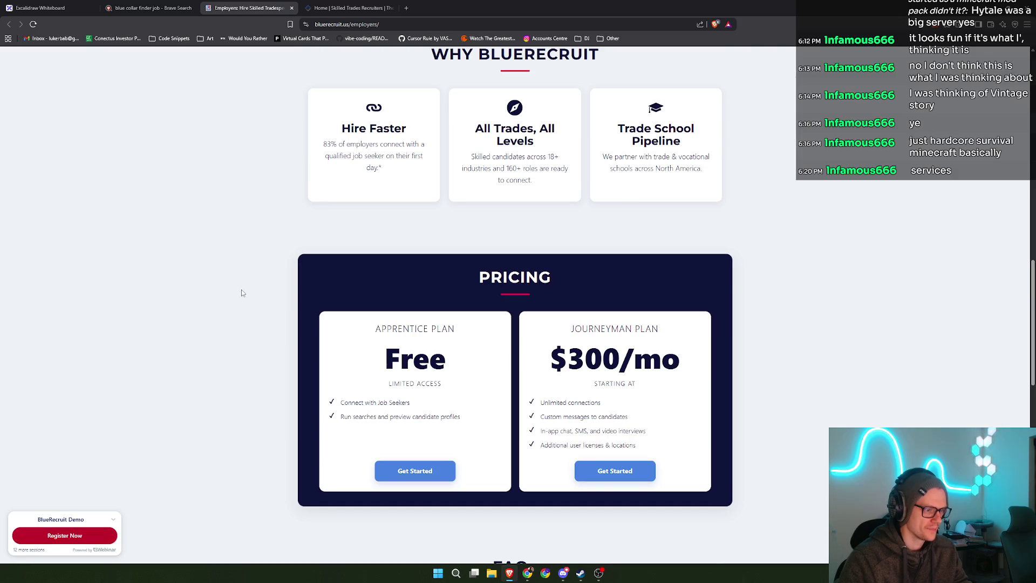
scroll(242, 287, "down", 8)
scroll(244, 280, "up", 13)
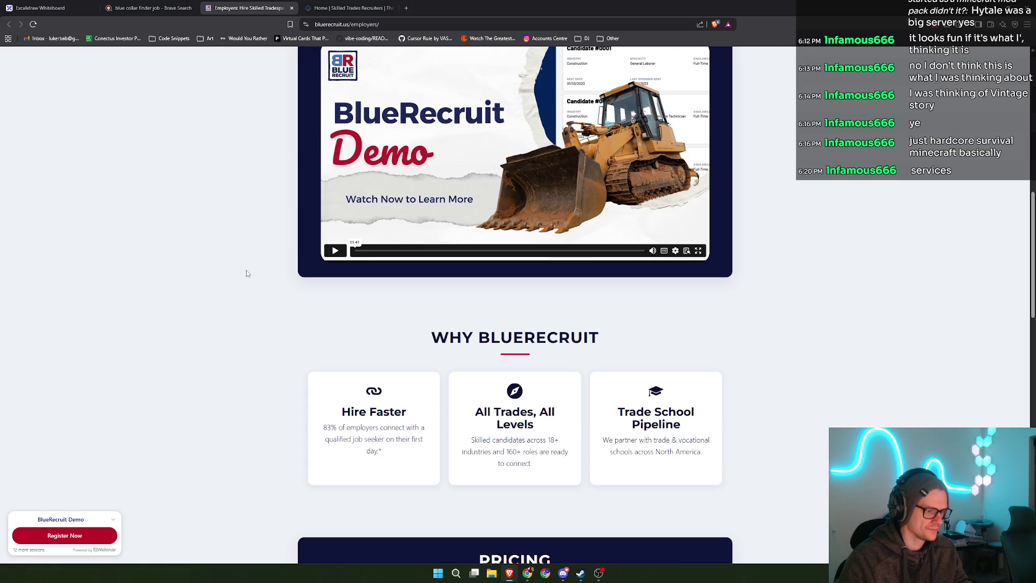
scroll(246, 271, "up", 10)
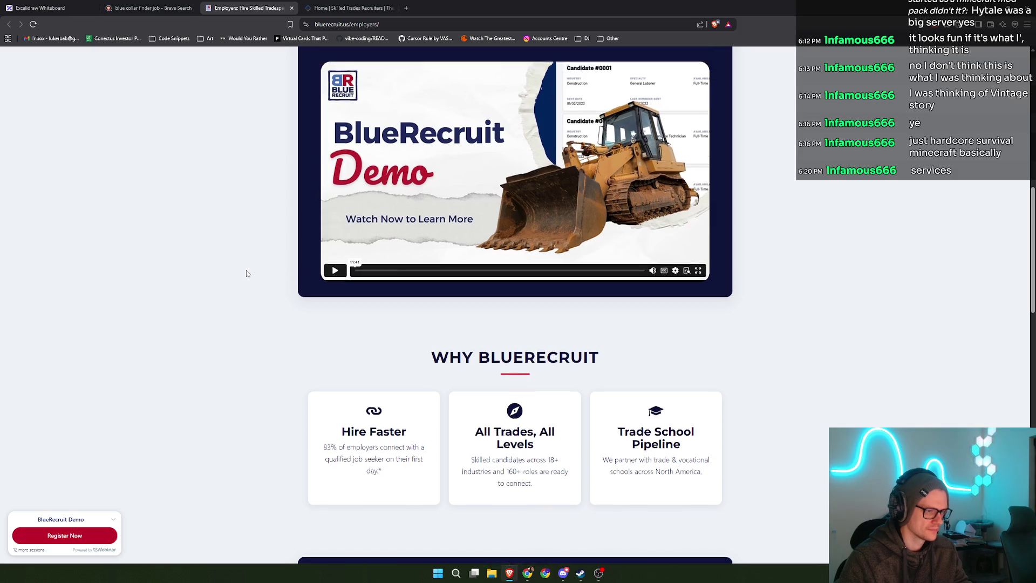
scroll(246, 271, "up", 1)
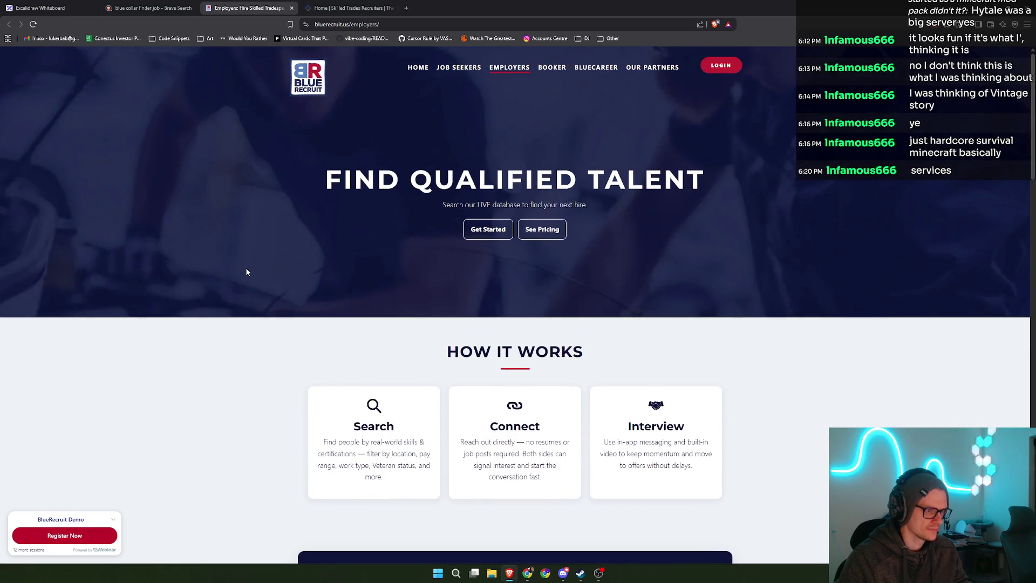
Step: Visit BlueRecruit's Job Seekers, Employers and Booker pages
left_click(454, 66)
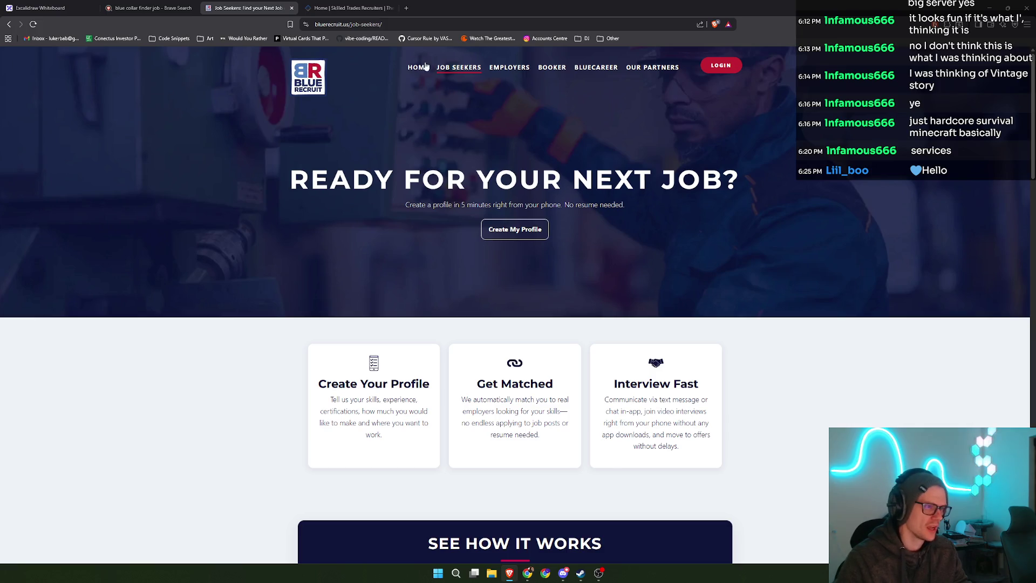
left_click(510, 69)
left_click(552, 72)
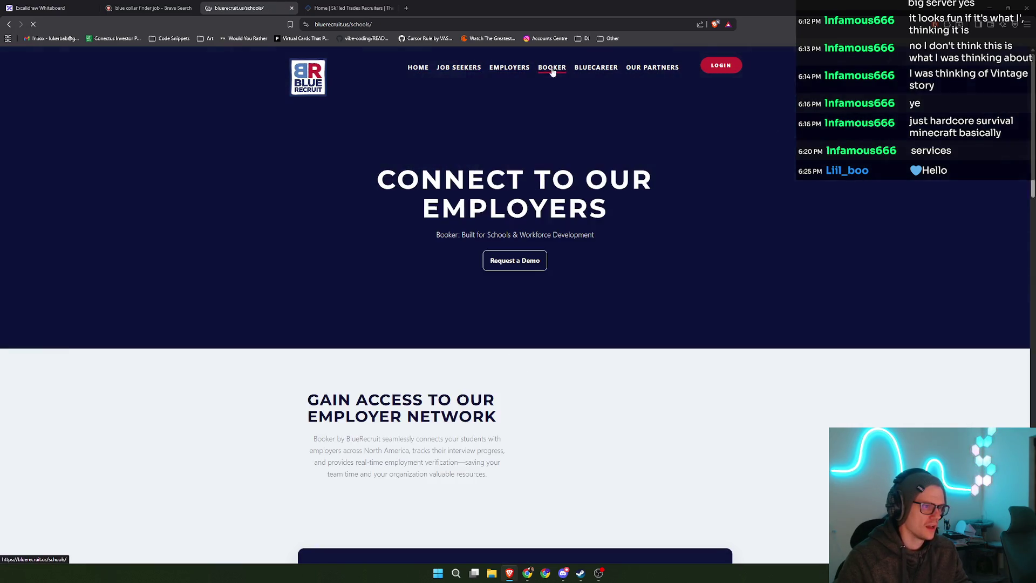
scroll(248, 327, "down", 3)
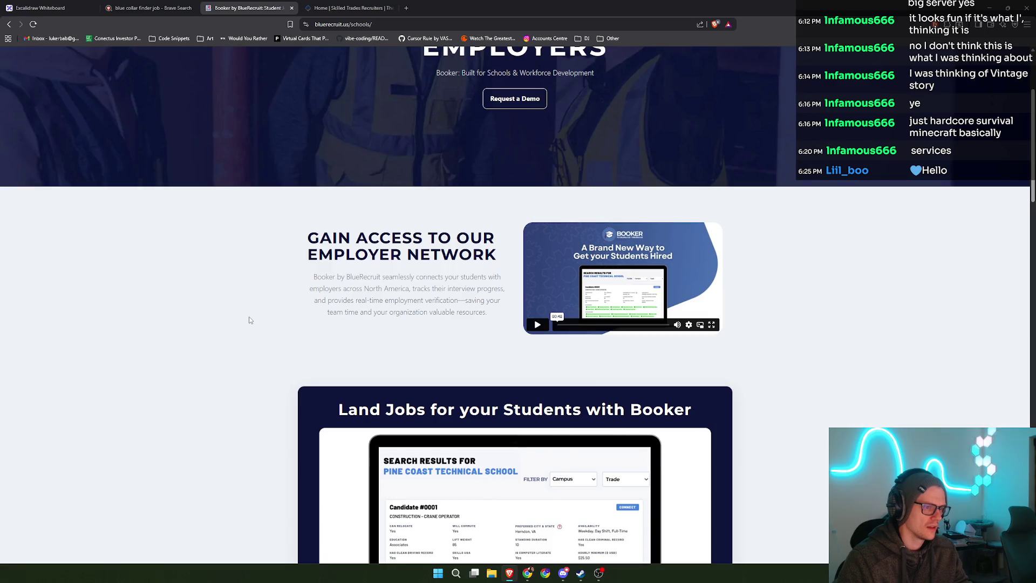
scroll(249, 319, "down", 3)
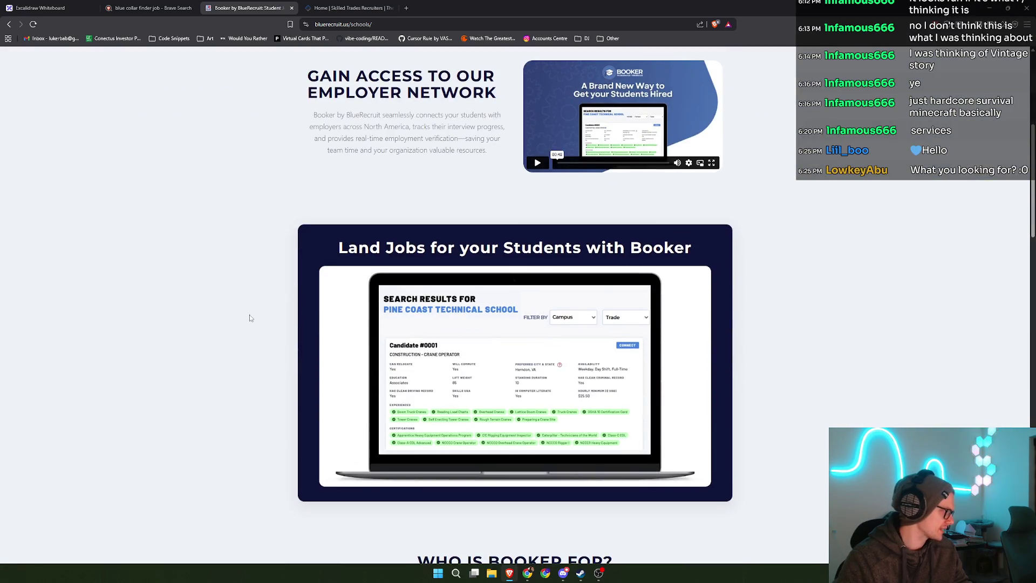
scroll(250, 312, "down", 5)
Step: Read The Blue Collar Recruiter's Employers page, then close it
left_click(291, 7)
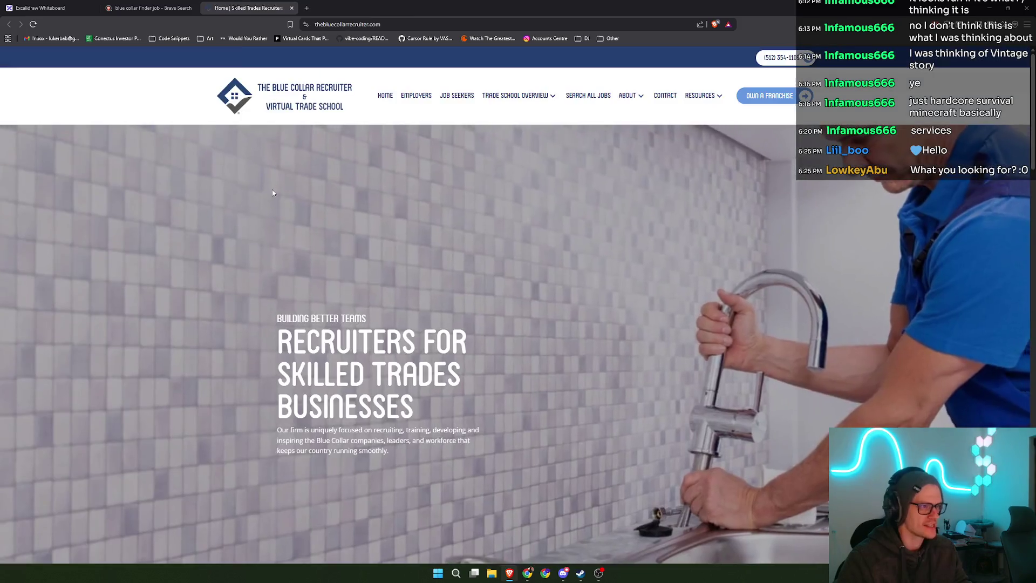
scroll(257, 317, "down", 1)
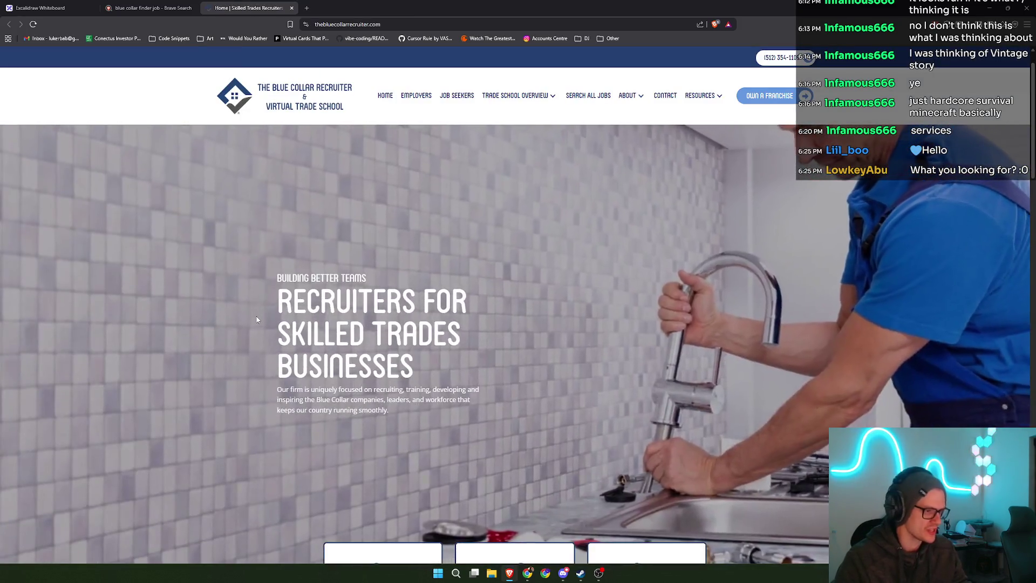
scroll(257, 316, "down", 5)
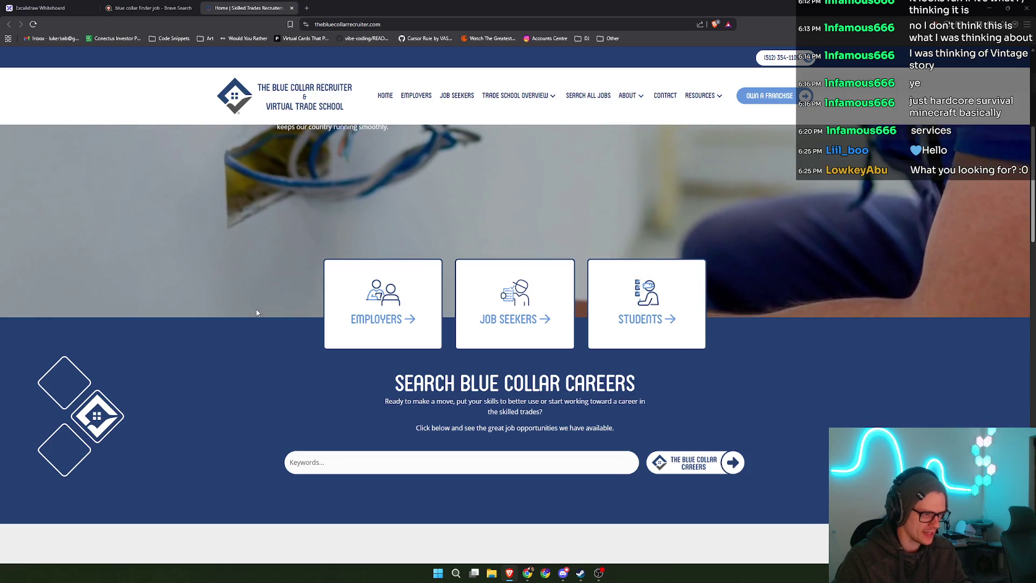
left_click(369, 292)
scroll(665, 299, "down", 3)
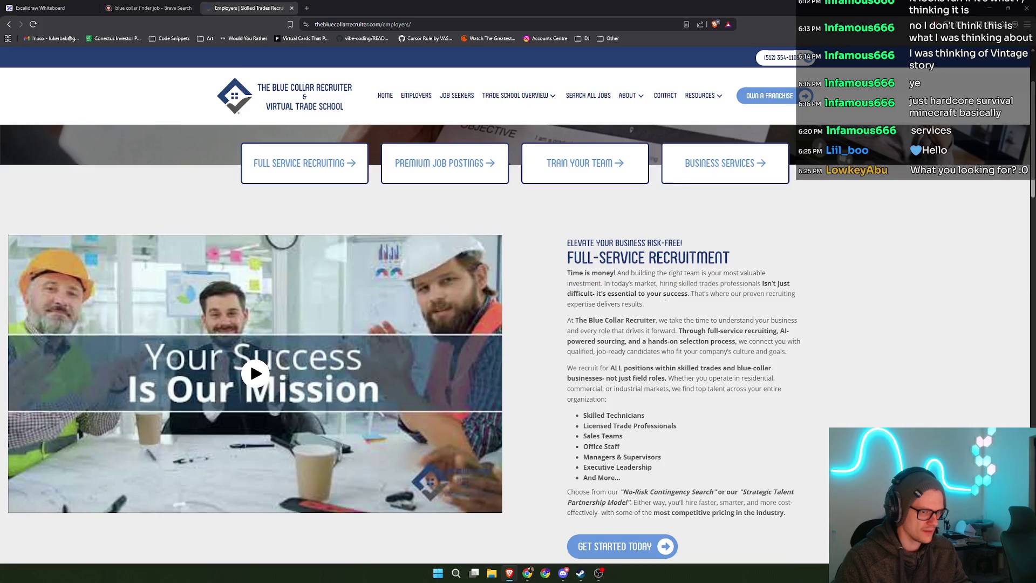
mouse_move(616, 273)
left_mouse_down()
mouse_move(599, 278)
mouse_move(615, 273)
mouse_move(620, 416)
left_mouse_up()
middle_click(225, 4)
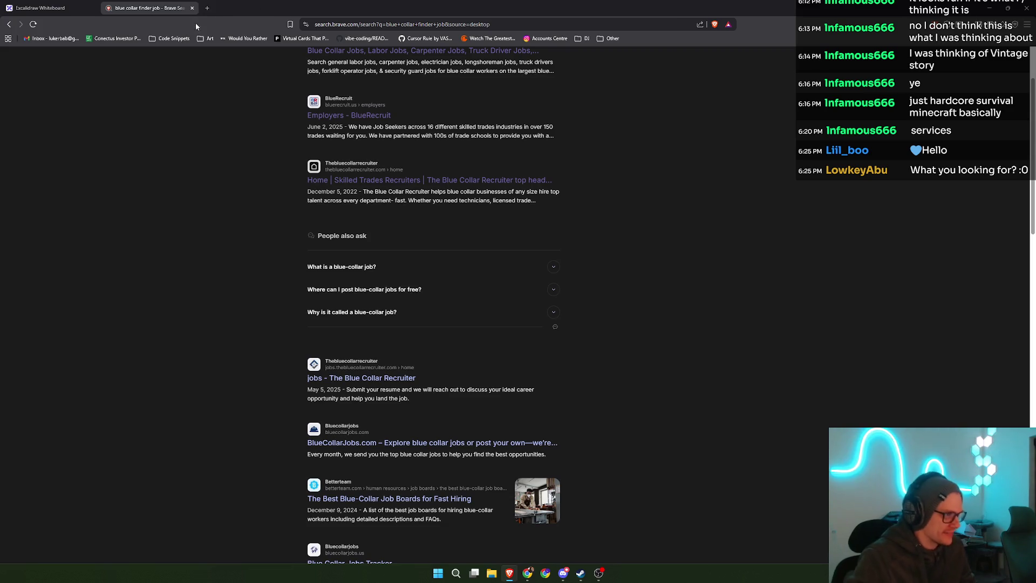
Step: Search 'fiverr but for blue collar' in a new tab, then close the results
left_click(207, 8)
type("fiverr b")
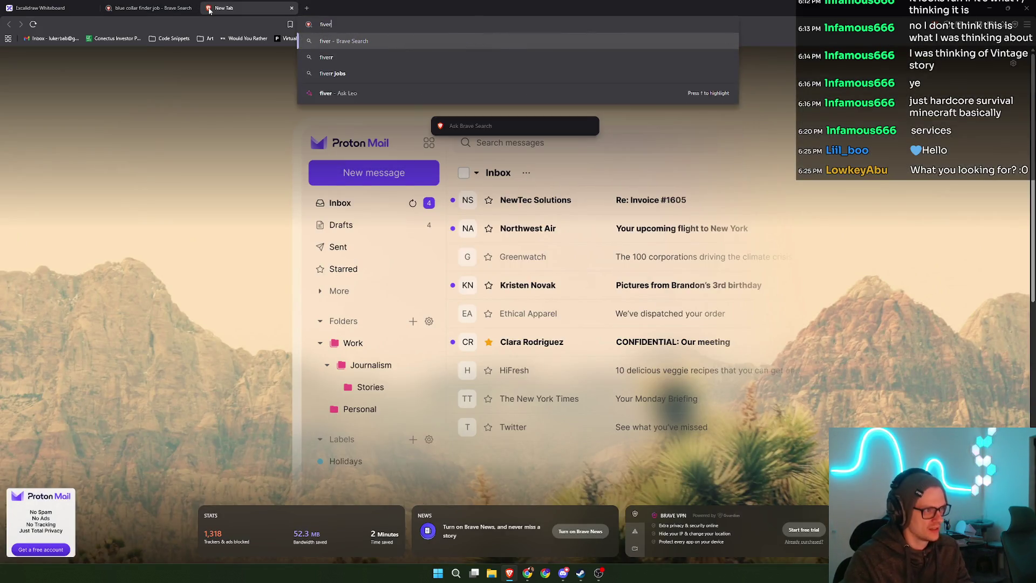
type("ut for blue c")
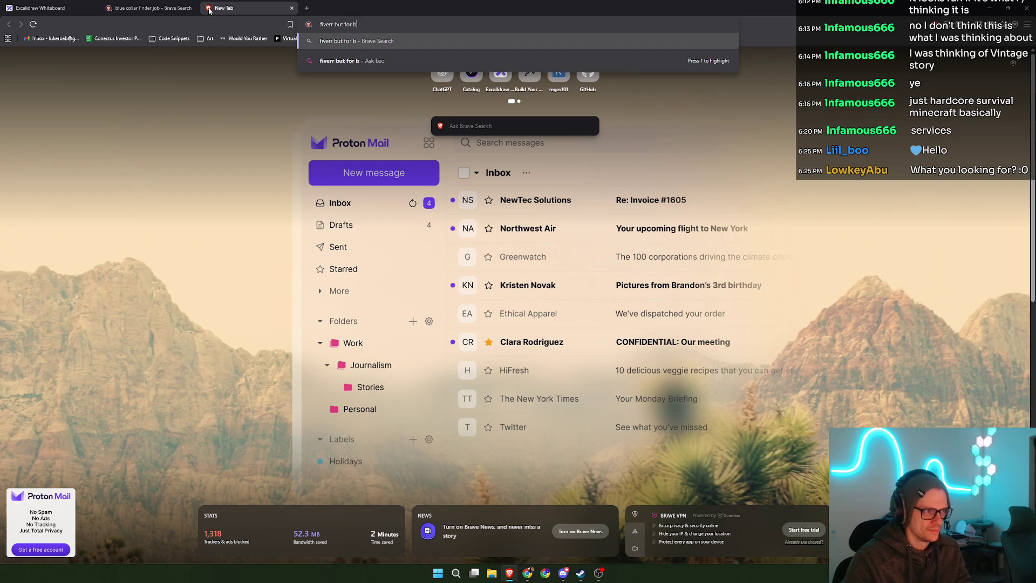
type("o-")
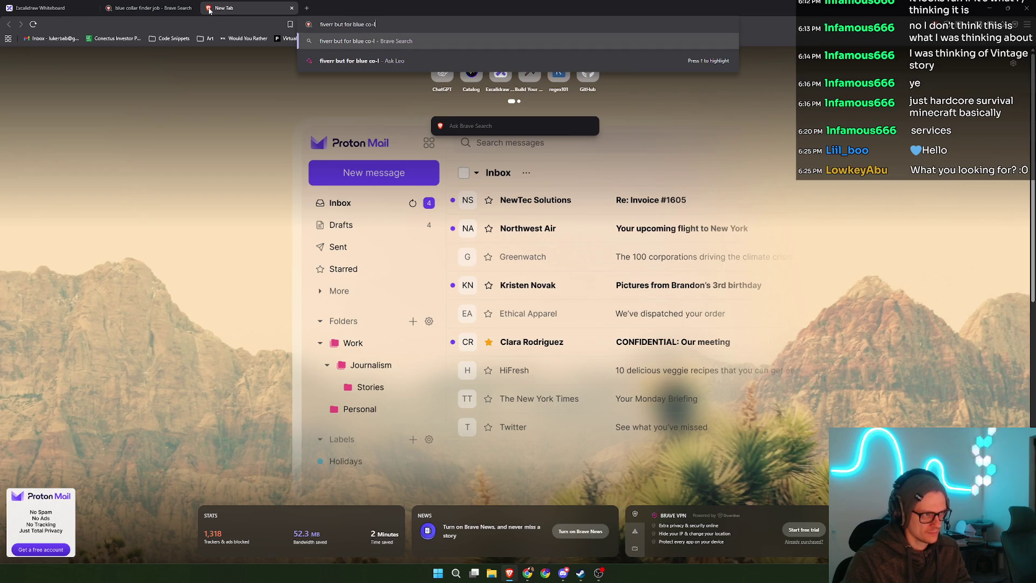
key("BackSpace")
type("llar")
key("Return")
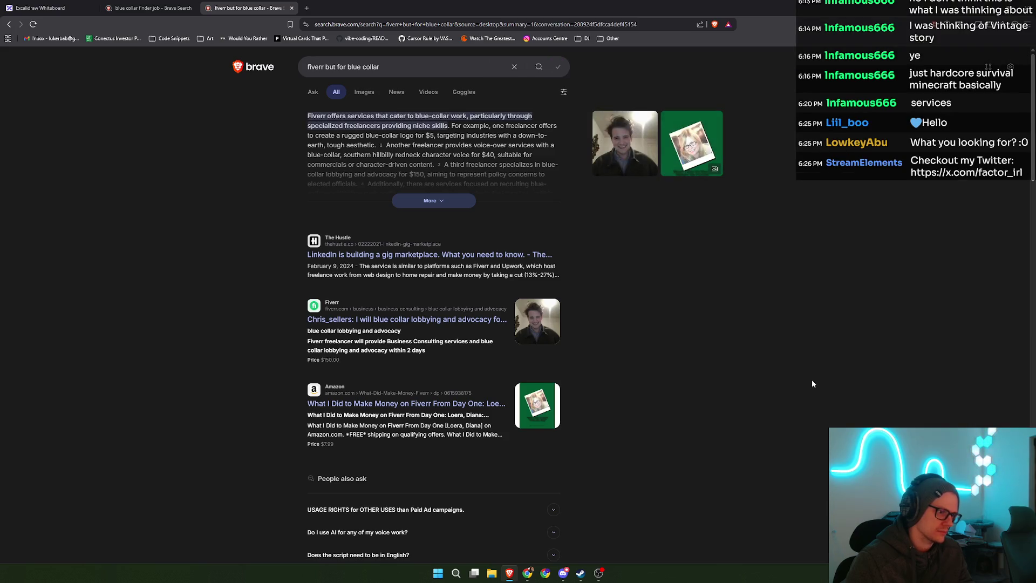
middle_click(234, 4)
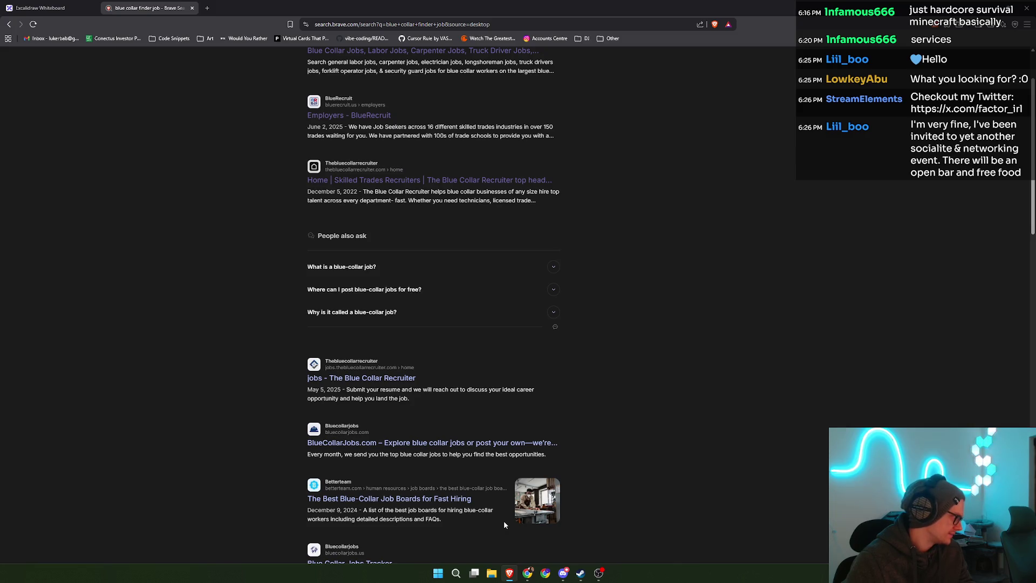
Step: Open the ZipRecruiter blue collar jobs result, then close it and the search tab
scroll(489, 456, "down", 5)
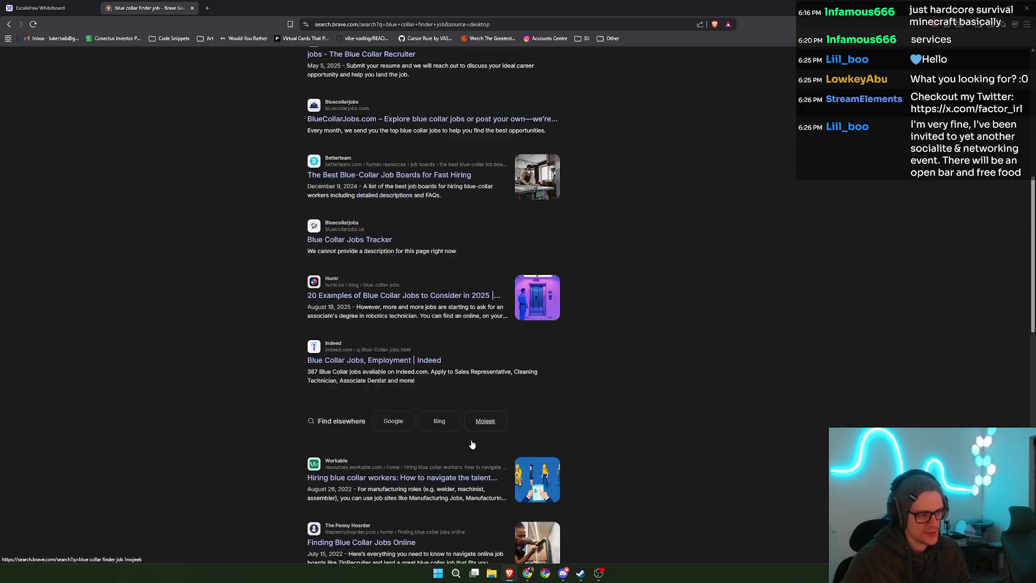
scroll(574, 388, "down", 3)
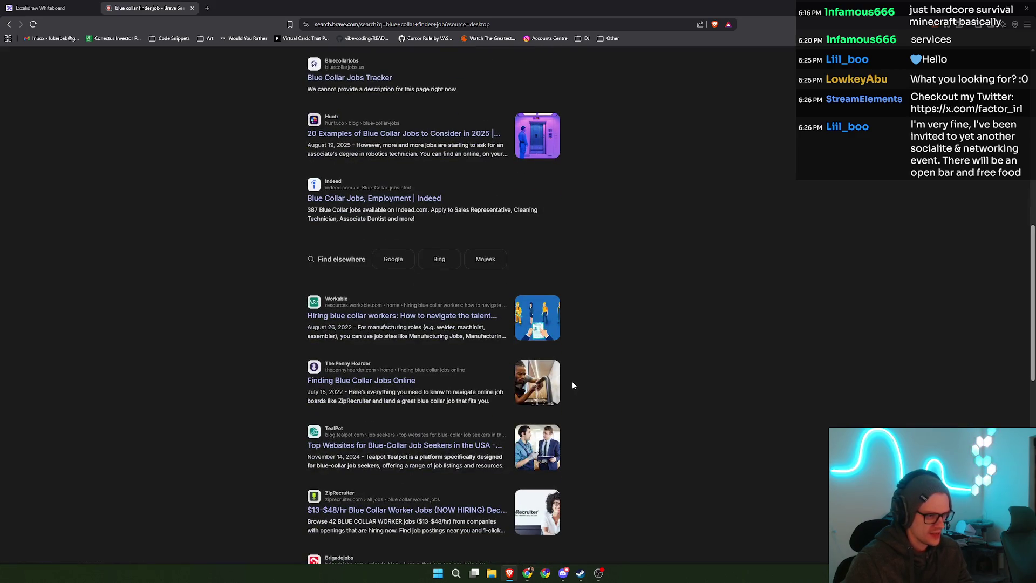
scroll(570, 379, "down", 2)
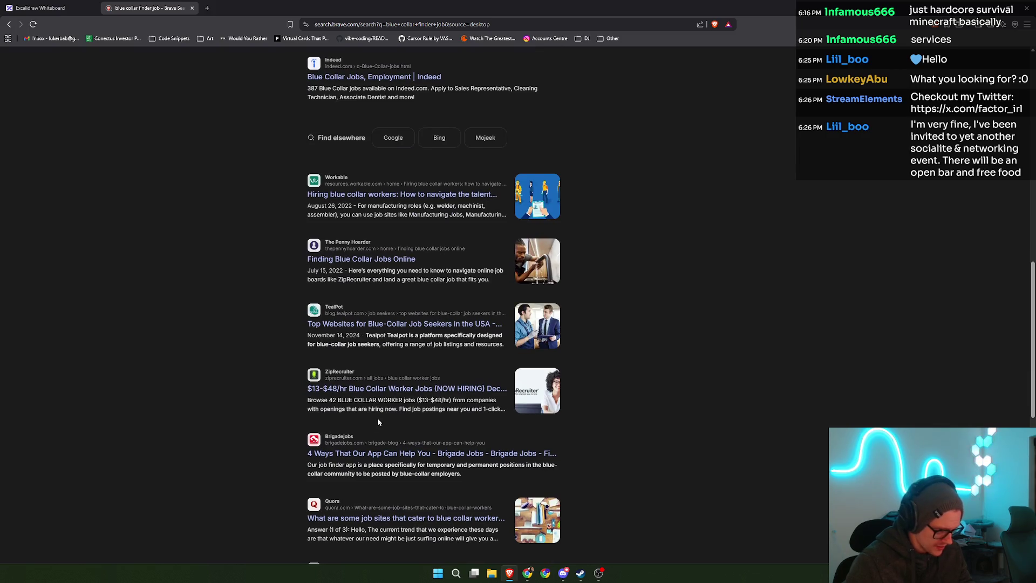
left_click(350, 389)
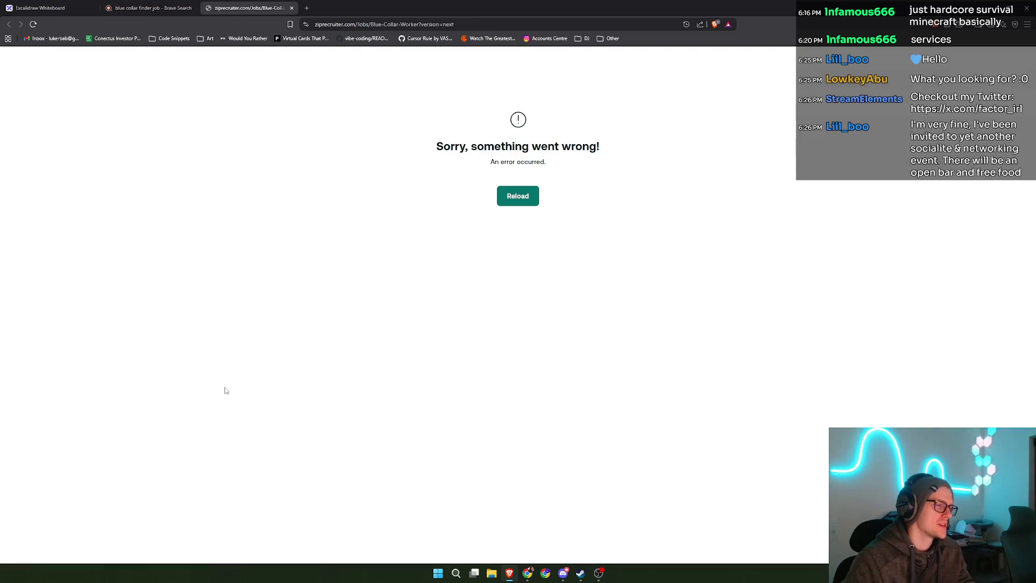
left_click(292, 7)
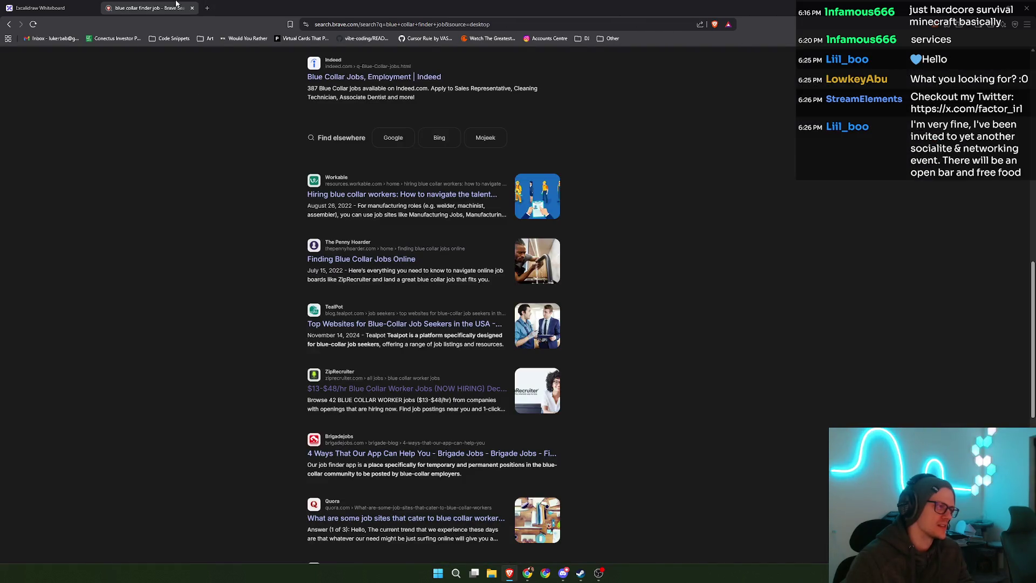
key("ctrl+w")
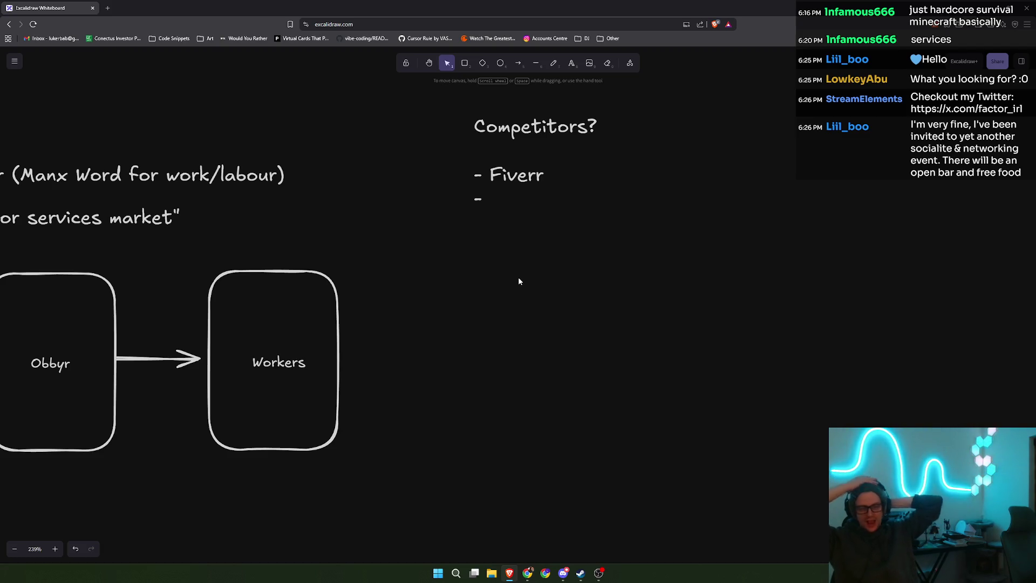
Step: Search 'fiverr vs', close the results and select the Competitors list
left_click(106, 7)
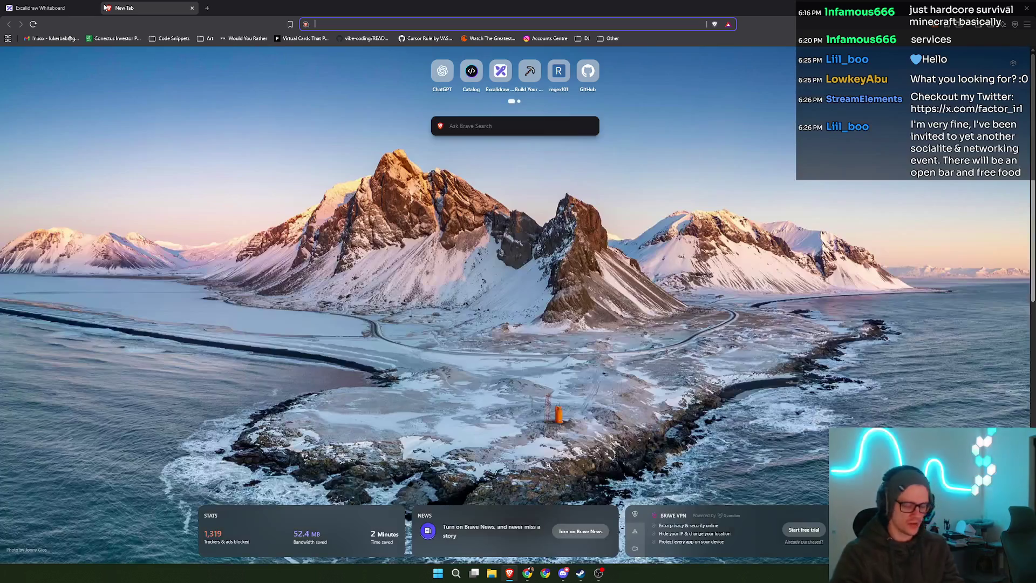
type("fiverr vs")
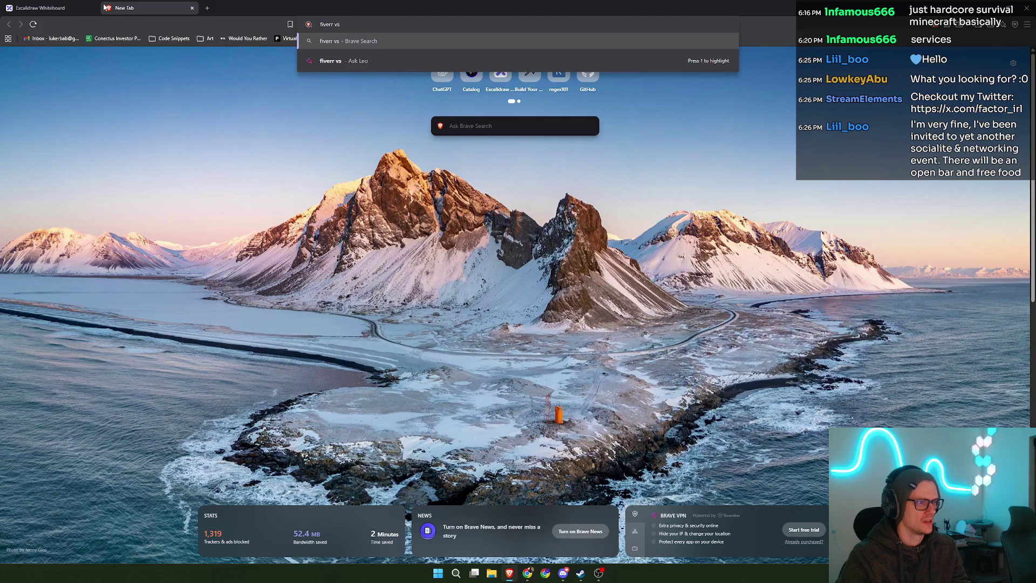
key("Return")
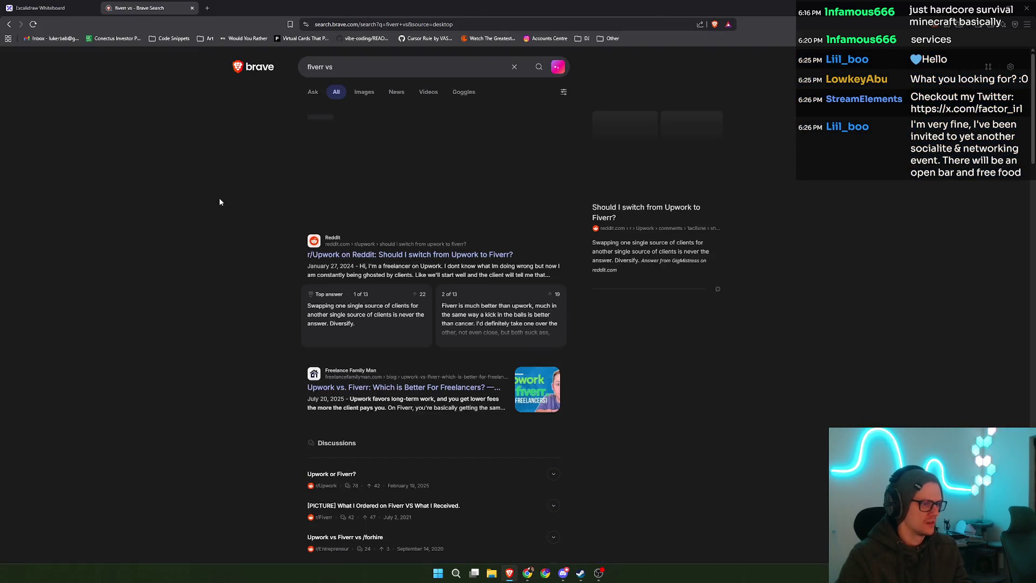
key("ctrl+w")
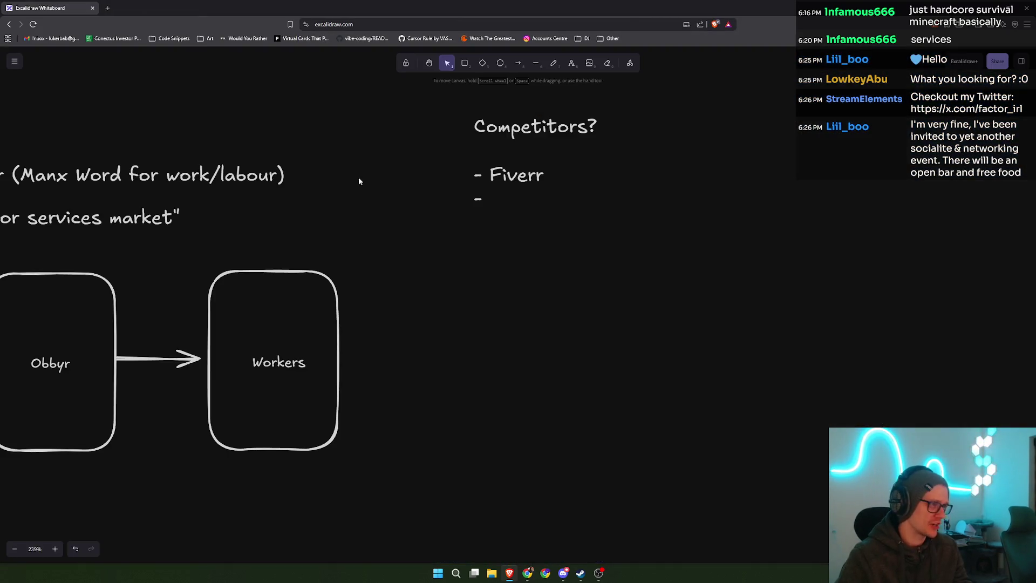
left_click(511, 190)
Step: Add 'Upwork' as the second competitor under Fiverr
key("Return")
left_click(490, 199)
type("Upwork")
left_click(455, 189)
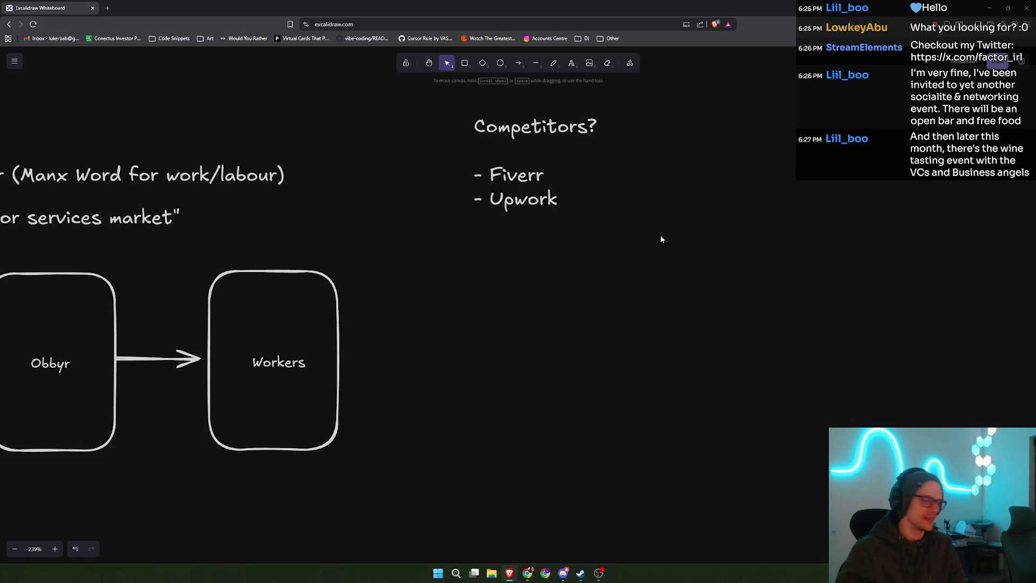
Step: Move the app-name title and tagline down-left above the diagram
key("alt+Tab")
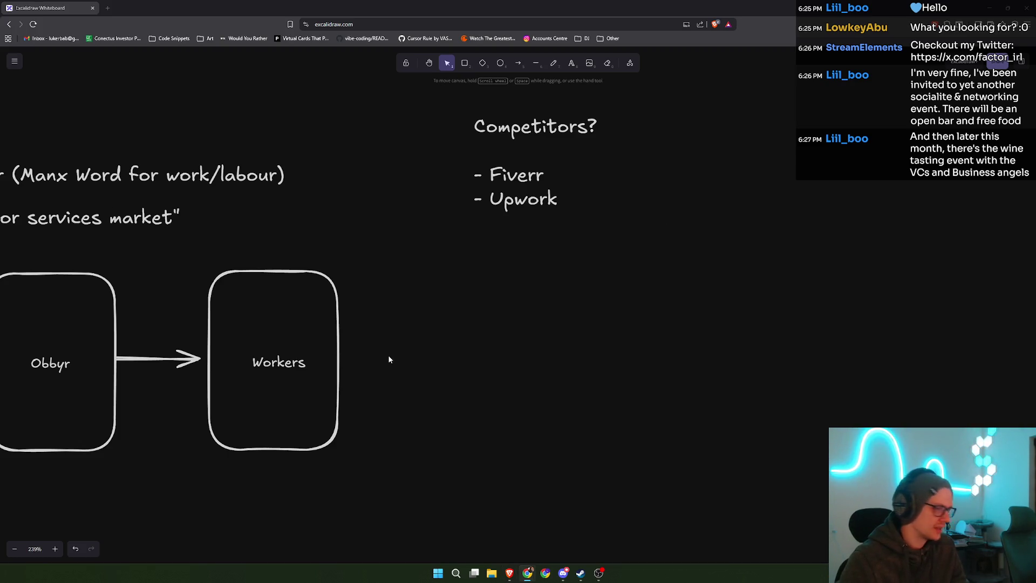
left_click(394, 328)
scroll(394, 328, "left", 5)
left_click_drag(107, 85, 717, 238)
left_click(717, 238)
left_click_drag(112, 102, 769, 235)
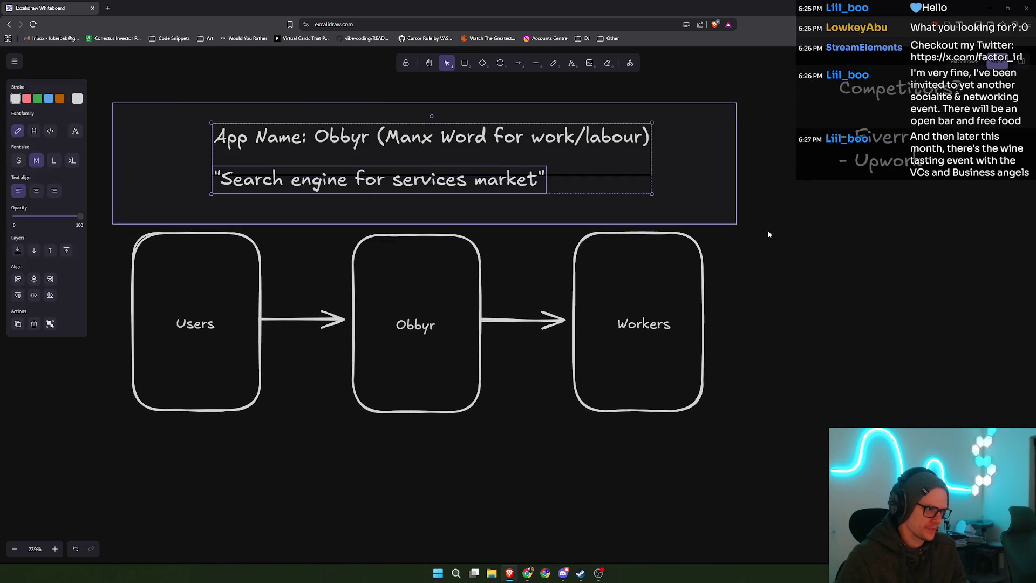
mouse_move(540, 178)
left_mouse_down()
mouse_move(543, 196)
mouse_move(470, 198)
left_mouse_up()
left_click(807, 332)
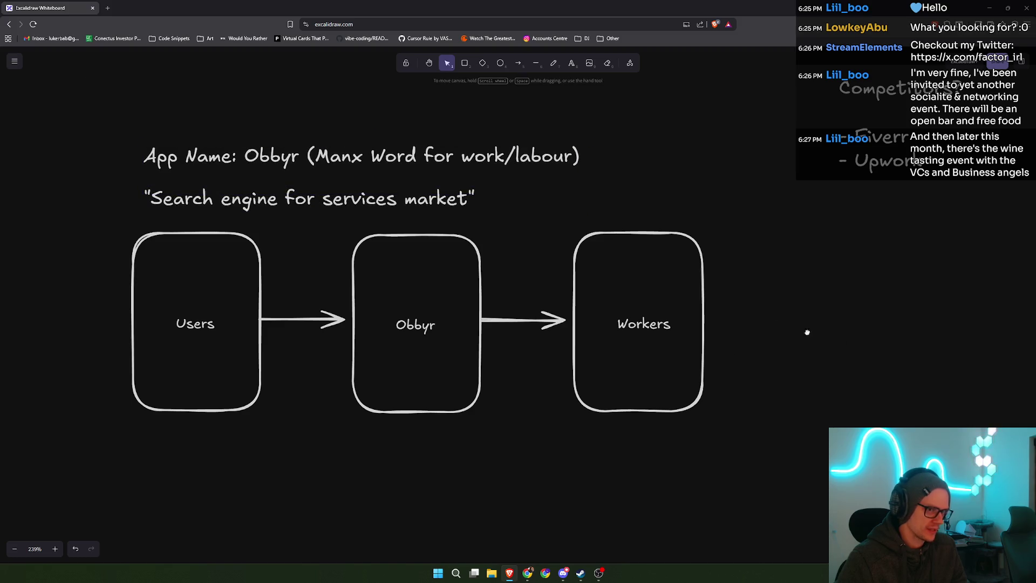
Step: Pan right and briefly select the Competitors list to check it
scroll(807, 332, "right", 5)
left_click(648, 162)
left_click(782, 273)
scroll(651, 235, "right", 5)
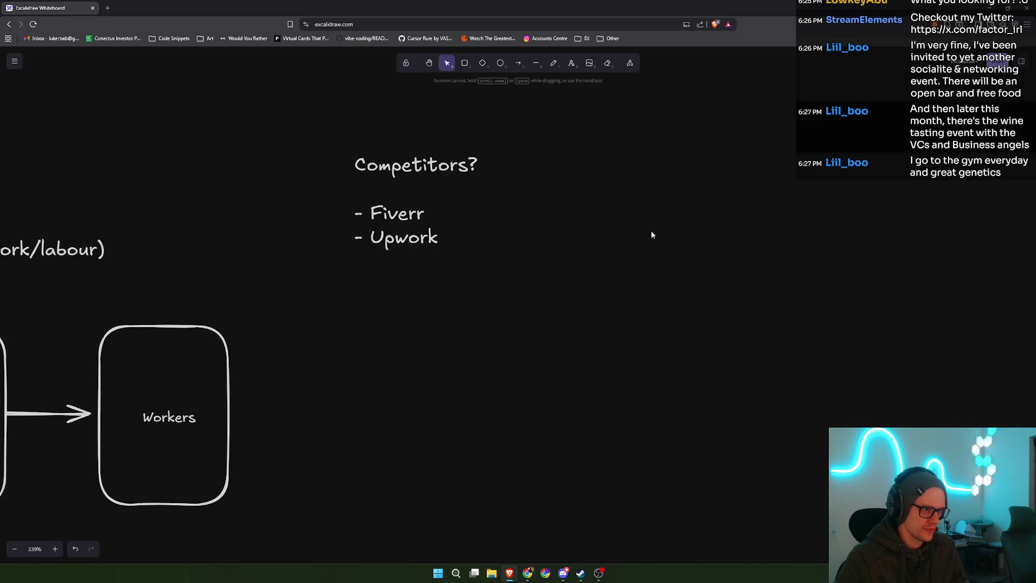
scroll(651, 235, "right", 5)
left_click(297, 170)
left_click(541, 274)
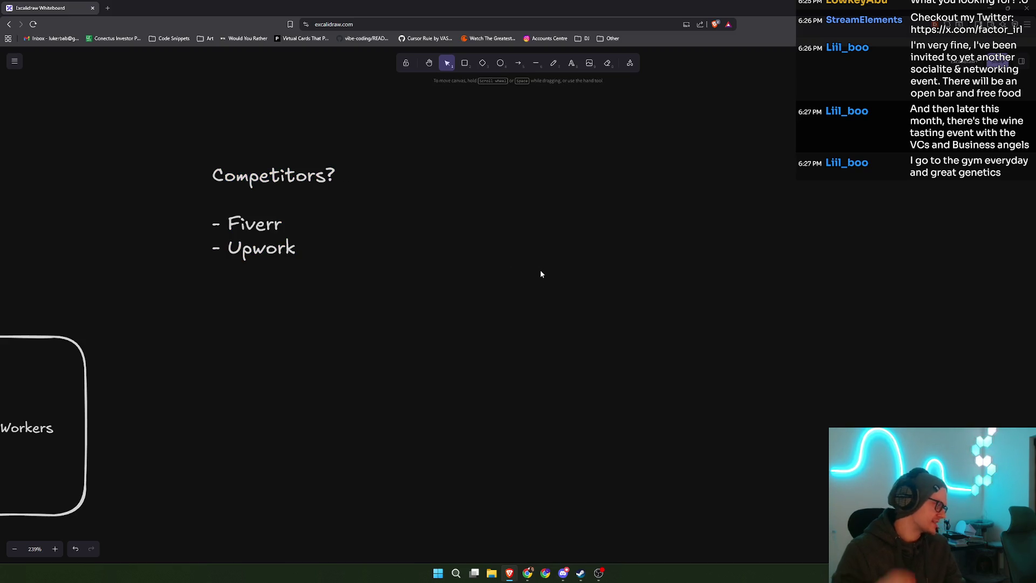
Step: Draw a large rectangle around the Competitors list
left_click(292, 244)
left_click(523, 236)
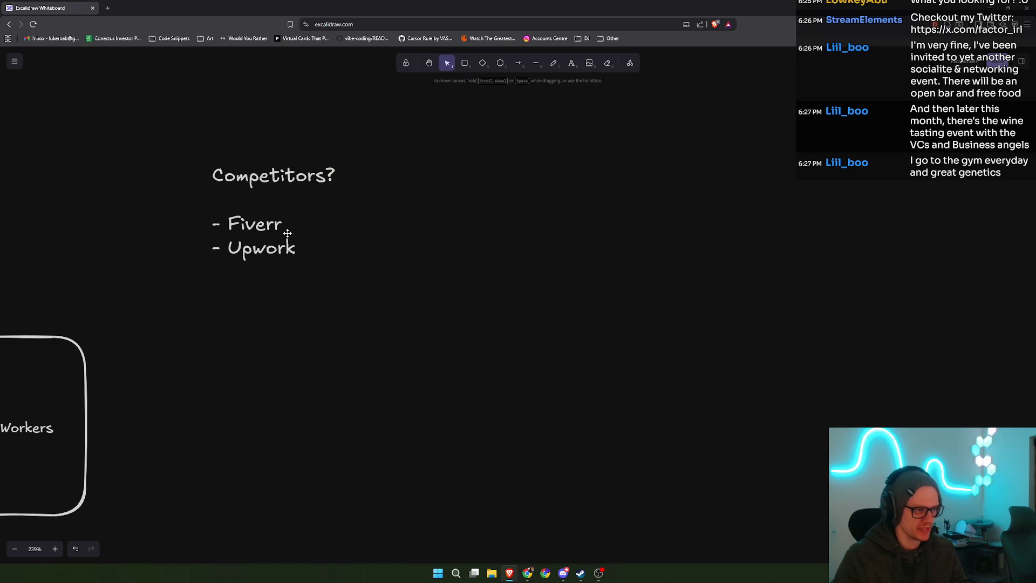
scroll(578, 189, "left", 5)
scroll(488, 247, "down", 3, "ctrl")
scroll(558, 291, "up", 3, "ctrl")
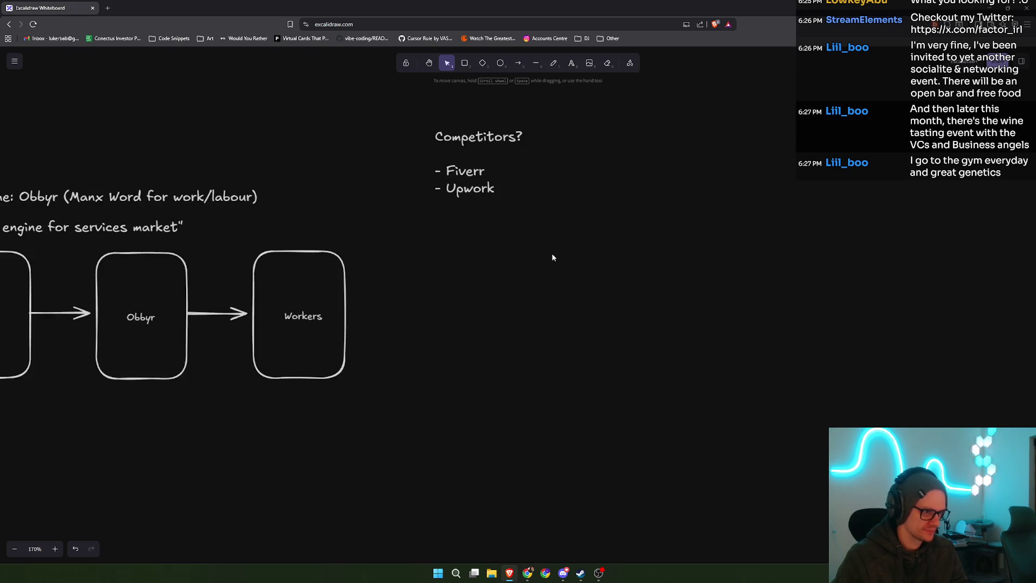
scroll(552, 257, "right", 3)
scroll(430, 161, "up", 1)
left_click(462, 64)
mouse_move(272, 110)
left_mouse_down()
mouse_move(584, 340)
mouse_move(846, 500)
left_mouse_up()
left_click(415, 271)
Step: Add a 'Scratch Board' title above the large box
left_click(330, 203)
left_click(440, 164)
scroll(242, 150, "up", 1)
scroll(242, 150, "right", 1)
double_click(265, 164)
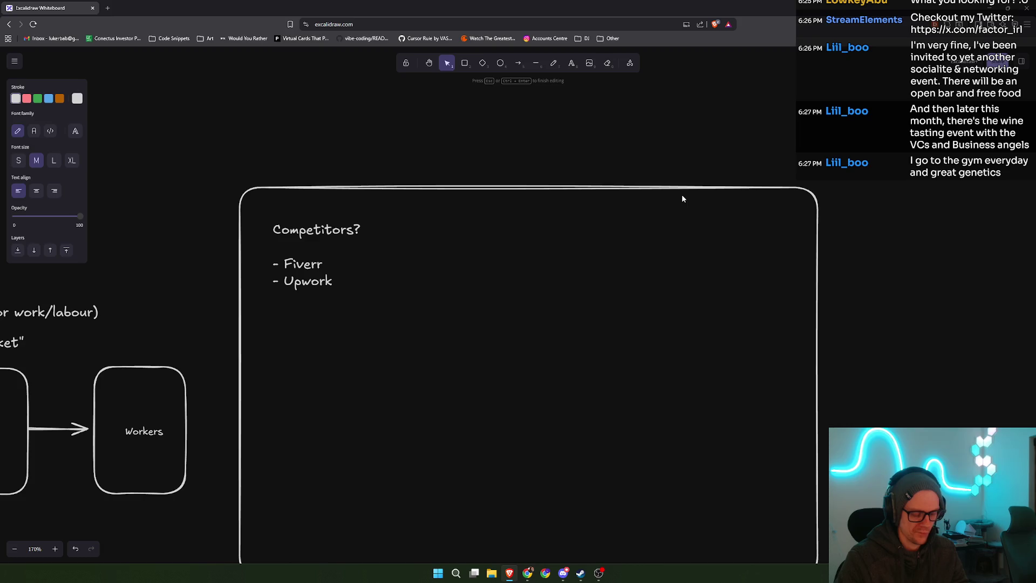
type("Scratch Board")
left_click(247, 169)
Step: Nudge the Competitors list into place inside the Scratch Board
left_click_drag(185, 130, 568, 391)
left_click(569, 391)
left_click(336, 164)
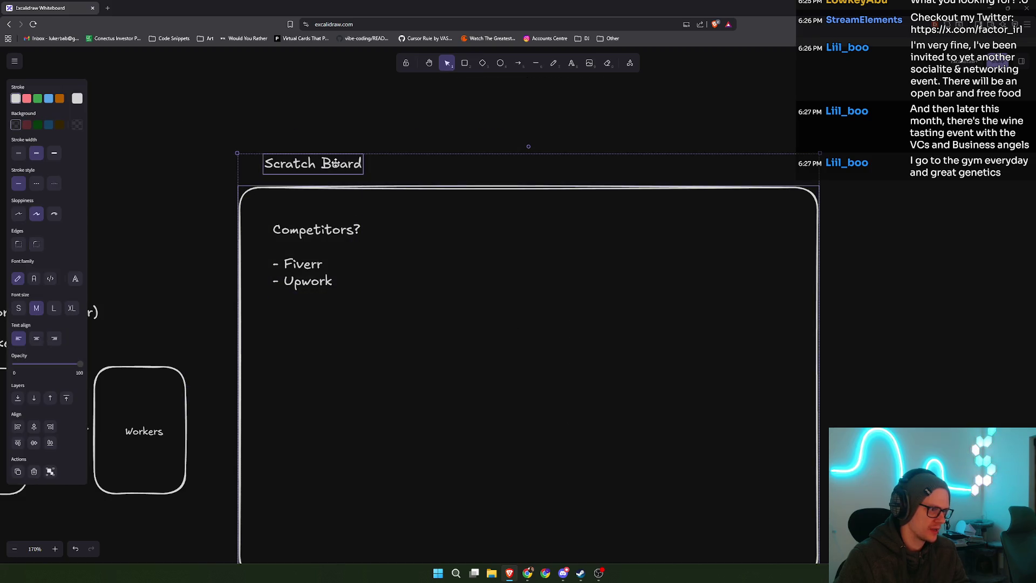
left_click(588, 129)
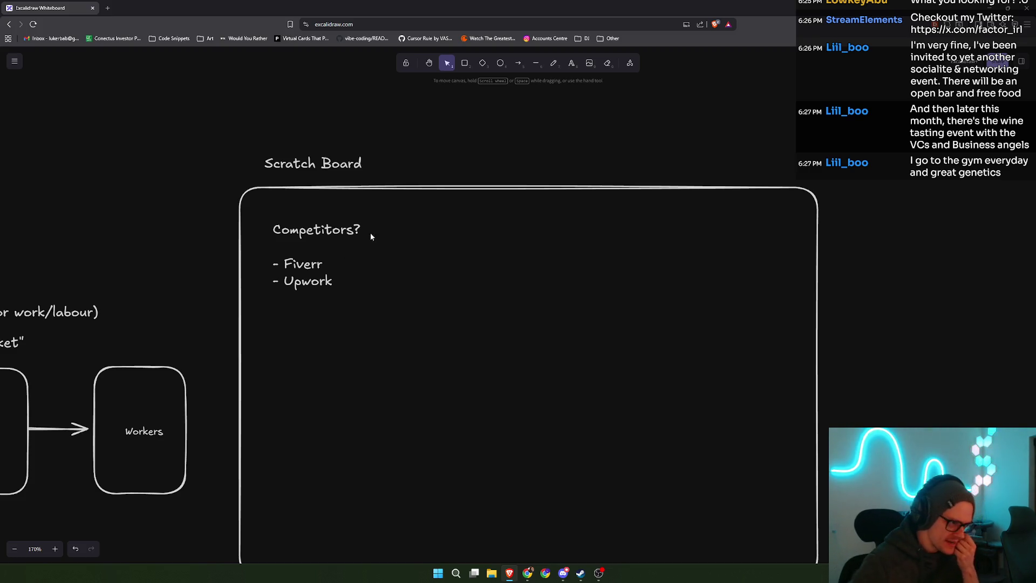
left_click_drag(315, 239, 311, 229)
left_click(340, 307)
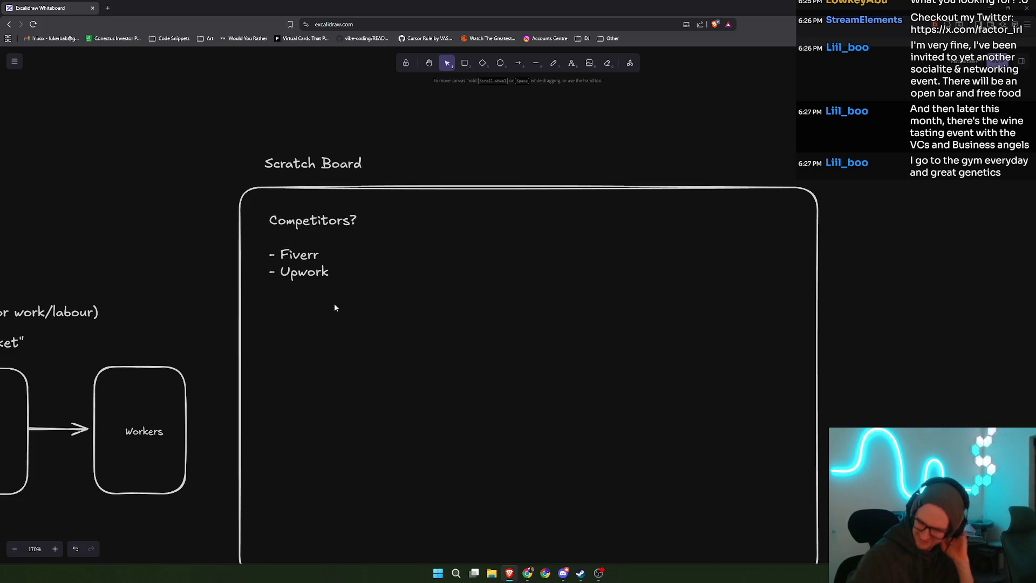
double_click(305, 278)
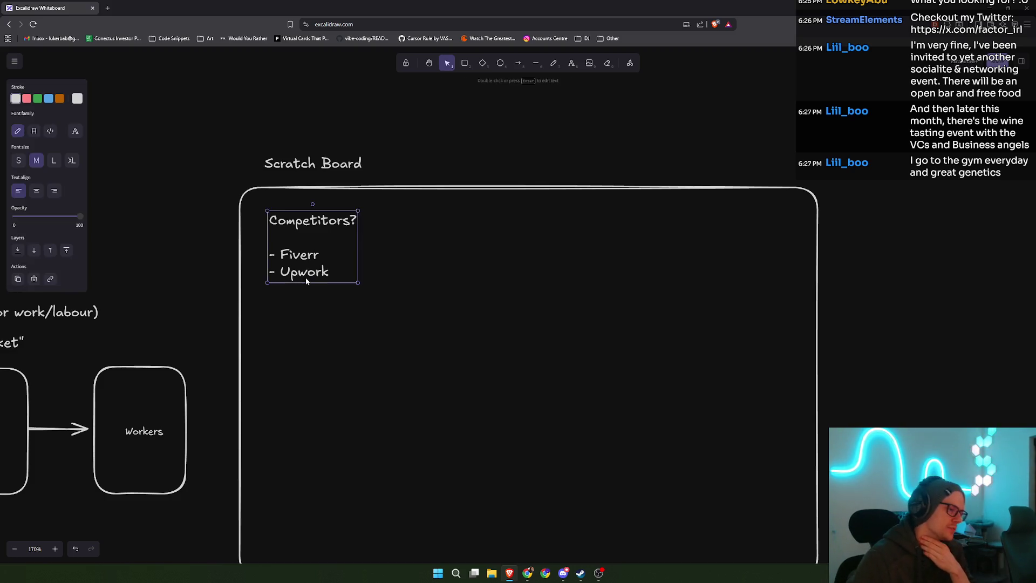
left_click(487, 323)
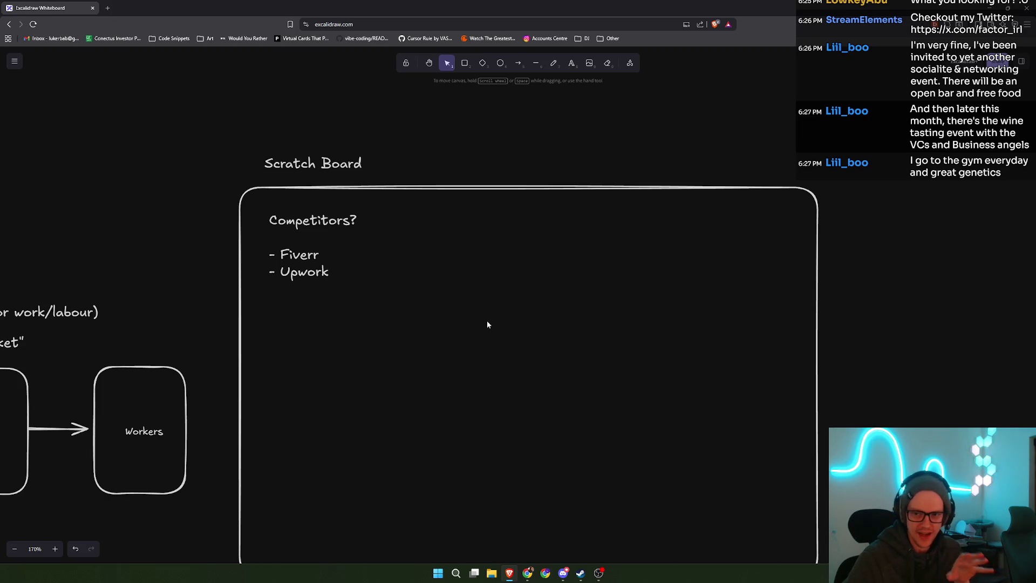
left_click_drag(305, 267, 305, 270)
left_click(368, 374)
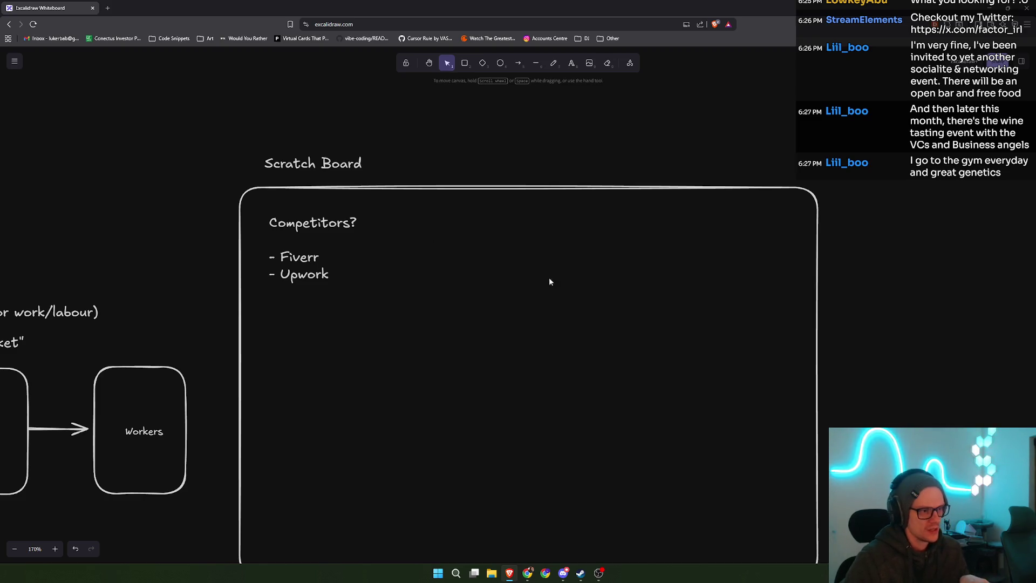
Step: Start a new empty text box inside the Scratch Board
scroll(550, 281, "down", 1)
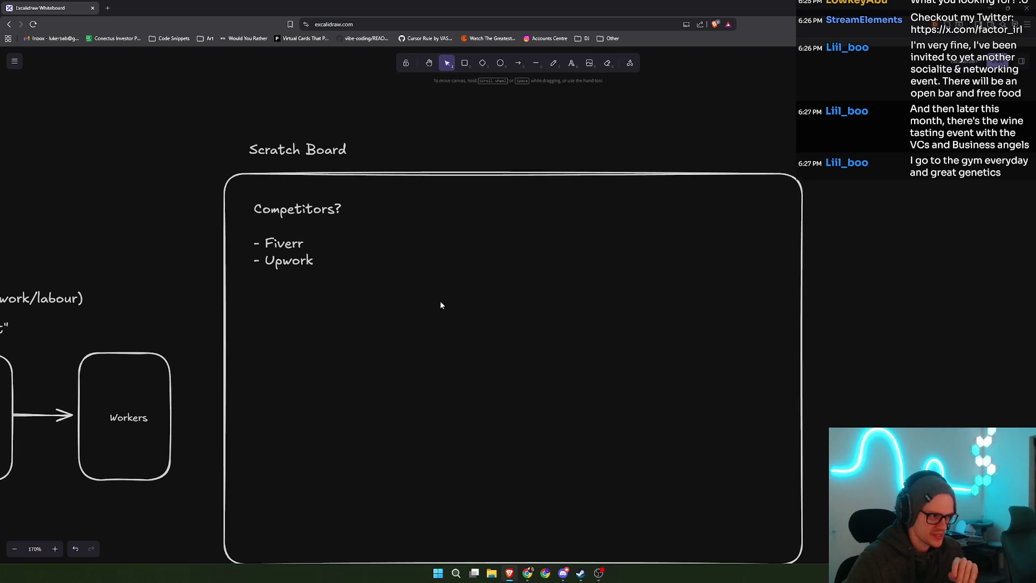
scroll(421, 286, "down", 2)
double_click(491, 229)
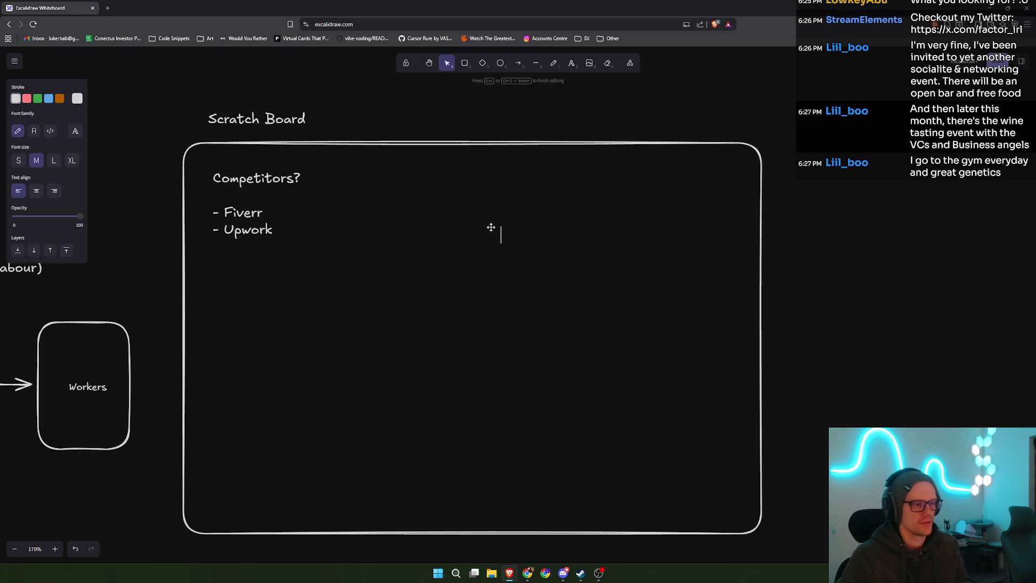
Step: Type the heading 'What problems are being solved?' on the Scratch Board
type("Solv")
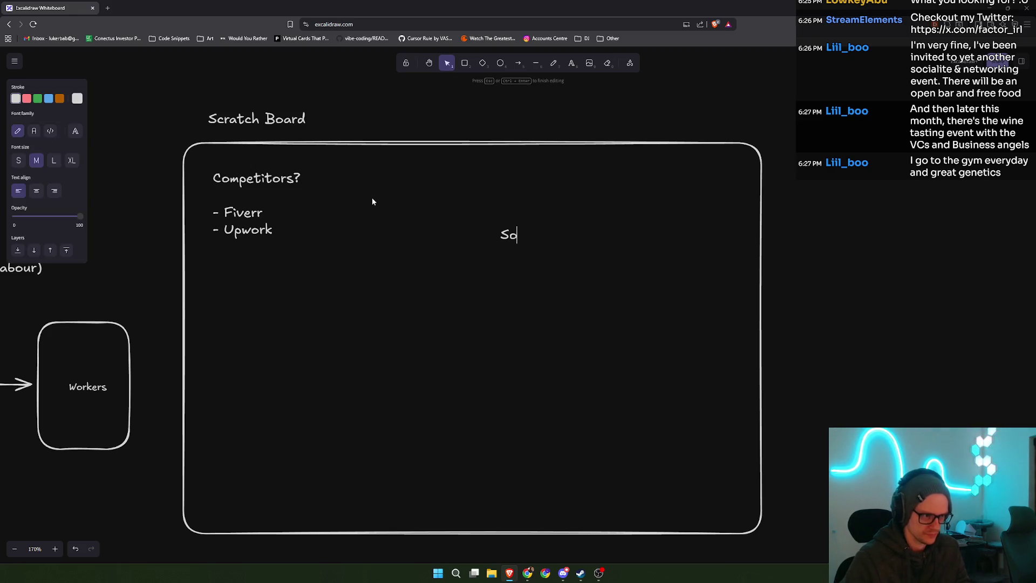
key("BackSpace")
type("iving what")
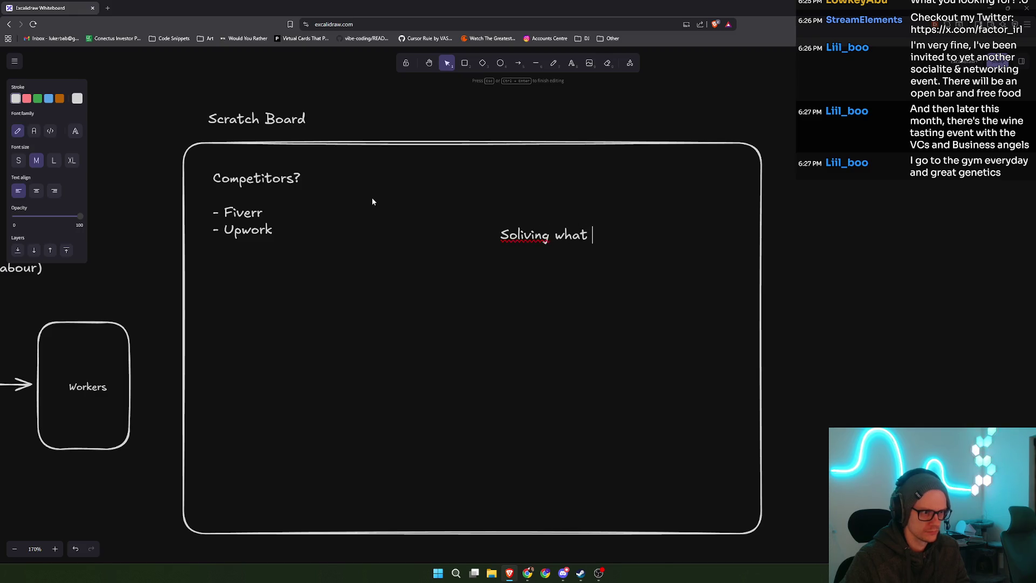
key("BackSpace")
key("BackSpace")
key("BackSpace")
type("What probl")
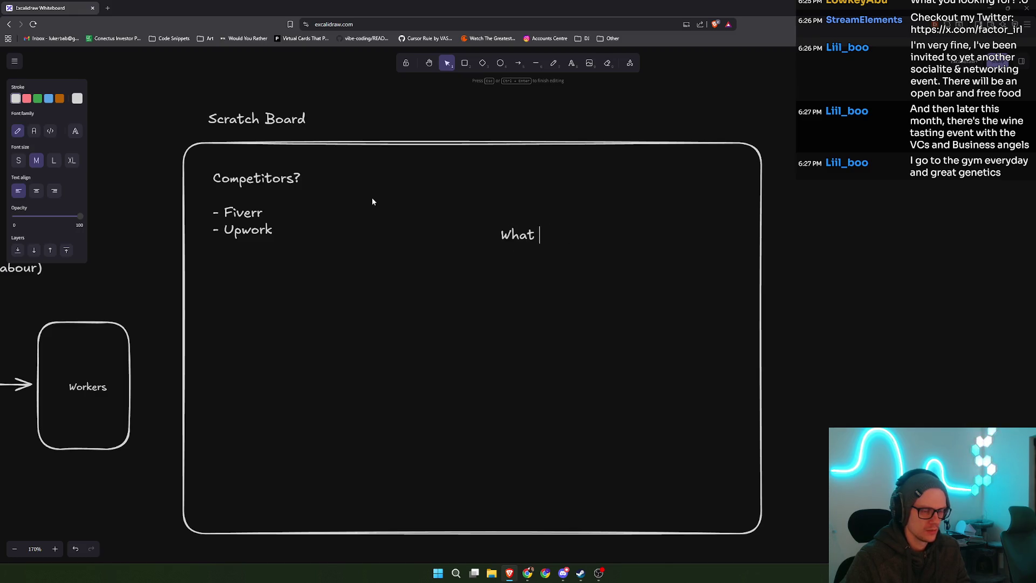
type("ems are being solv")
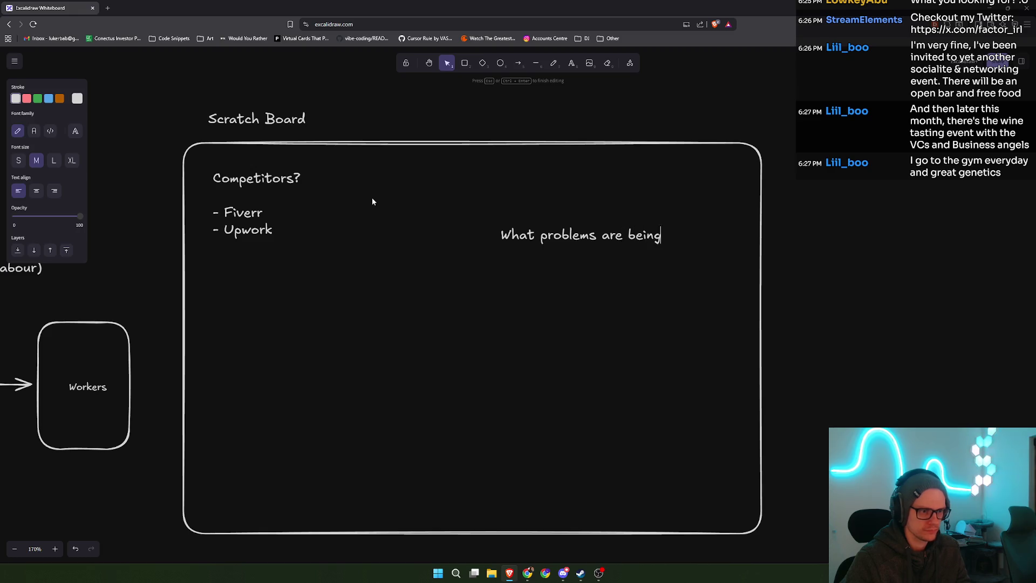
type("ed?")
left_click(462, 335)
Step: Place the question heading beside the Competitors? list, undoing accidental board moves
left_click_drag(558, 237, 418, 214)
key("ctrl+z")
left_click(524, 234)
mouse_move(524, 235)
left_mouse_down()
mouse_move(357, 179)
mouse_move(367, 178)
left_mouse_up()
left_click(425, 300)
key("ctrl+z")
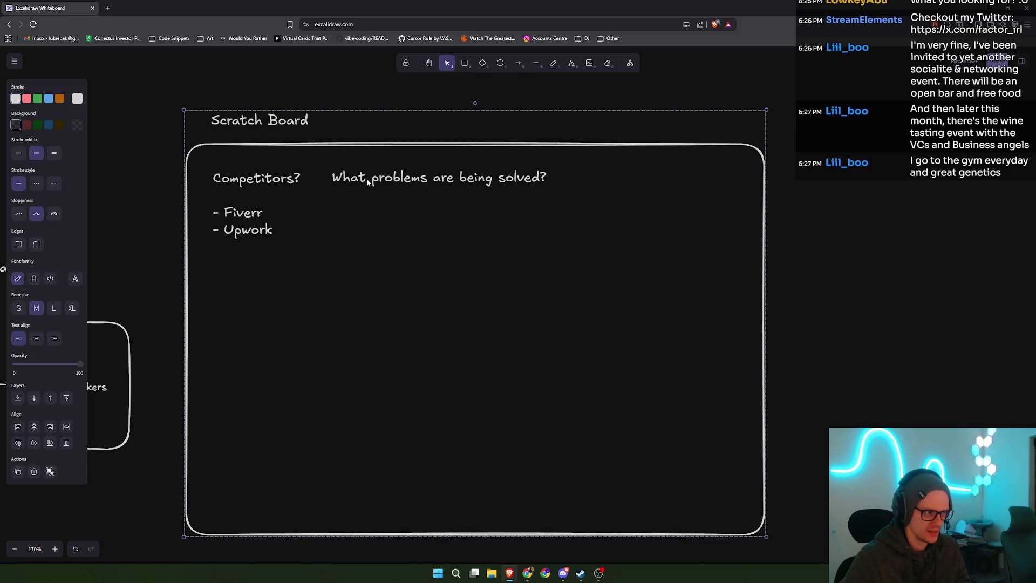
left_click(350, 179)
left_click(272, 181)
left_click(316, 184)
left_click(439, 168)
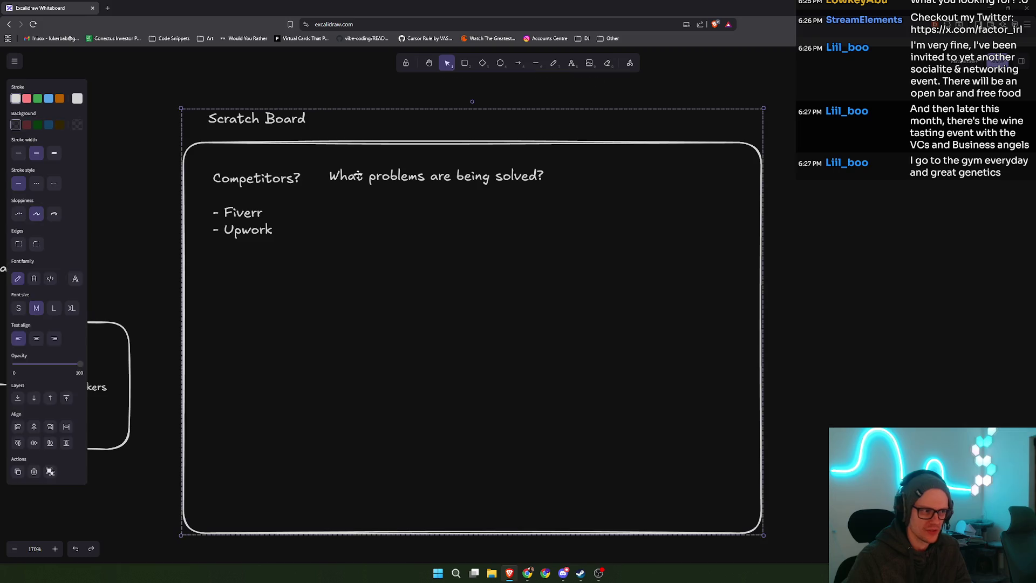
Step: Add '- Discoverability' and '- Management platform' bullets under the question heading
double_click(377, 176)
key("End")
key("Return")
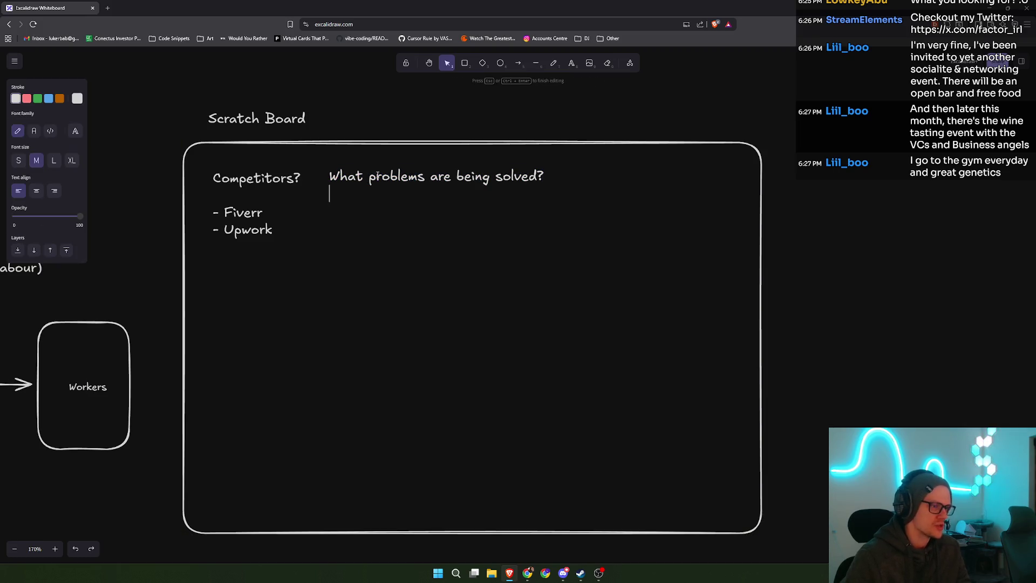
type("Ob")
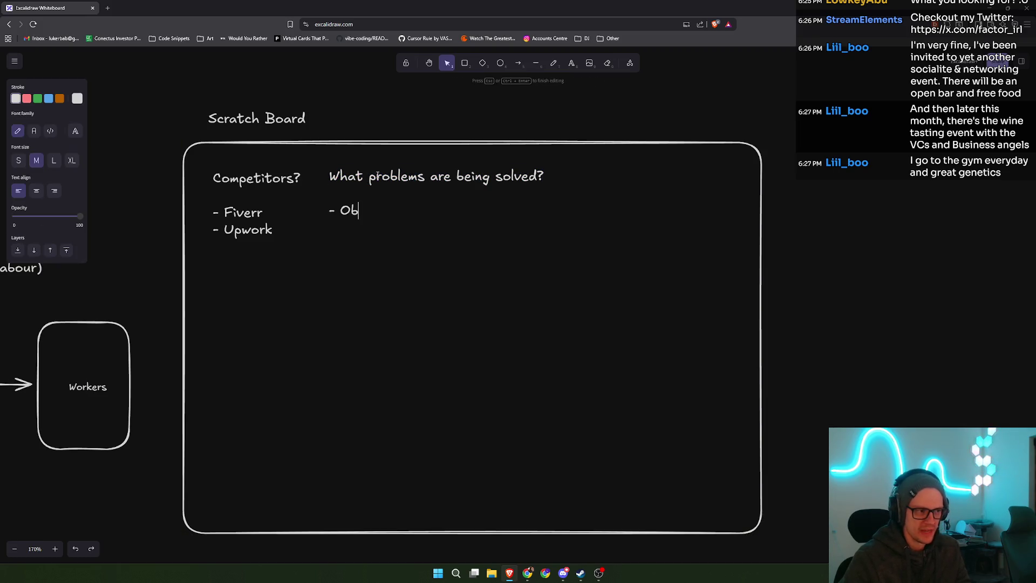
type("ese")
key("BackSpace")
key("BackSpace")
key("BackSpace")
type("Discoverabi")
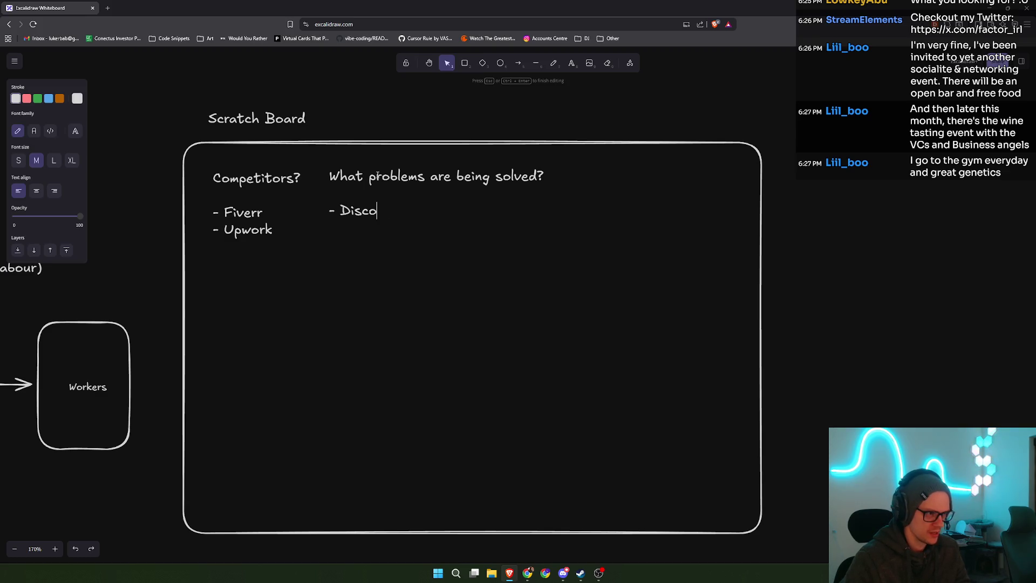
type("lity - ")
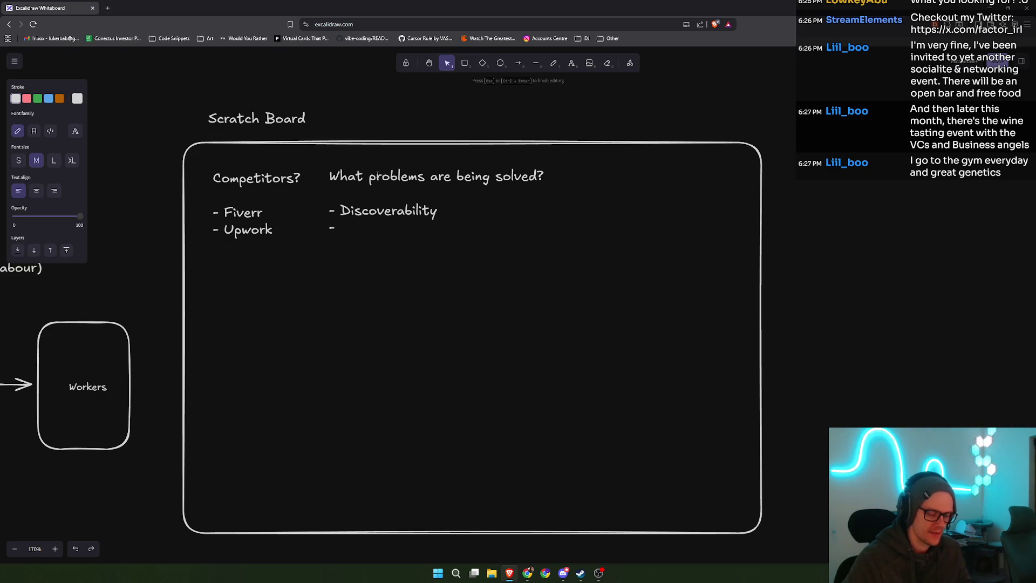
type("Management")
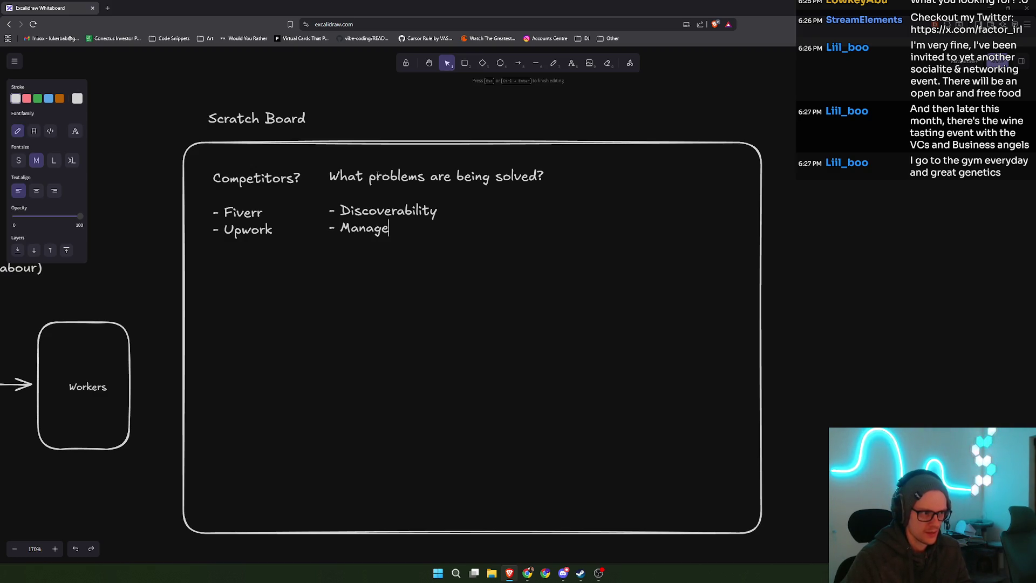
type(" platform")
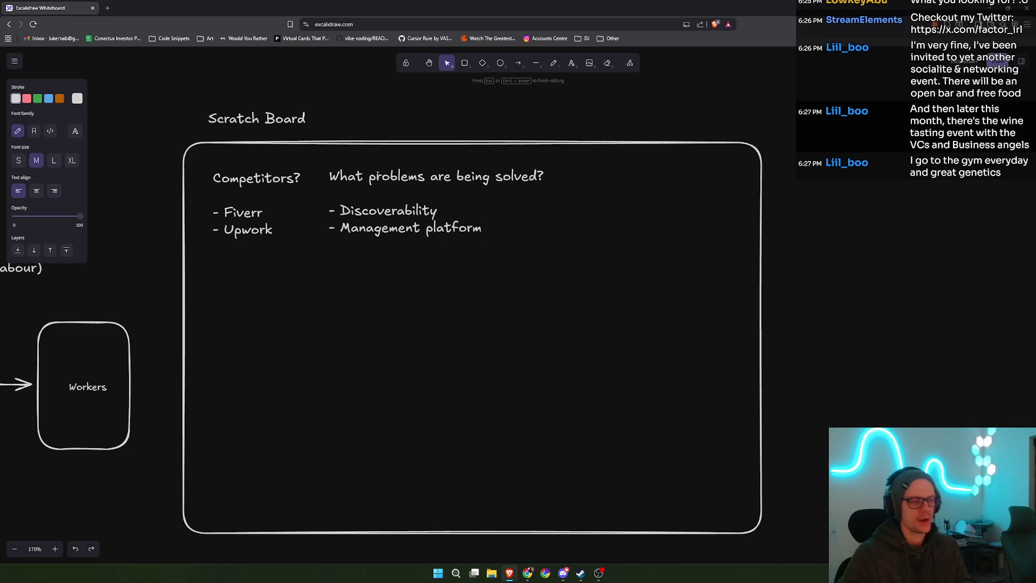
left_click(511, 349)
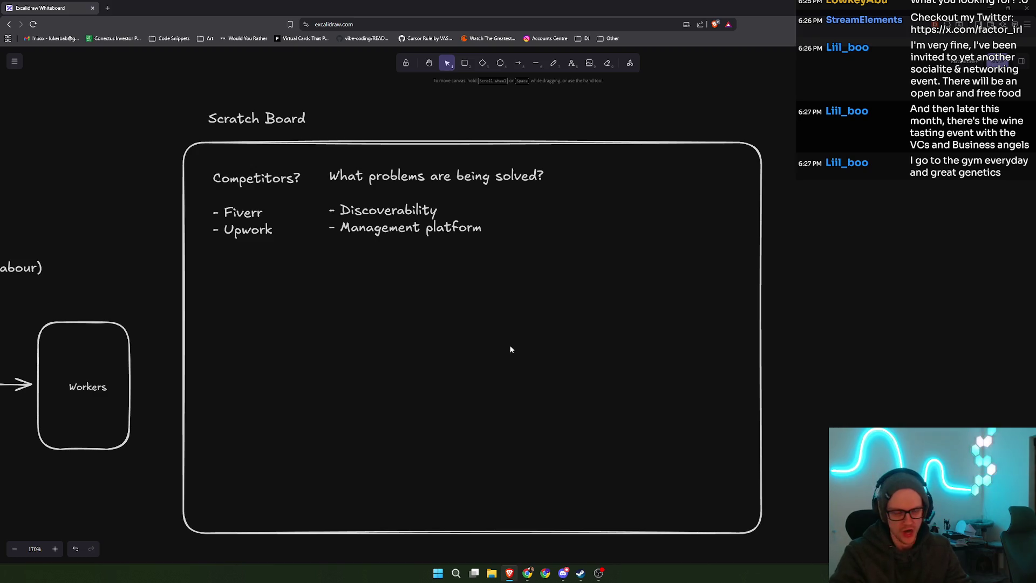
Step: Append a '- For the most free' bullet below Management platform in the problems list
left_click(413, 231)
left_click(441, 244)
double_click(396, 232)
double_click(397, 232)
left_click(406, 239)
double_click(389, 228)
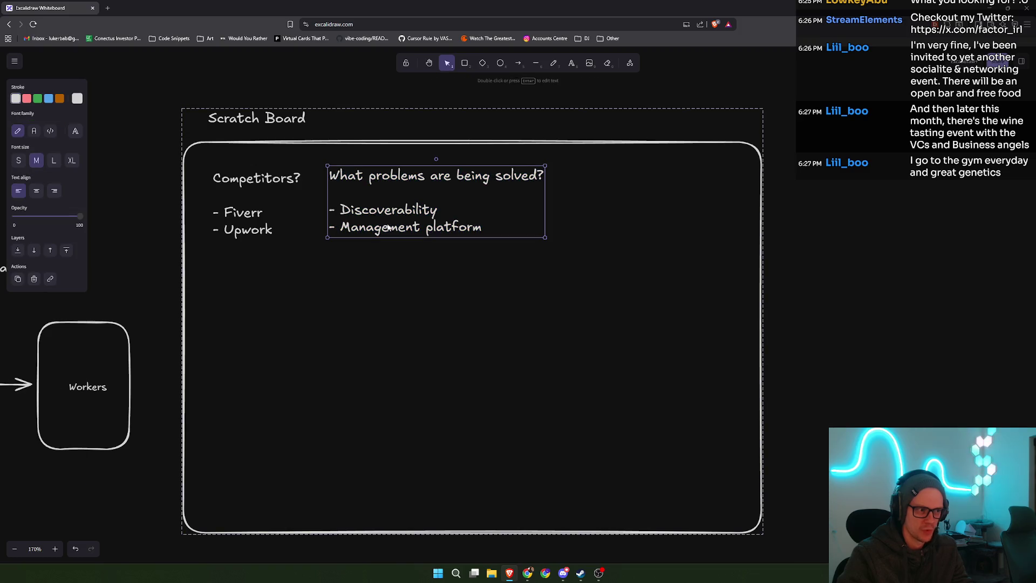
double_click(416, 235)
key("Right")
key("Return")
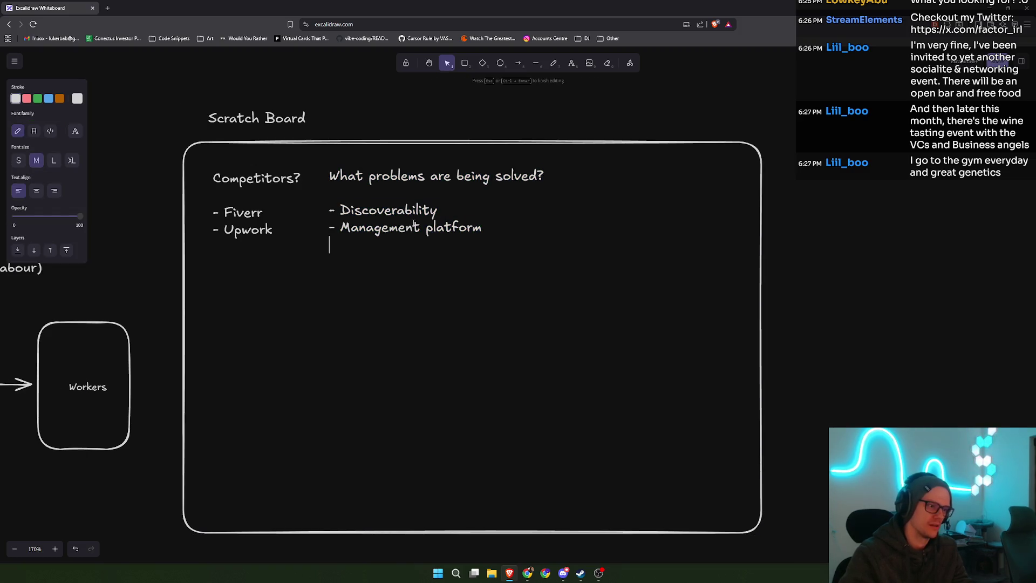
type("- For the most p")
key("BackSpace")
type("free")
left_click(464, 288)
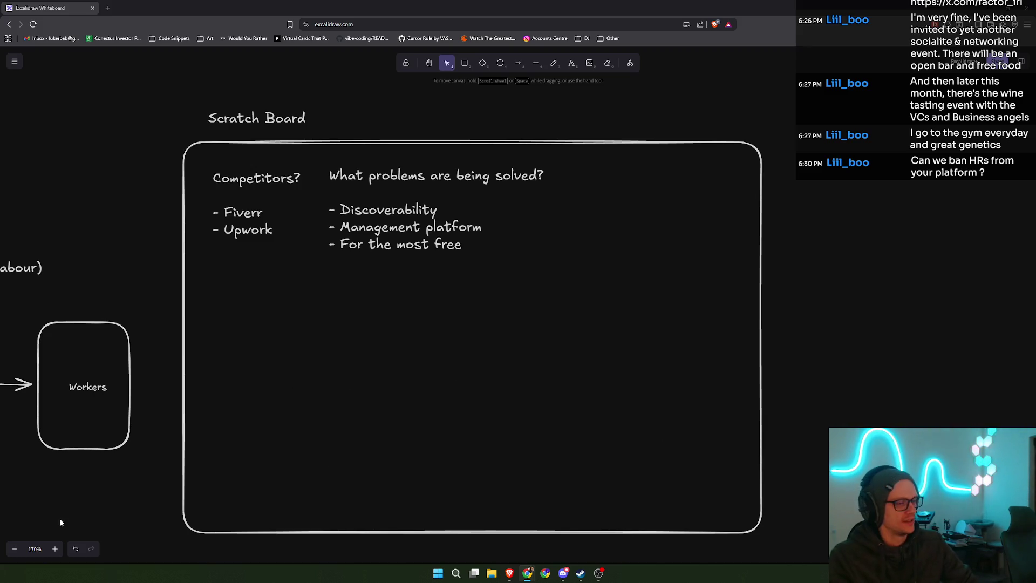
Step: Inspect the Scratch Board's grouping by selecting its frame, Competitors list and problems text
left_click(471, 231)
double_click(400, 241)
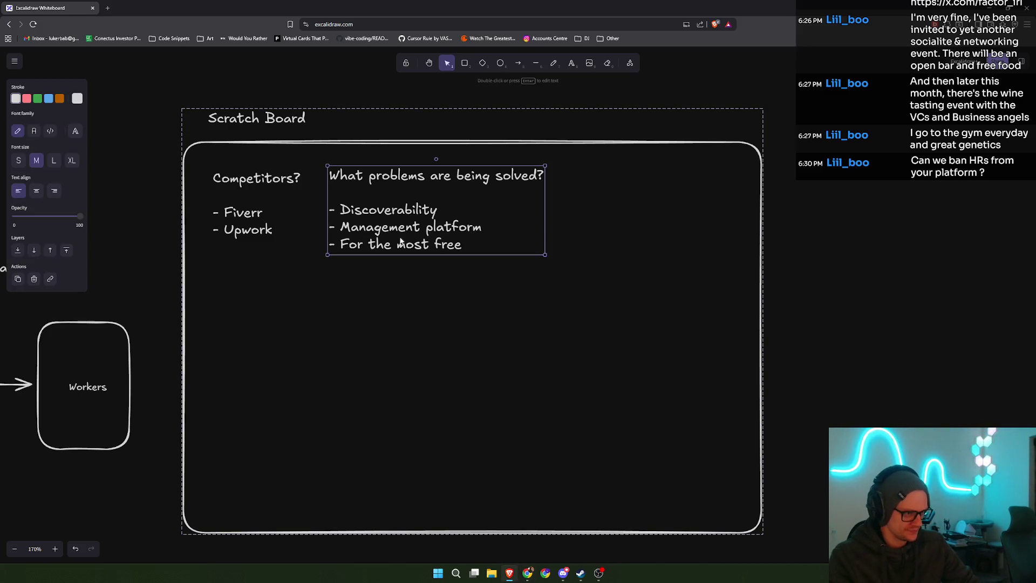
key("Escape")
scroll(325, 339, "left", 2)
scroll(394, 406, "left", 3)
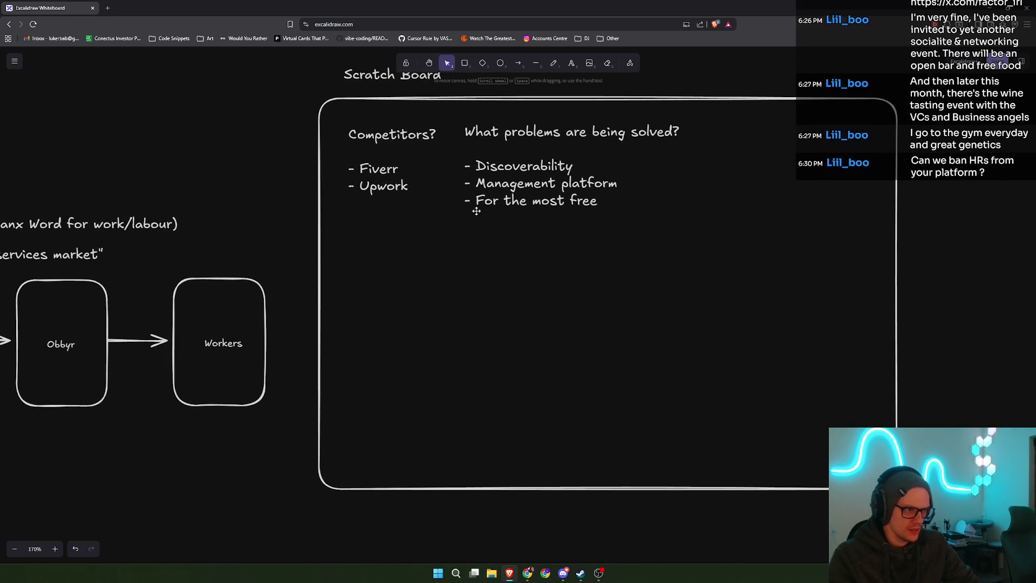
scroll(266, 183, "right", 3)
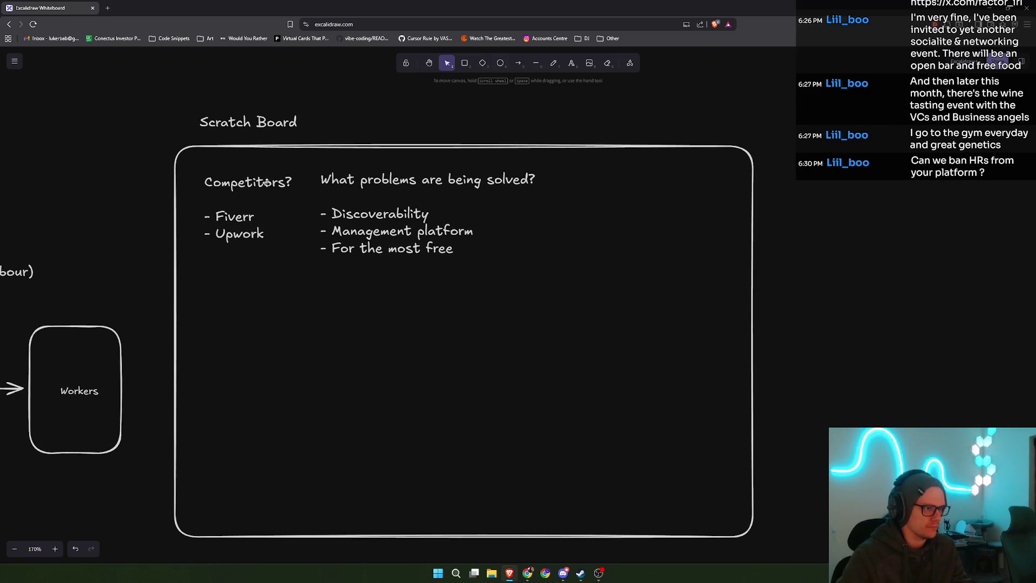
left_click(265, 123)
left_click(222, 220)
left_click(152, 110)
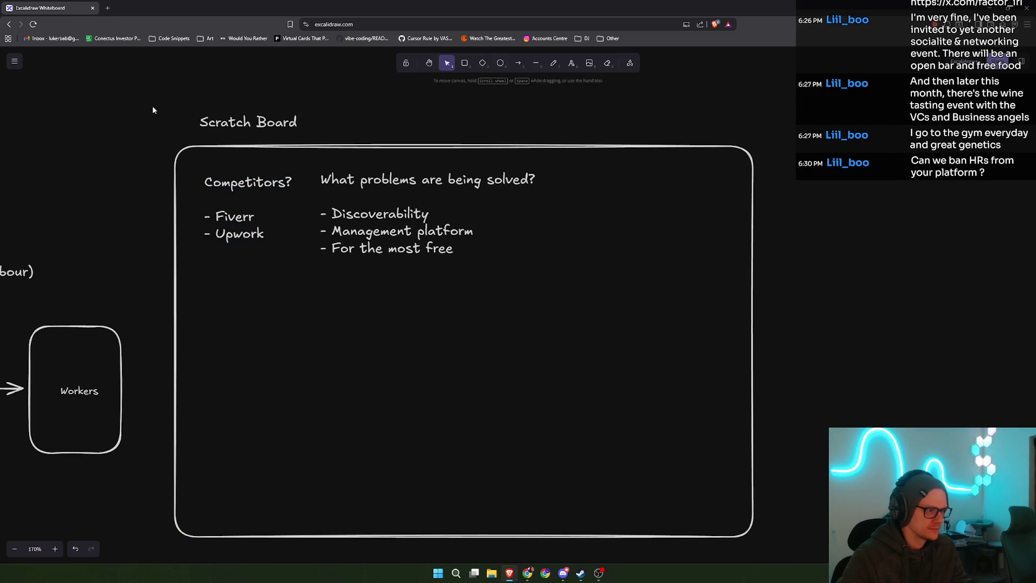
left_click(246, 122)
left_click(542, 361)
Step: Move the problems block beneath the Competitors list
left_click(233, 224)
left_click(413, 252)
left_click(272, 325)
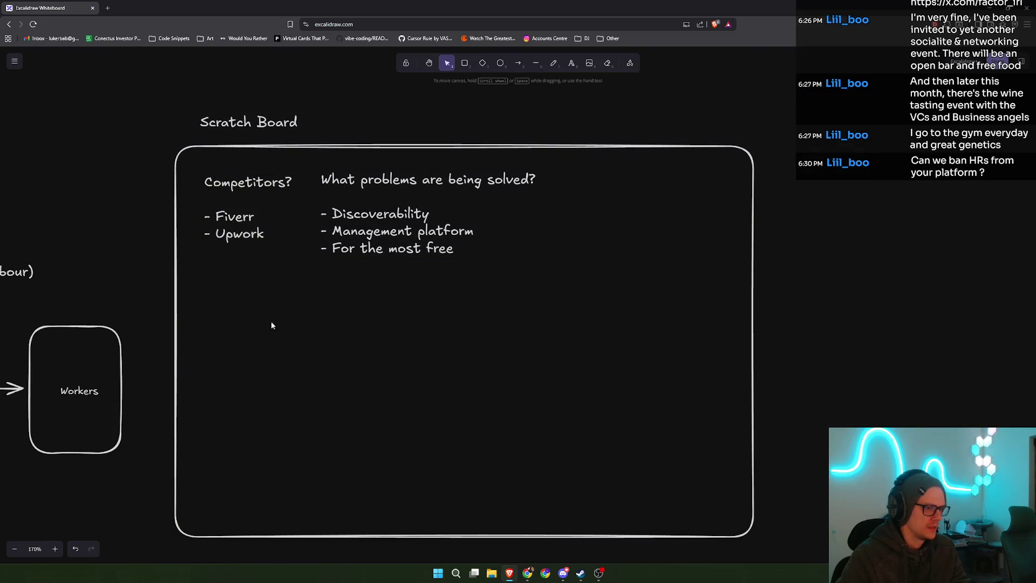
scroll(272, 324, "left", 1)
left_click(417, 212)
left_click(403, 210)
mouse_move(404, 211)
left_mouse_down()
mouse_move(354, 313)
mouse_move(292, 304)
mouse_move(289, 294)
left_mouse_up()
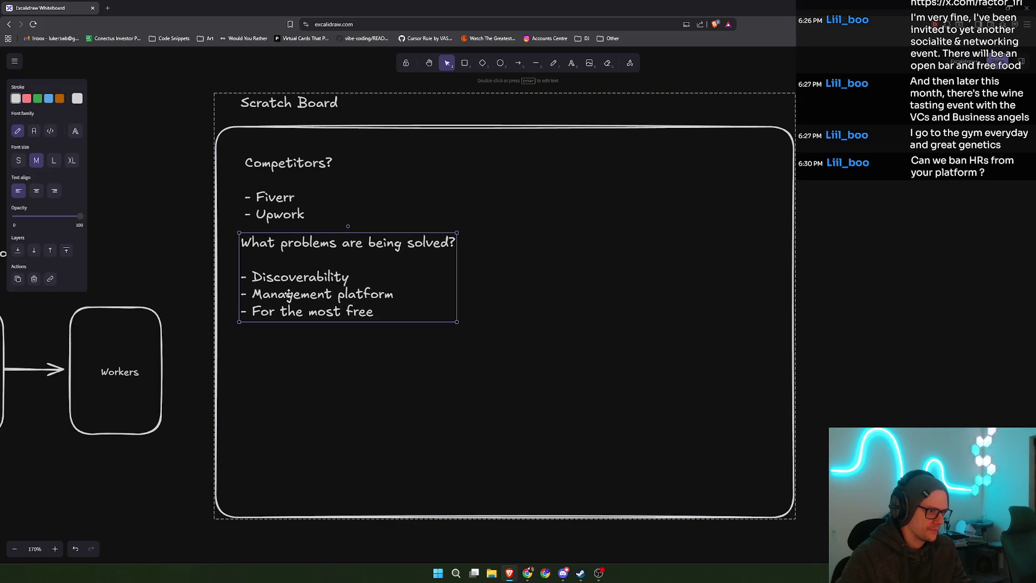
Step: Drag the 'Search engine for services market' tagline to the top of the Scratch Board
left_click(199, 495)
scroll(200, 495, "left", 5)
mouse_move(186, 292)
left_mouse_down()
mouse_move(475, 273)
mouse_move(645, 142)
left_mouse_up()
scroll(531, 194, "right", 5)
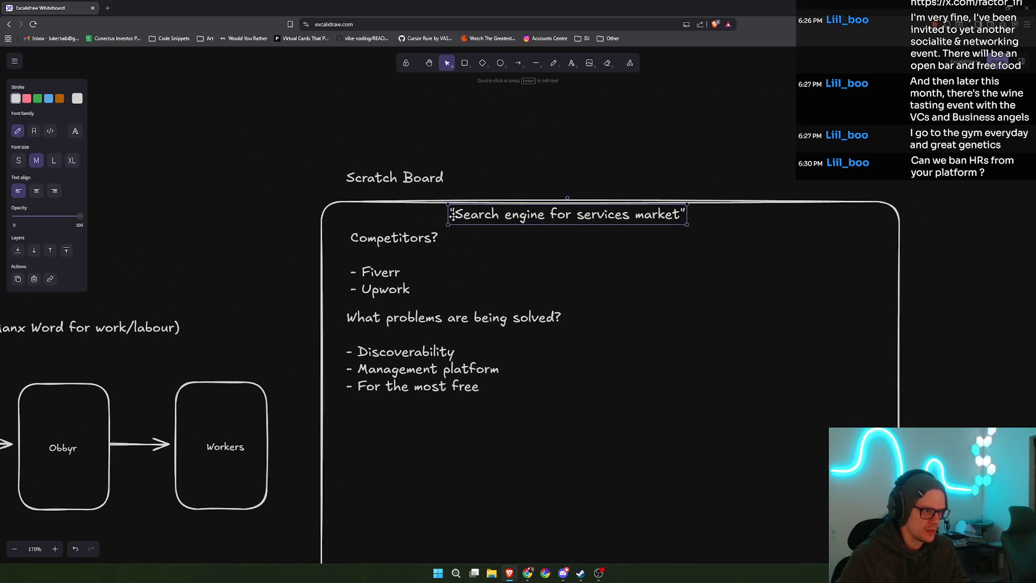
Step: Shift the problems section and Competitors block further down below the tagline
double_click(371, 241)
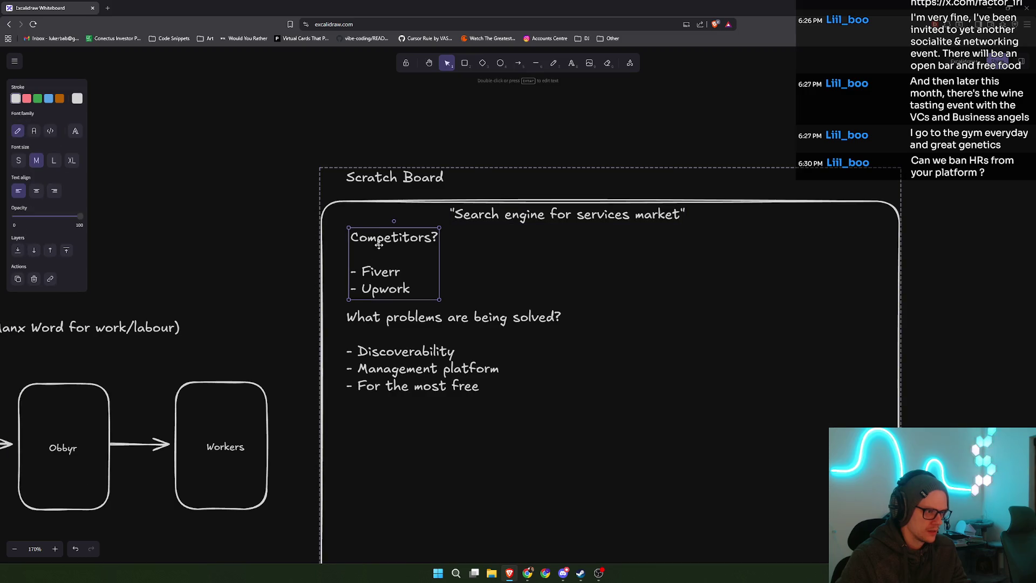
double_click(378, 318)
left_click_drag(385, 358, 386, 416)
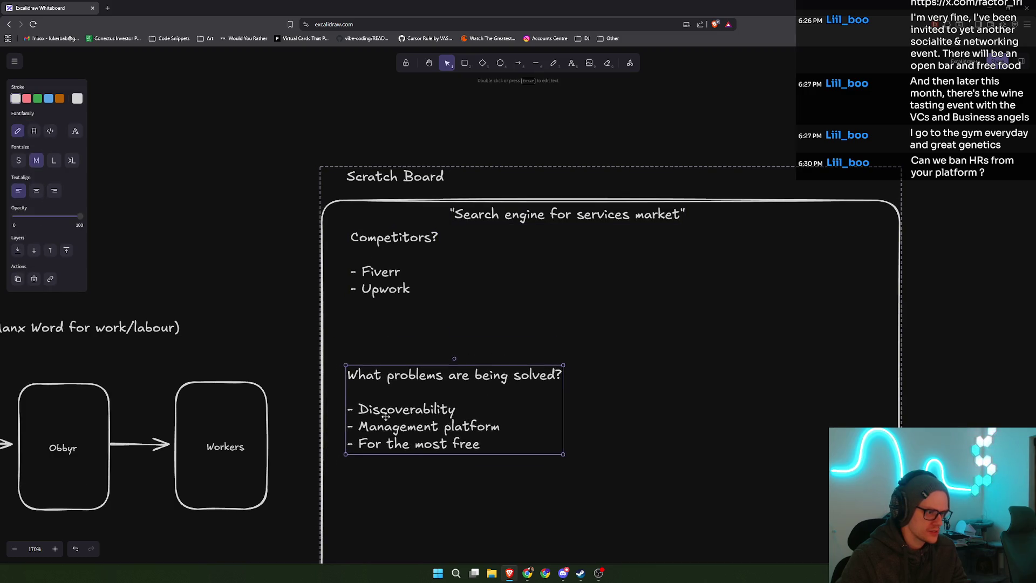
double_click(371, 284)
key("shift+Down")
key("shift+Down")
key("shift+Down")
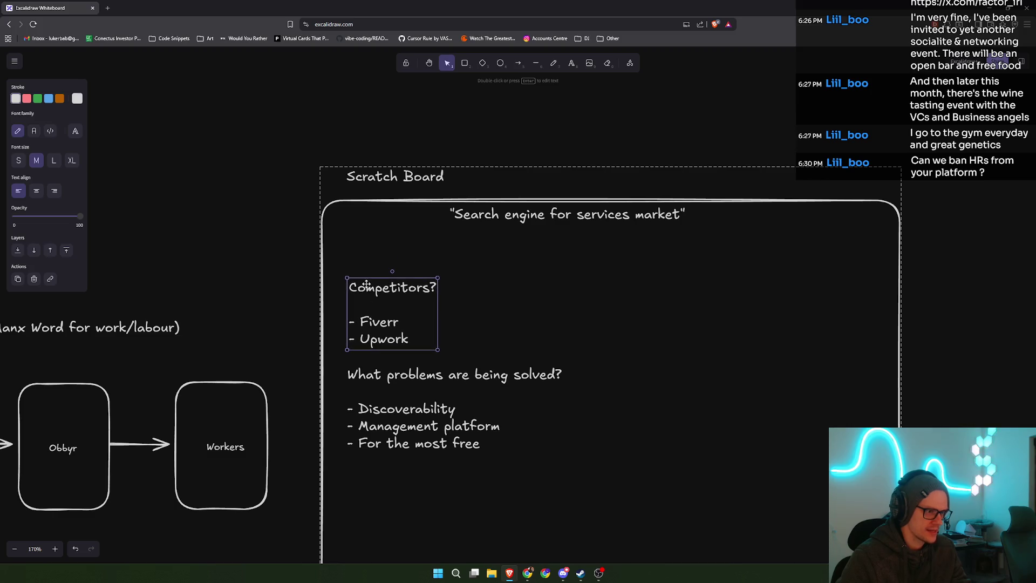
double_click(367, 285)
Step: Try colouring the Competitors? text blue, then revert it to white
left_click(49, 99)
left_click(516, 329)
key("ctrl+z")
key("Return")
left_click(376, 288)
left_click_drag(348, 287, 437, 287)
left_click(49, 98)
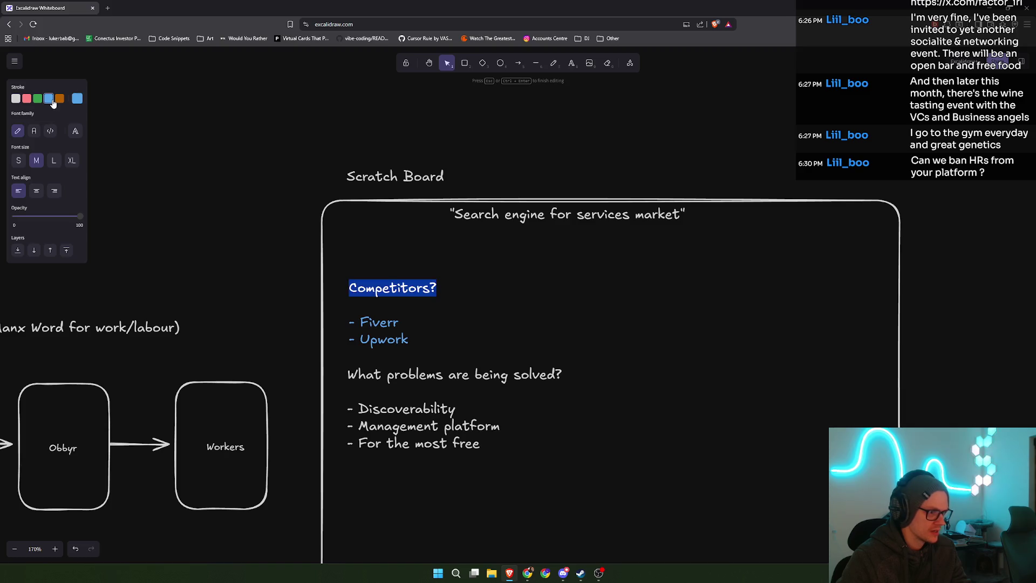
key("Escape")
key("Escape")
left_click(424, 313)
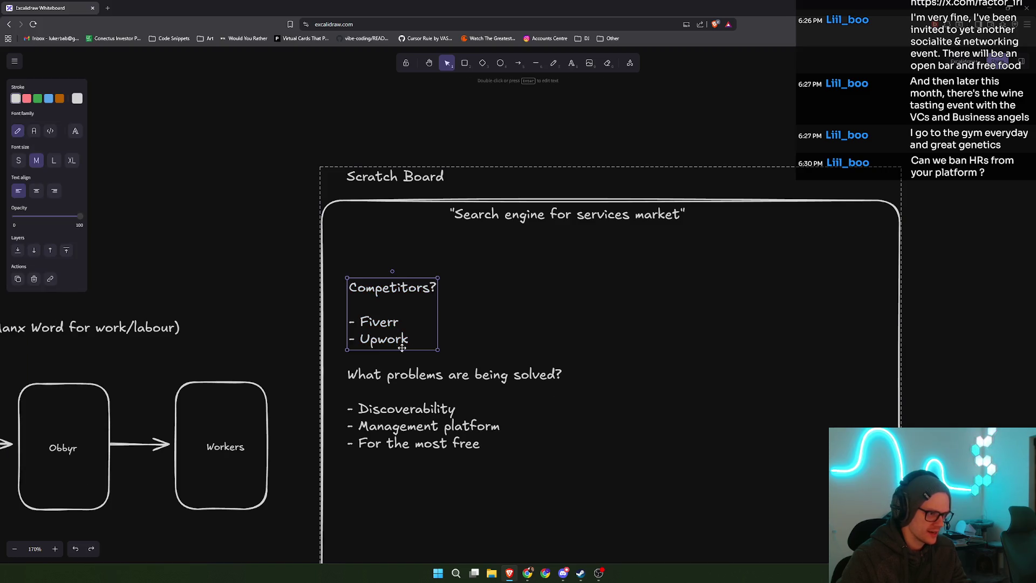
double_click(385, 309)
key("ctrl+z")
Step: Split the Fiverr and Upwork lines into a separate text block under Competitors?
mouse_move(410, 339)
left_mouse_down()
mouse_move(342, 317)
mouse_move(346, 308)
mouse_move(366, 327)
mouse_move(399, 323)
mouse_move(410, 340)
left_mouse_up()
key("BackSpace")
left_click(627, 333)
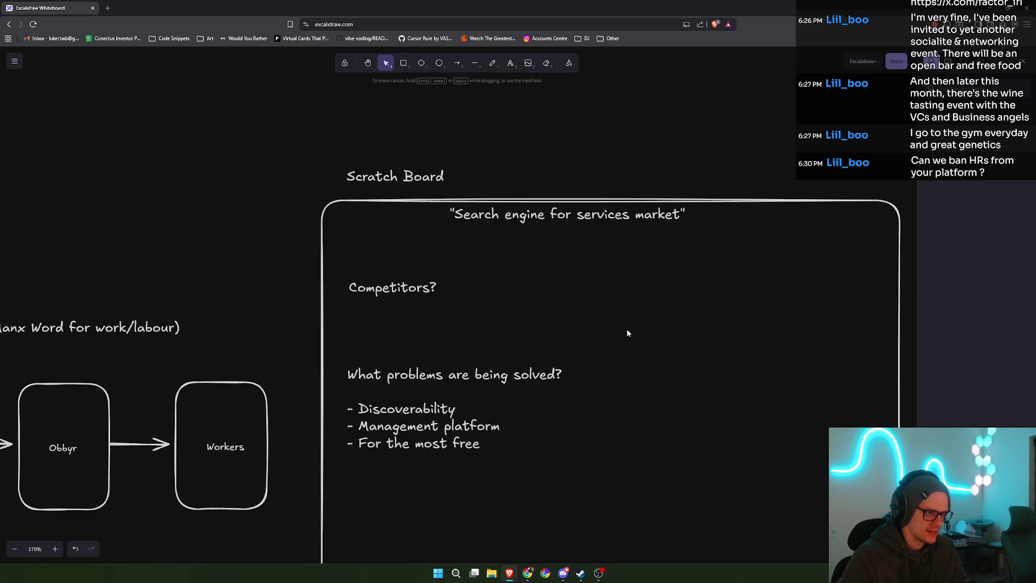
left_click(1019, 66)
type("- Fiverr - Upwork")
mouse_move(688, 394)
left_mouse_down()
mouse_move(381, 323)
mouse_move(686, 395)
left_mouse_up()
left_click(754, 449)
left_click_drag(758, 431, 650, 352)
key("Escape")
mouse_move(690, 402)
left_mouse_down()
mouse_move(357, 340)
mouse_move(384, 341)
left_mouse_up()
Step: Colour the Competitors? heading blue
left_click(392, 289)
left_click(555, 360)
left_click(370, 343)
left_click(391, 289)
left_click(392, 287)
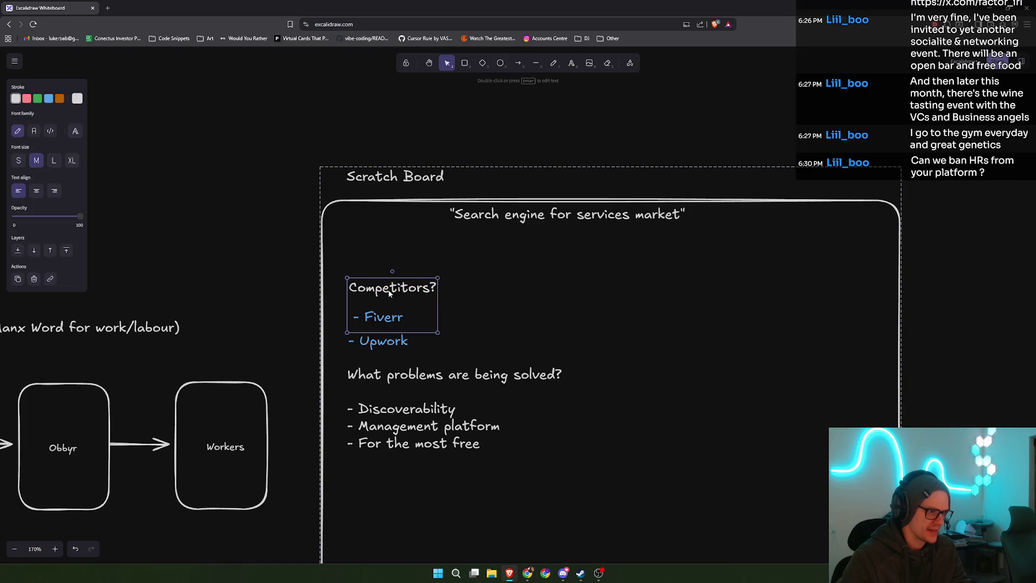
double_click(392, 288)
left_click(49, 98)
key("Escape")
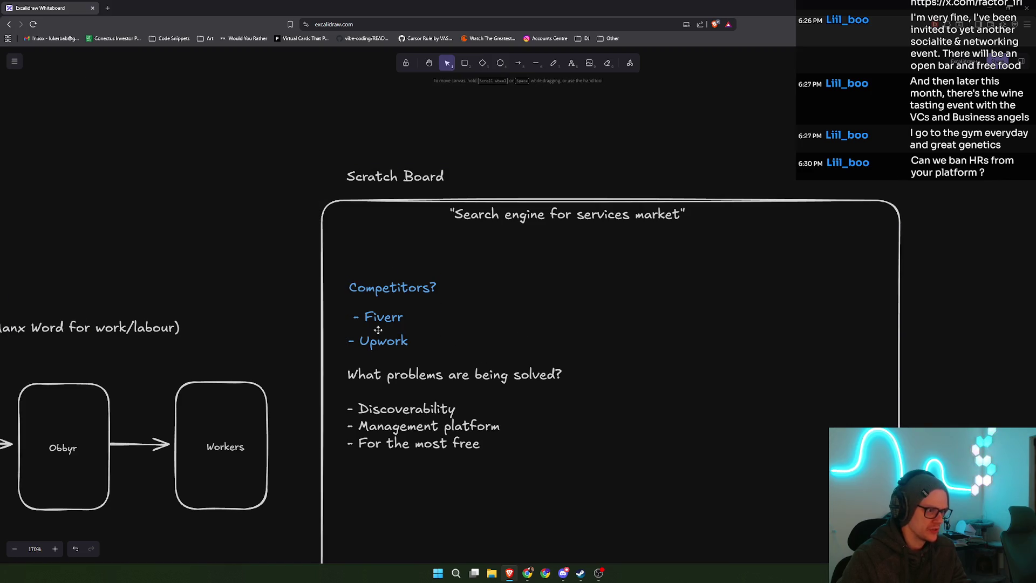
Step: Delete the Fiverr line, then move Upwork just under Competitors? in white
left_click(376, 318)
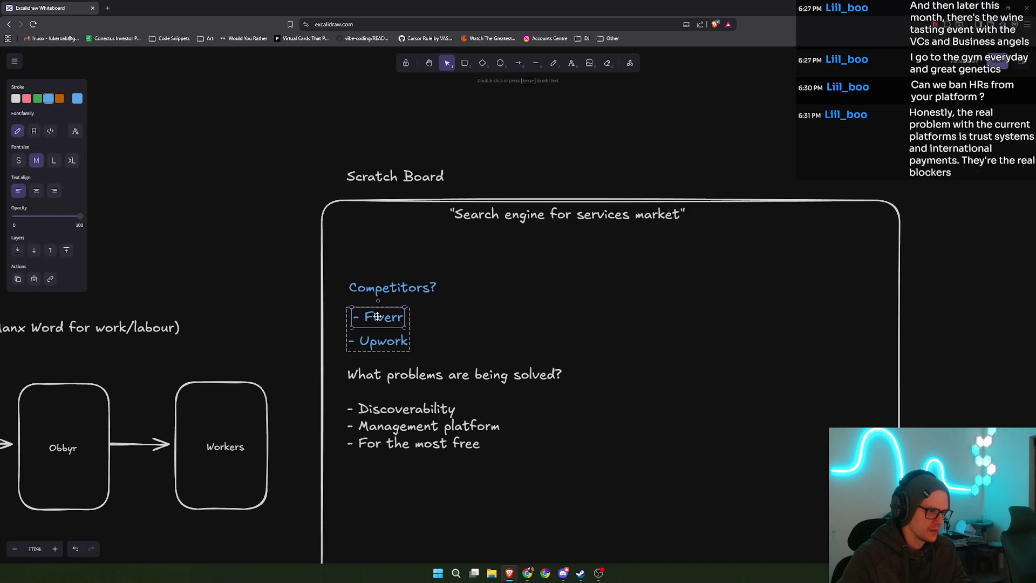
double_click(378, 317)
key("BackSpace")
left_click(380, 341)
double_click(380, 341)
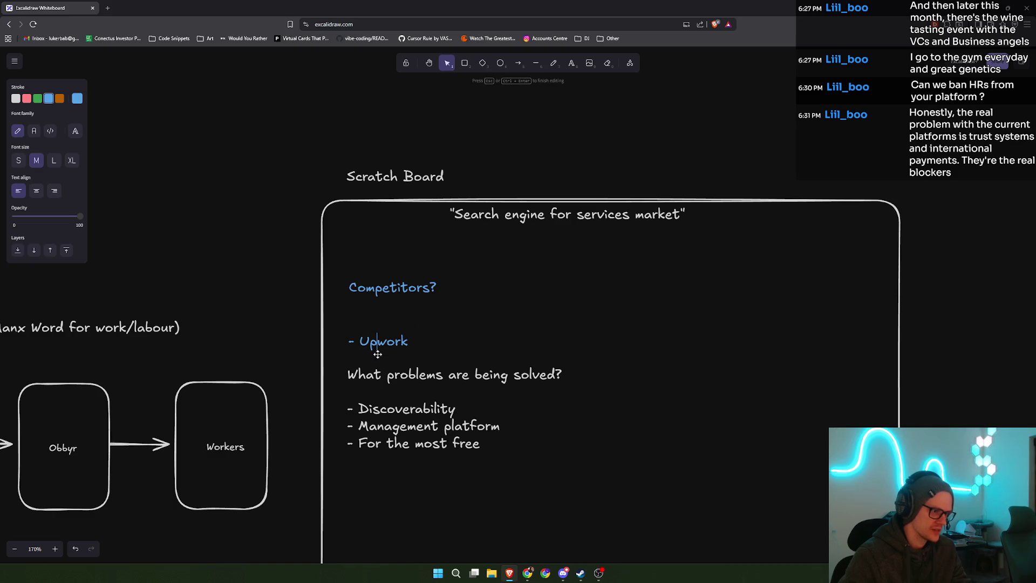
key("Escape")
double_click(383, 344)
left_click(489, 349)
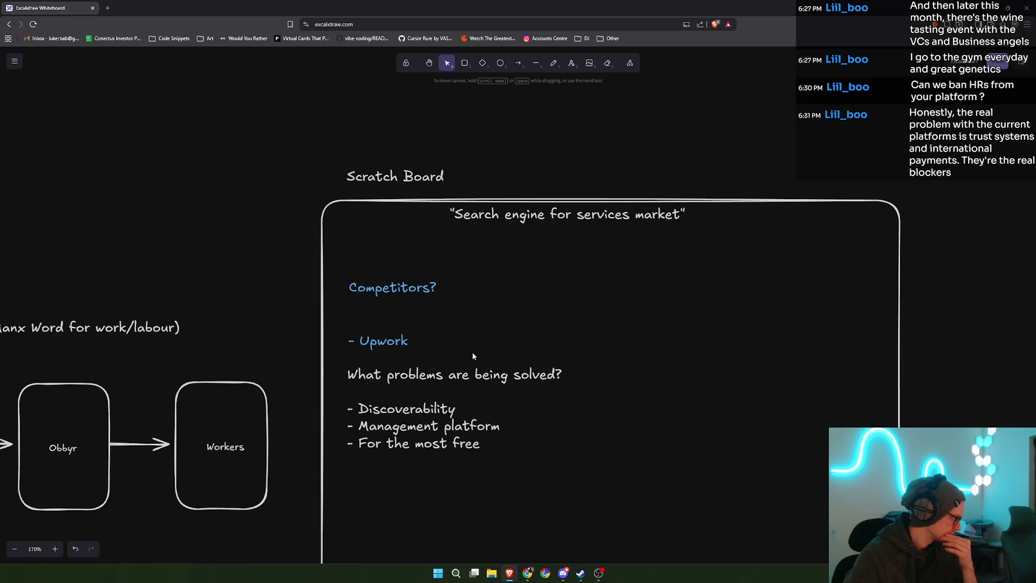
left_click_drag(376, 343, 379, 318)
double_click(378, 317)
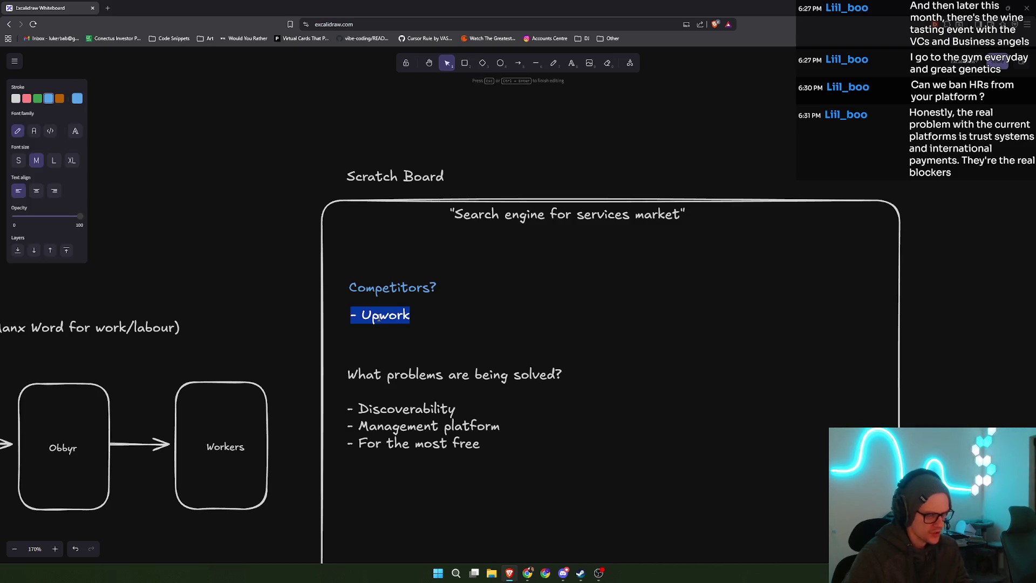
left_click(15, 98)
double_click(365, 316)
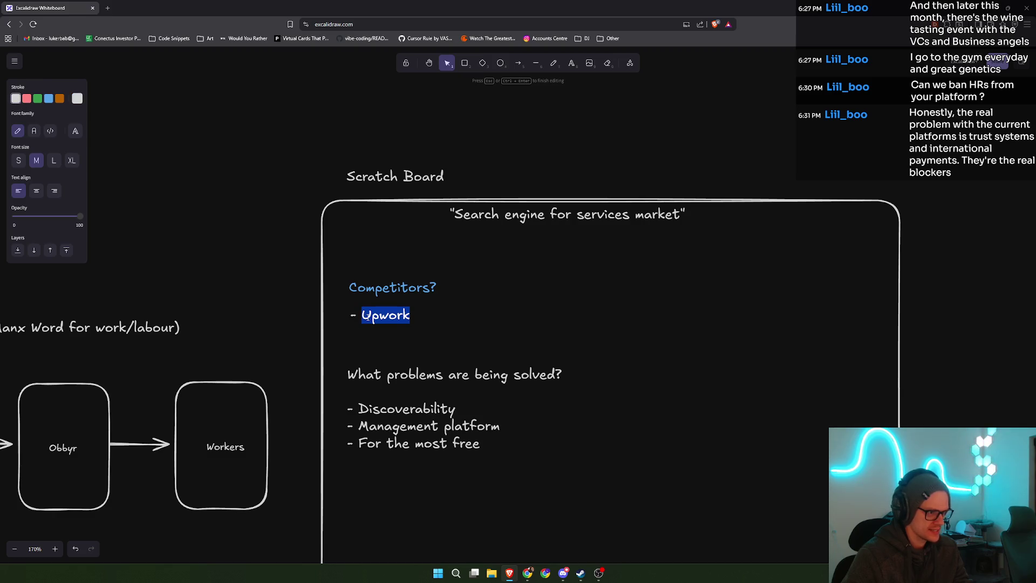
key("Escape")
Step: Add '- Fiverr' on a new line below Upwork in the competitor list
left_click(367, 319)
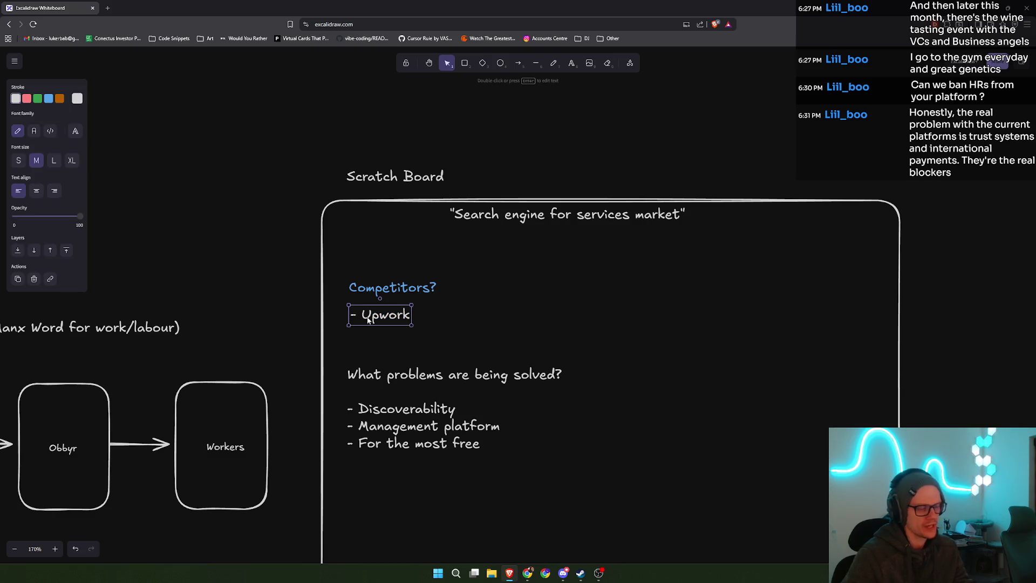
double_click(368, 319)
key("Right")
key("Return")
type("- ")
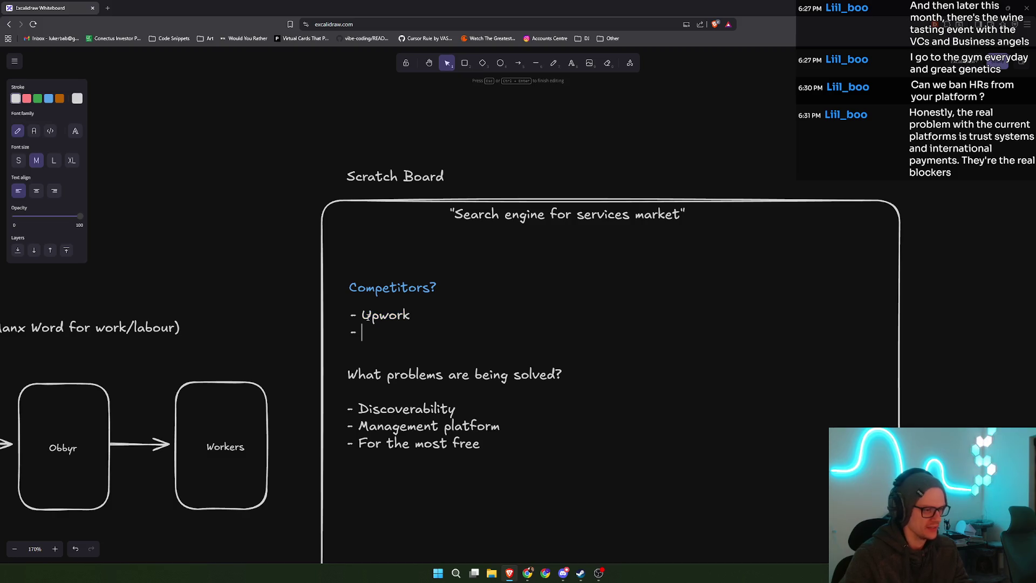
type("Fiverr")
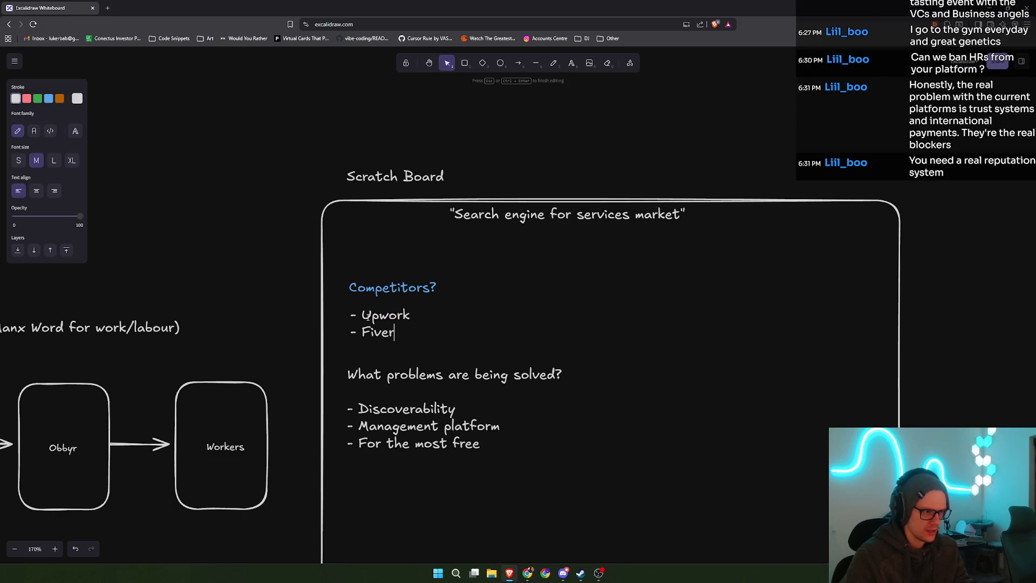
left_click(342, 333)
left_click_drag(363, 320, 377, 318)
Step: Cut the three problem bullets out of the problems question text
left_click(481, 350)
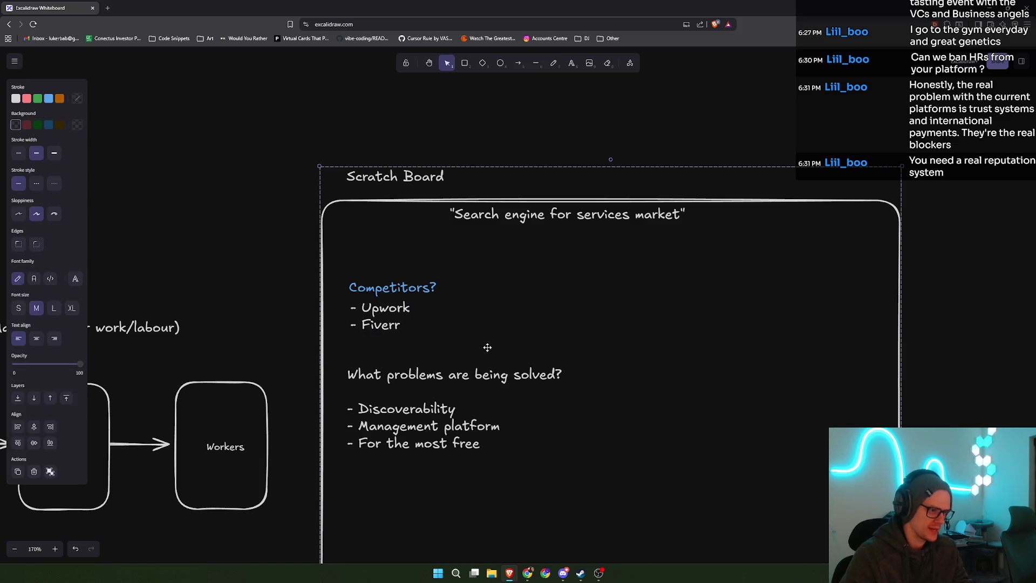
left_click(376, 377)
double_click(372, 376)
left_click_drag(558, 375, 475, 375)
key("Home")
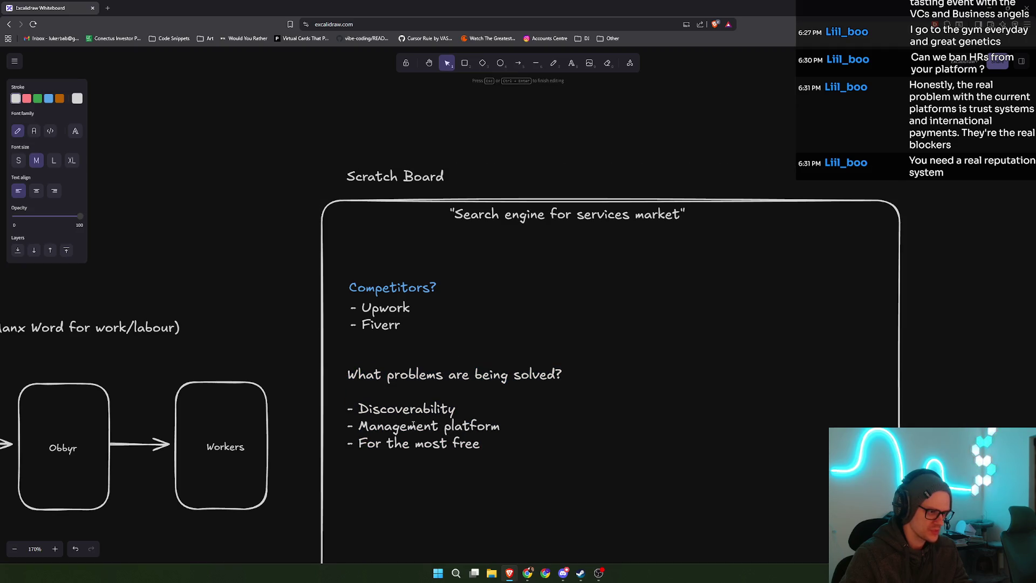
mouse_move(487, 442)
left_mouse_down()
mouse_move(351, 426)
mouse_move(350, 409)
left_mouse_up()
key("ctrl+x")
left_click(493, 482)
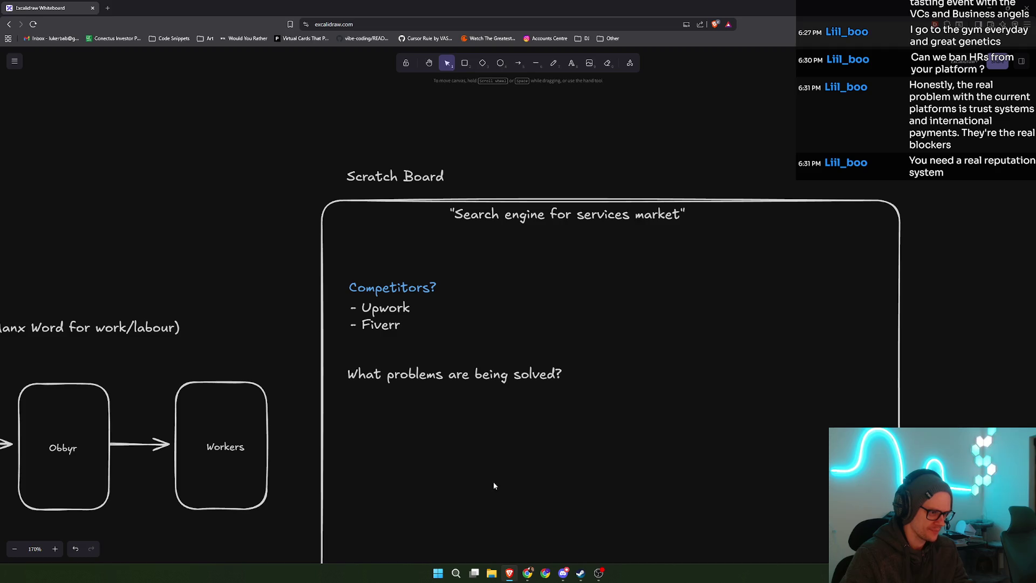
Step: Paste the three problem bullets lower on the board, undoing an accidental board move
key("ctrl+v")
left_click(610, 478)
key("ctrl+z")
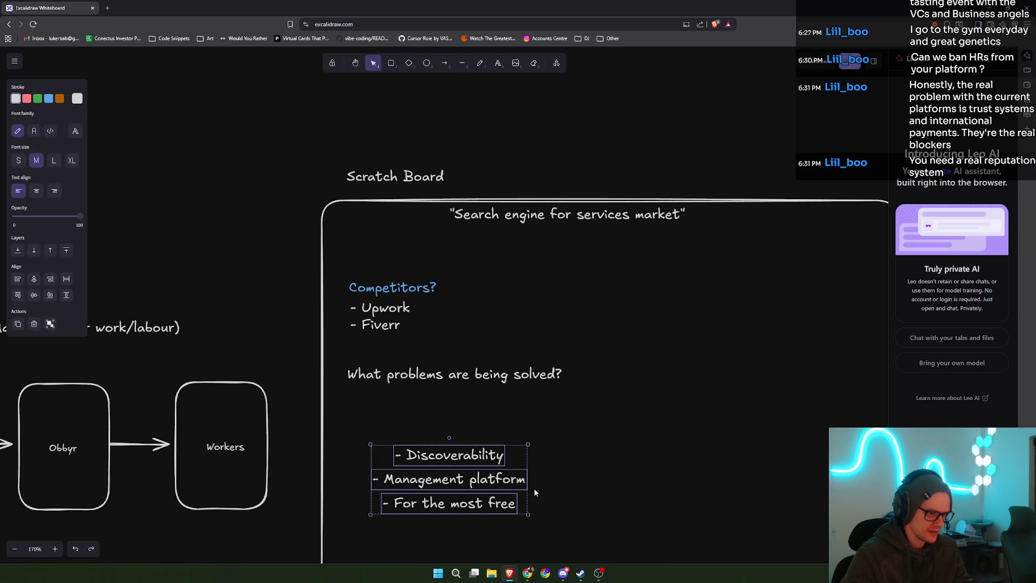
left_click(587, 487)
left_click_drag(381, 379, 384, 367)
key("ctrl+z")
key("ctrl+z")
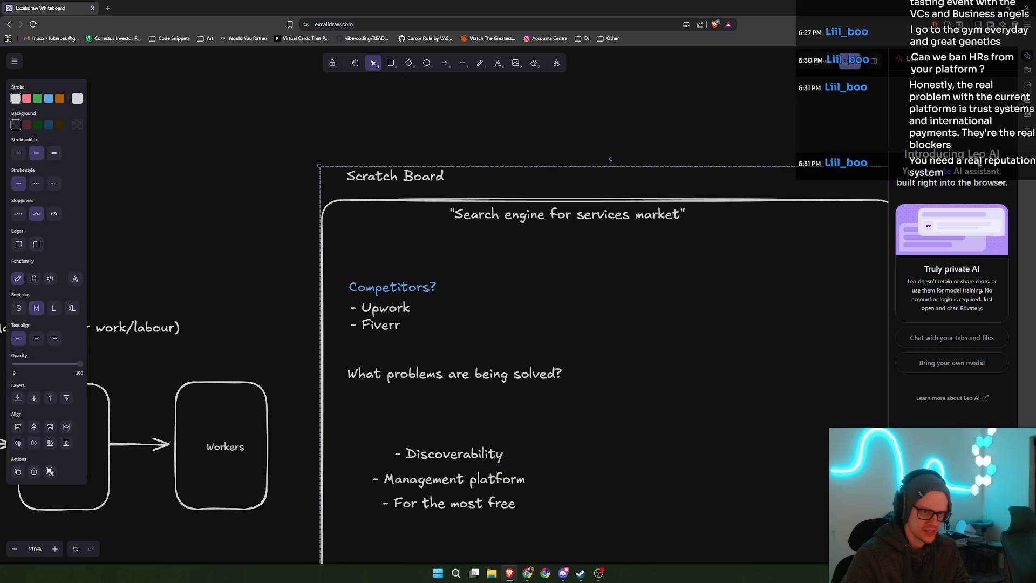
key("Escape")
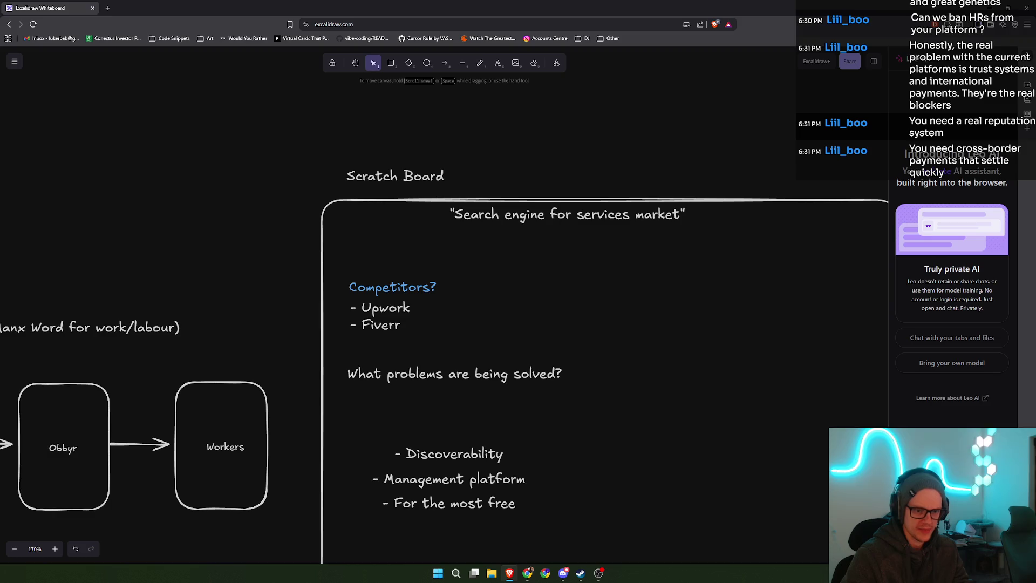
Step: Close the browser's AI assistant panel and return to the board
left_click(898, 58)
key("ctrl+w")
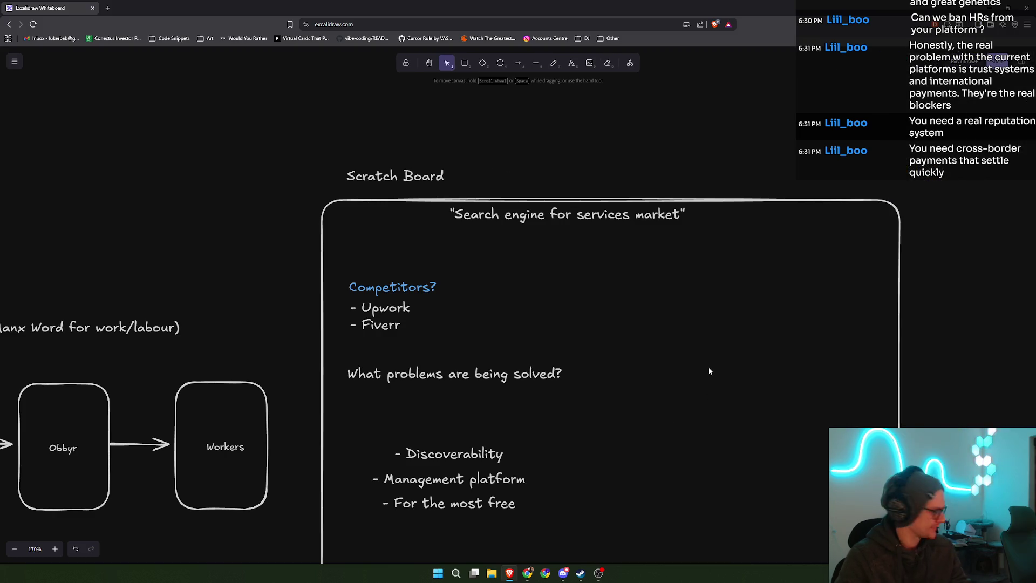
scroll(578, 368, "down", 1)
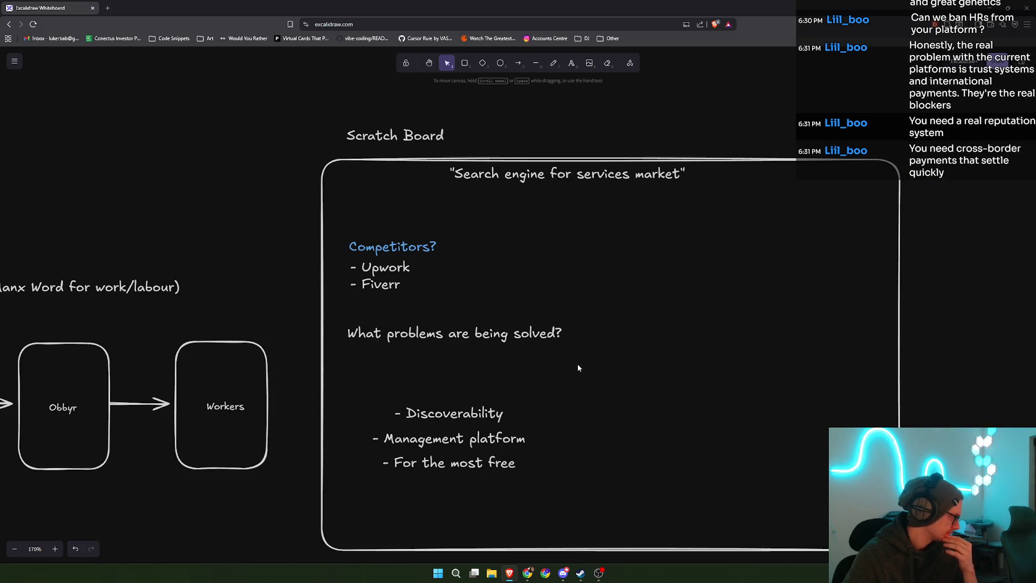
scroll(577, 364, "down", 2)
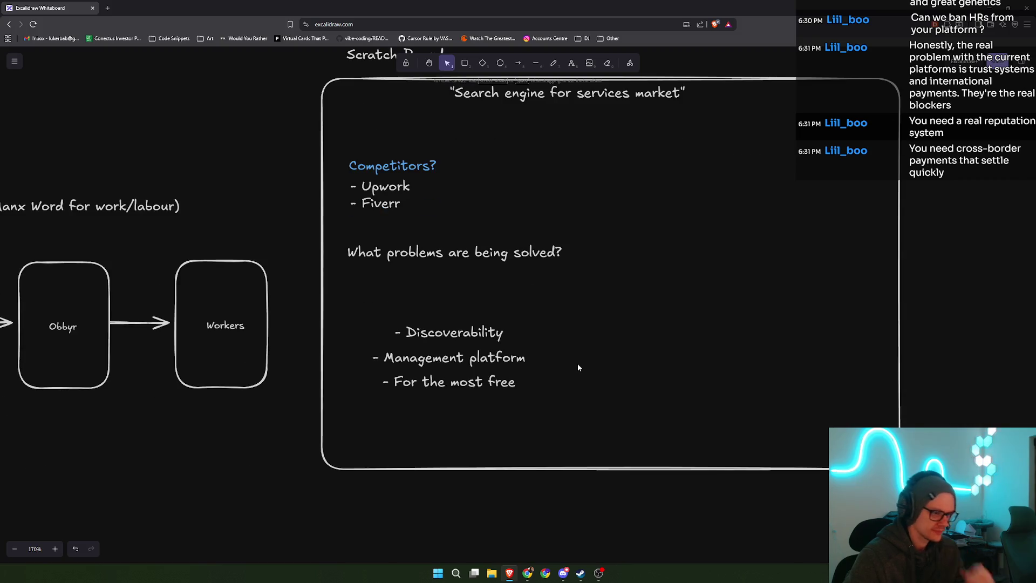
scroll(562, 384, "up", 1)
Step: Start editing the problems question with the cursor after the word 'What'
left_click(419, 294)
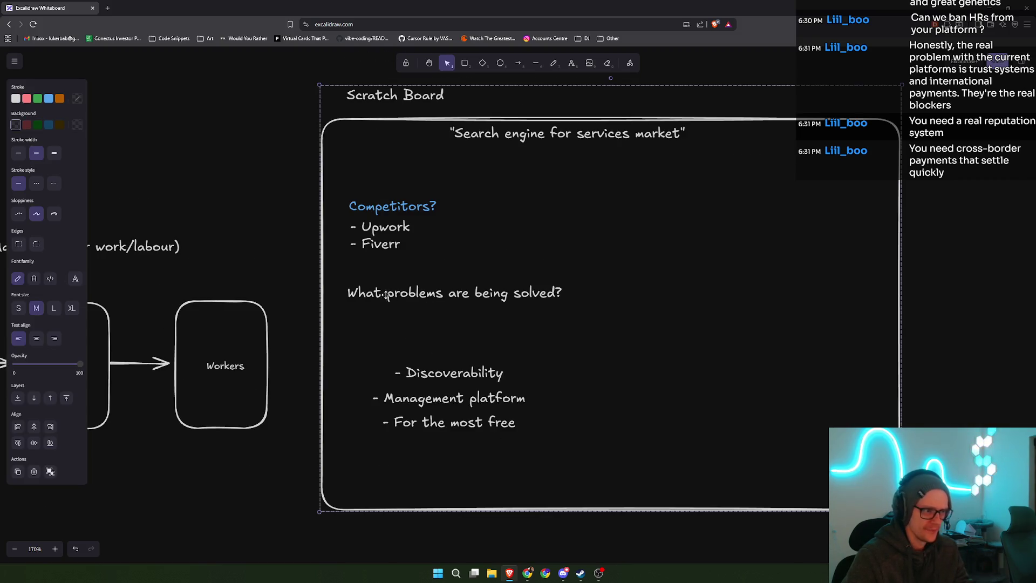
double_click(401, 293)
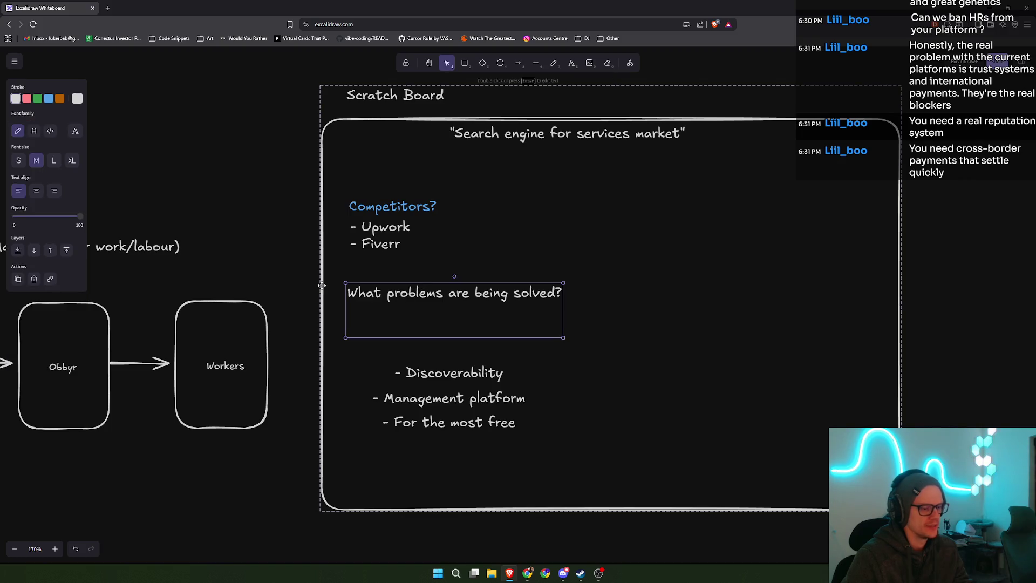
left_click(381, 360)
left_click(377, 301)
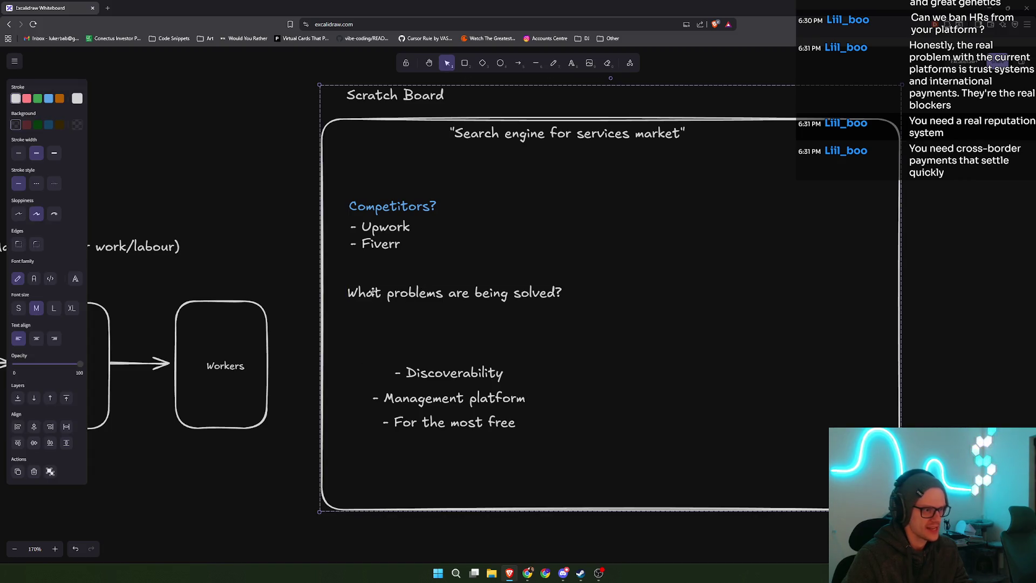
double_click(369, 294)
key("Return")
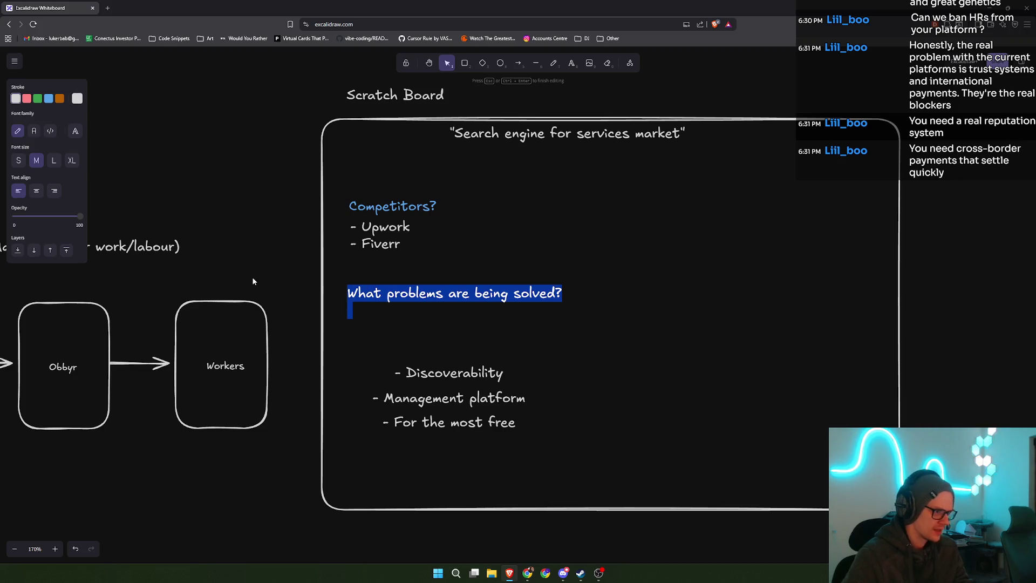
left_click(381, 294)
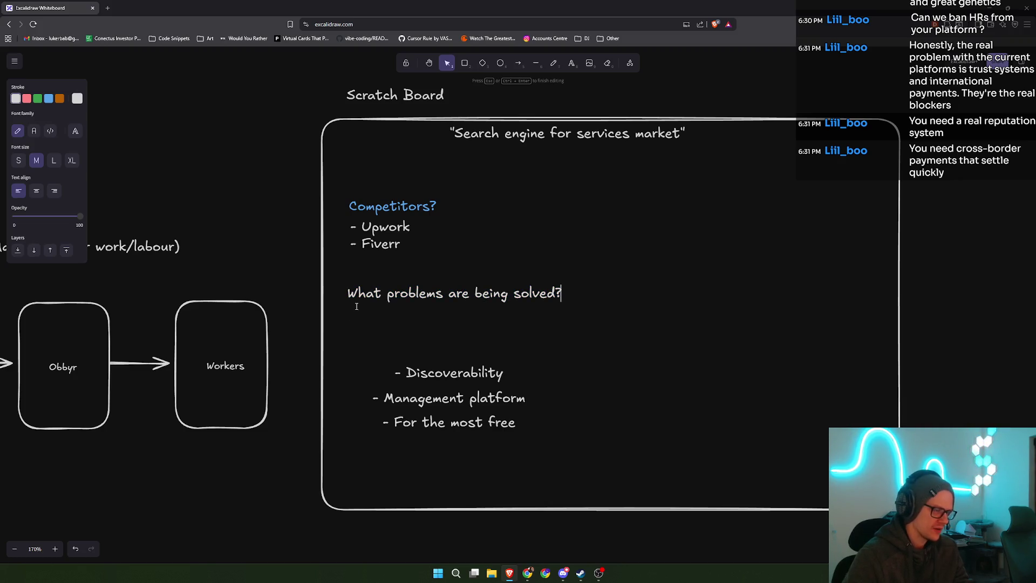
Step: Turn the whole problems question text blue
left_click(381, 294)
key("ctrl+a")
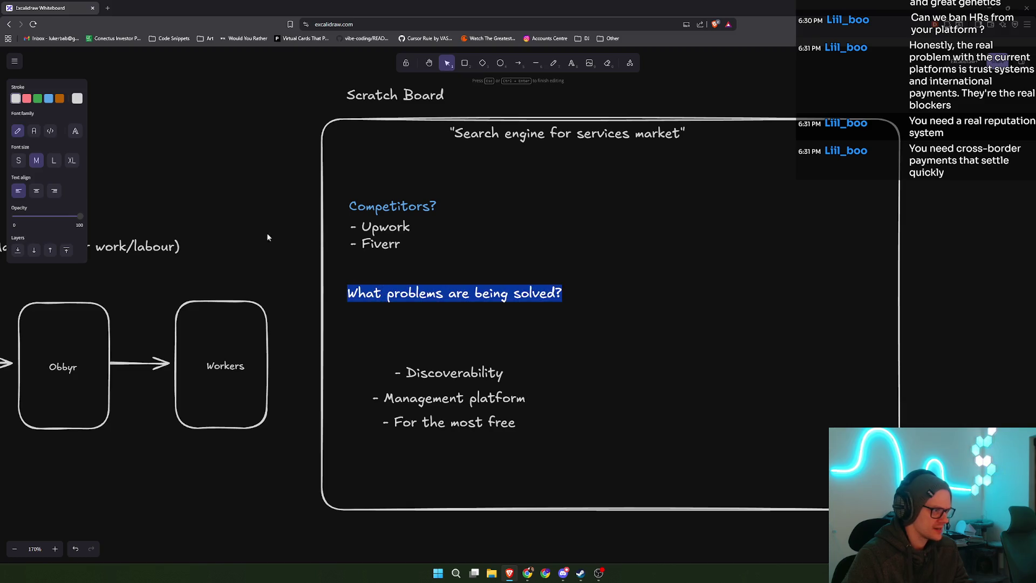
left_click(49, 98)
left_click(433, 400)
left_click(423, 377)
Step: Add a white text box listing '- Discoverability', '- Management platform', '- For the most part free'
double_click(371, 342)
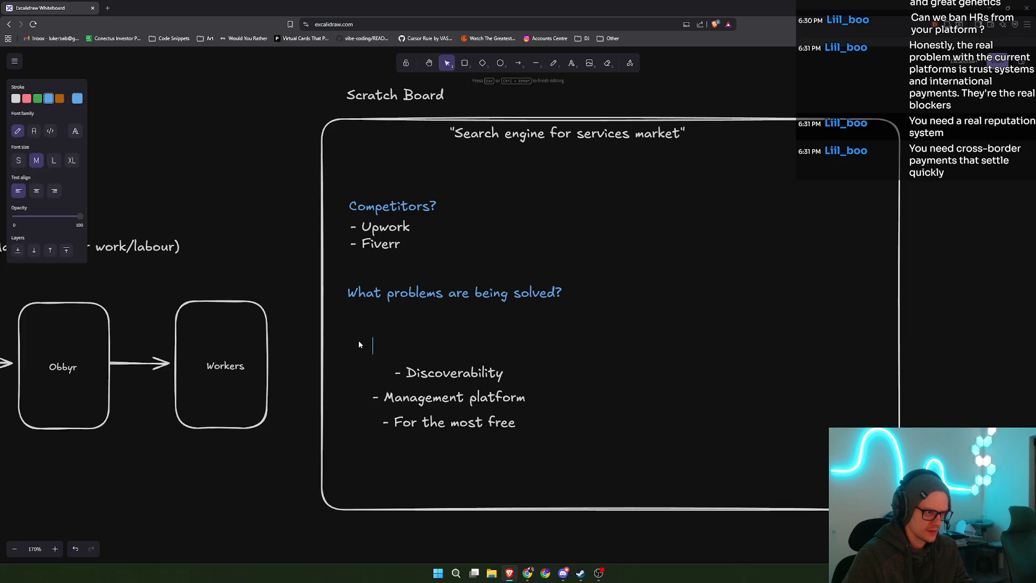
left_click(16, 98)
type("- Discoverability")
key("Return")
type("- ")
type("Platform")
key("BackSpace")
key("BackSpace")
key("BackSpace")
key("BackSpace")
type("Management platform")
key("Return")
type("- F")
type("e most part ")
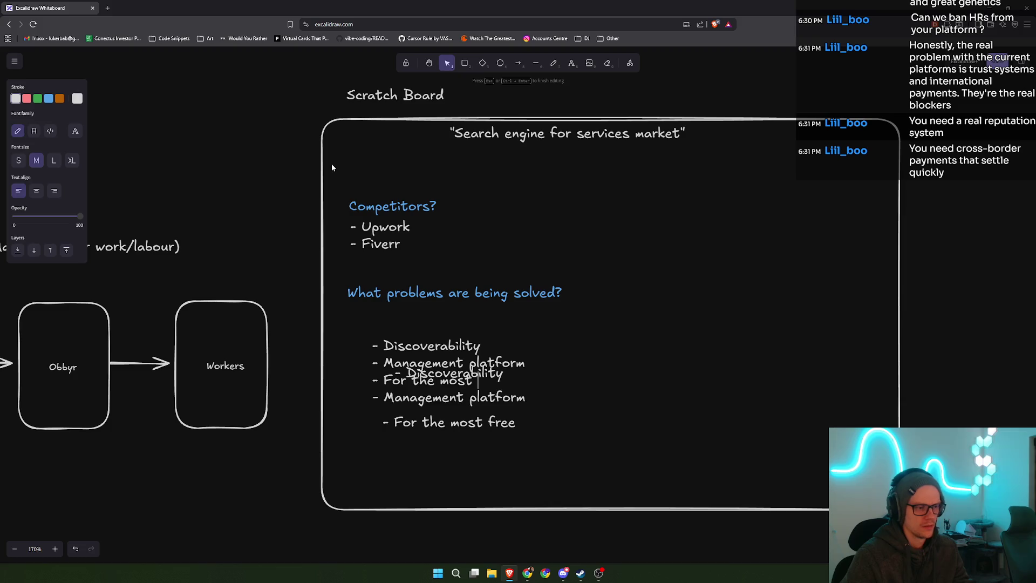
type("free")
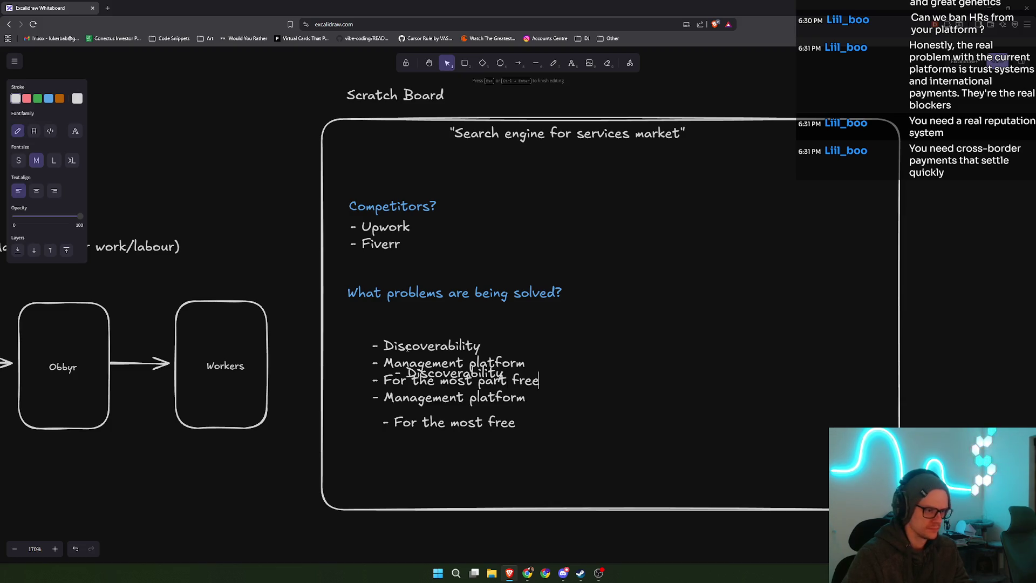
left_click(646, 359)
Step: Position the new bullet list and delete the three old scattered bullets
mouse_move(382, 343)
left_mouse_down()
mouse_move(343, 343)
mouse_move(382, 342)
mouse_move(399, 318)
left_mouse_up()
left_click(423, 344)
left_click(425, 388)
double_click(421, 372)
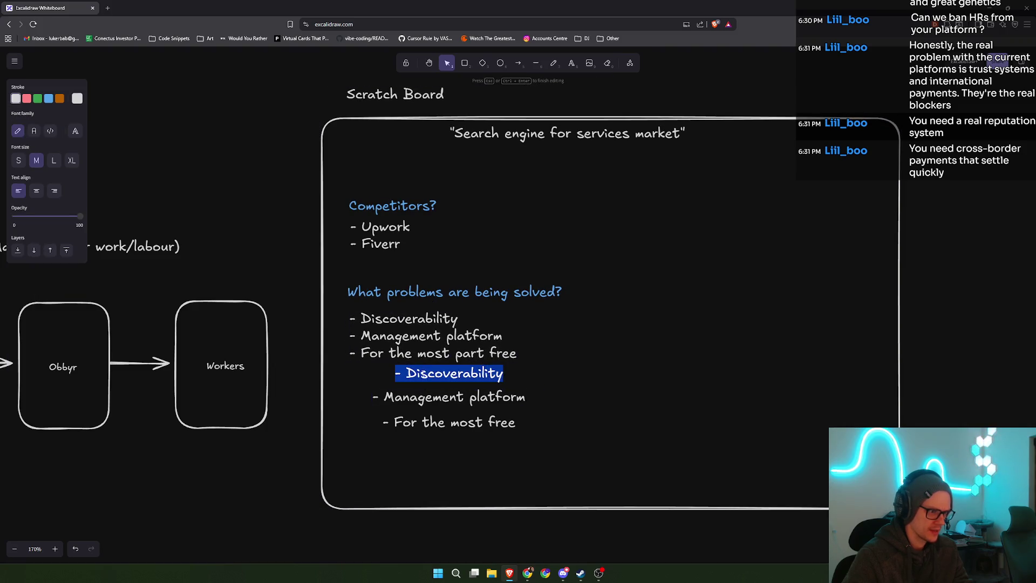
left_click(438, 400)
key("Delete")
left_click(442, 378)
key("Delete")
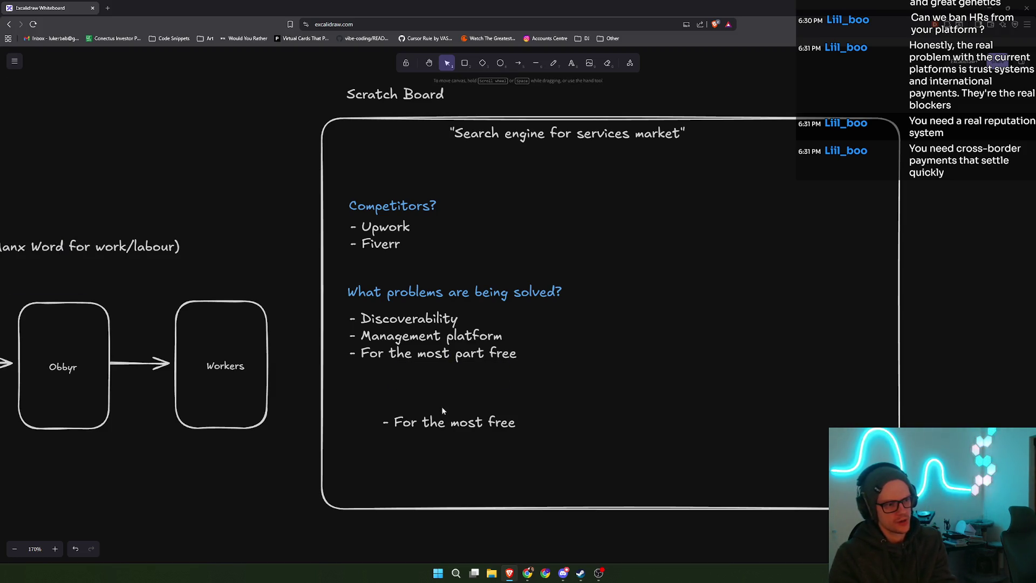
left_click(438, 421)
key("Delete")
Step: Shift the tagline right inside the Scratch Board
mouse_move(486, 140)
left_mouse_down()
mouse_move(564, 143)
mouse_move(546, 143)
left_mouse_up()
left_click(410, 147)
double_click(364, 95)
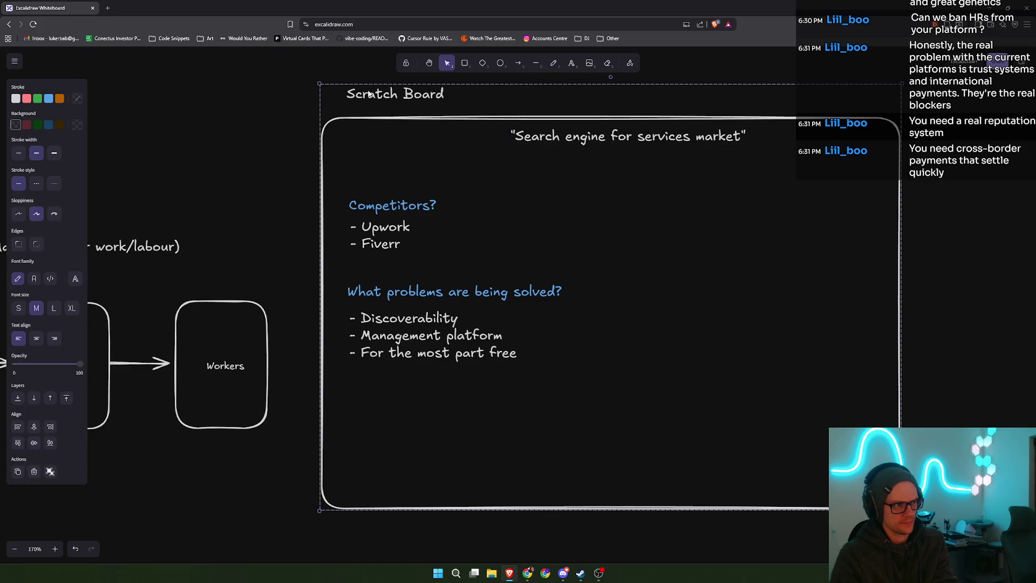
Step: Move the 'App Name: Obbyr' line to sit above the Scratch Board heading
left_click(205, 201)
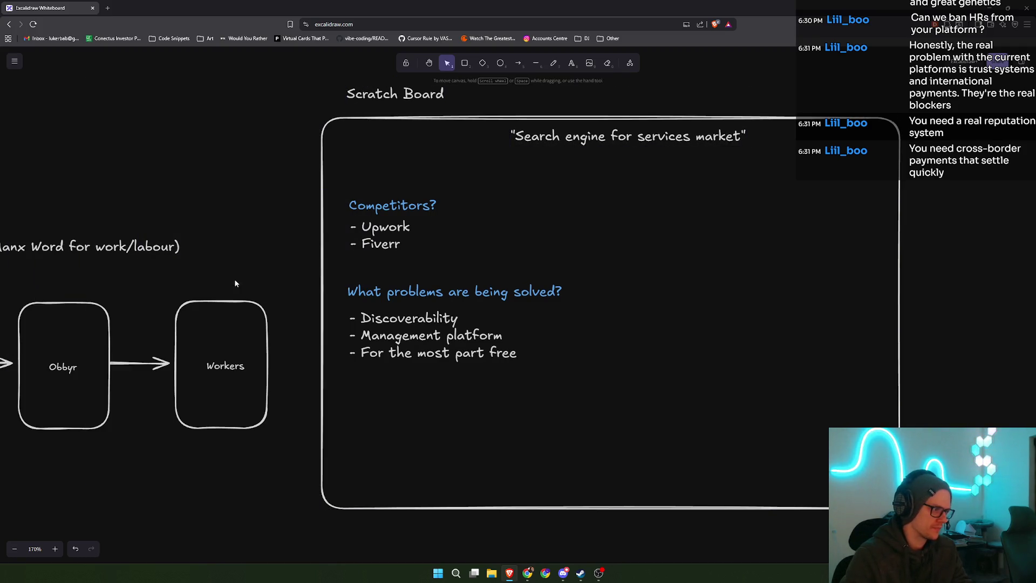
scroll(234, 282, "left", 3)
scroll(234, 283, "up", 2)
mouse_move(69, 312)
left_mouse_down()
mouse_move(771, 125)
mouse_move(646, 156)
mouse_move(631, 138)
left_mouse_up()
left_click_drag(537, 124, 457, 119)
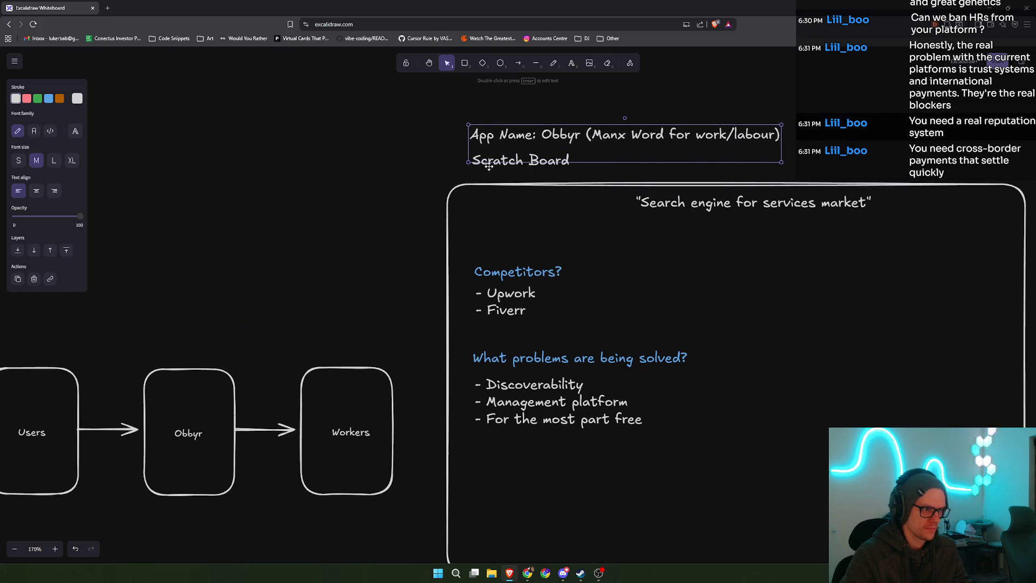
Step: Ungroup the Scratch Board group's elements via the context menu
left_click(491, 161)
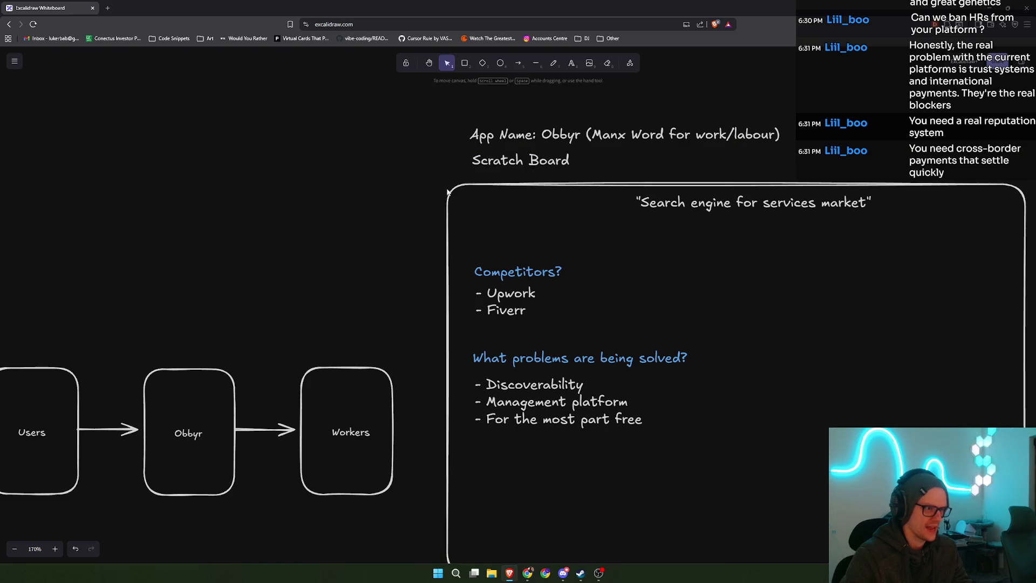
right_click(478, 163)
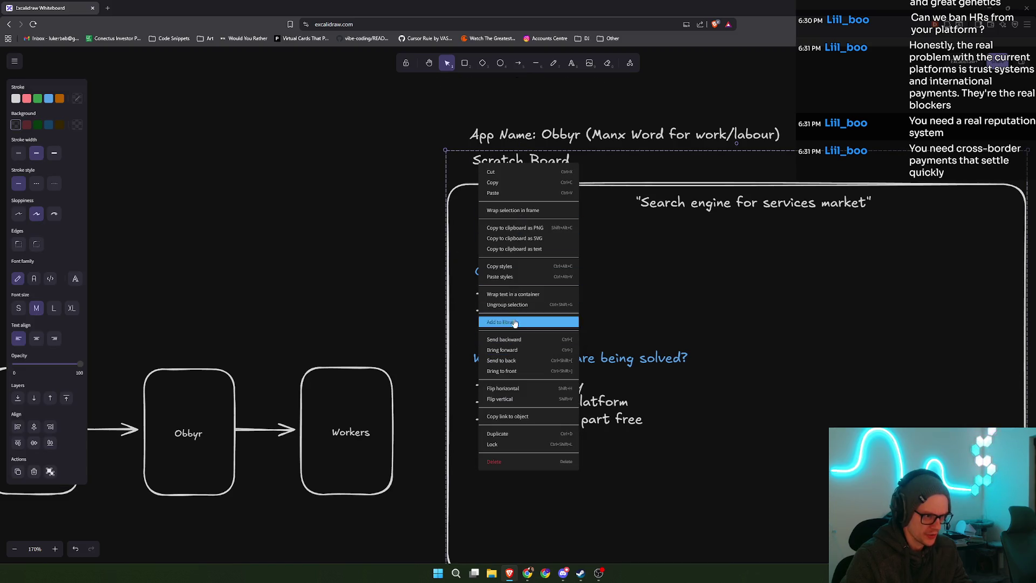
left_click(507, 305)
left_click(439, 293)
left_click(500, 180)
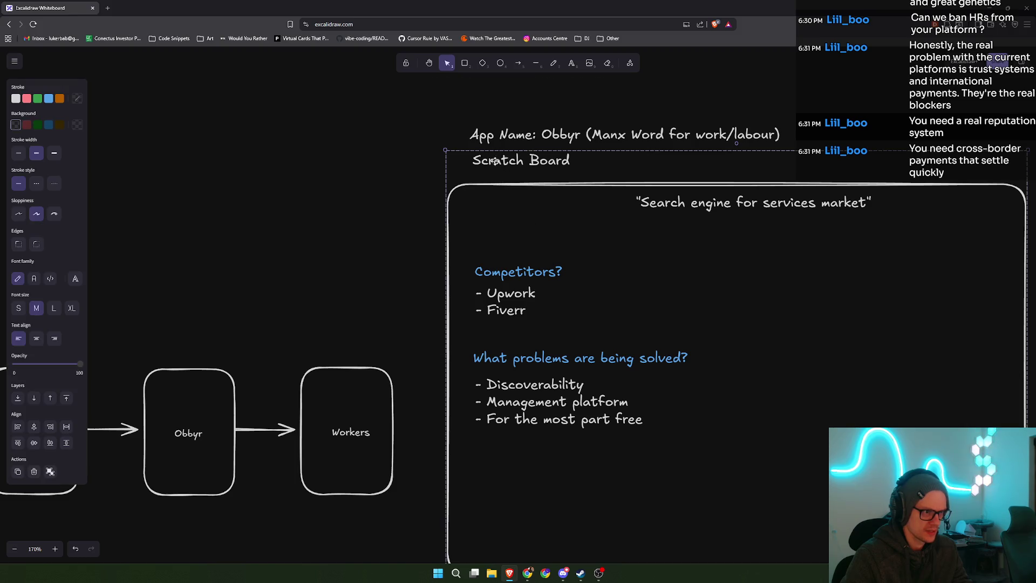
right_click(490, 159)
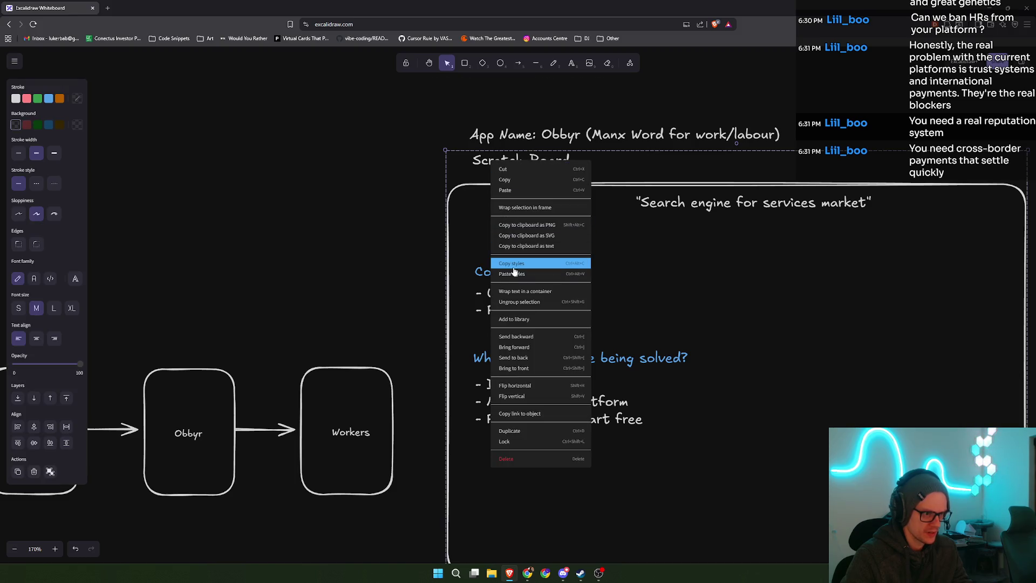
left_click(519, 302)
left_click(625, 244)
Step: Align the App Name line with the Scratch Board heading
scroll(540, 258, "right", 3)
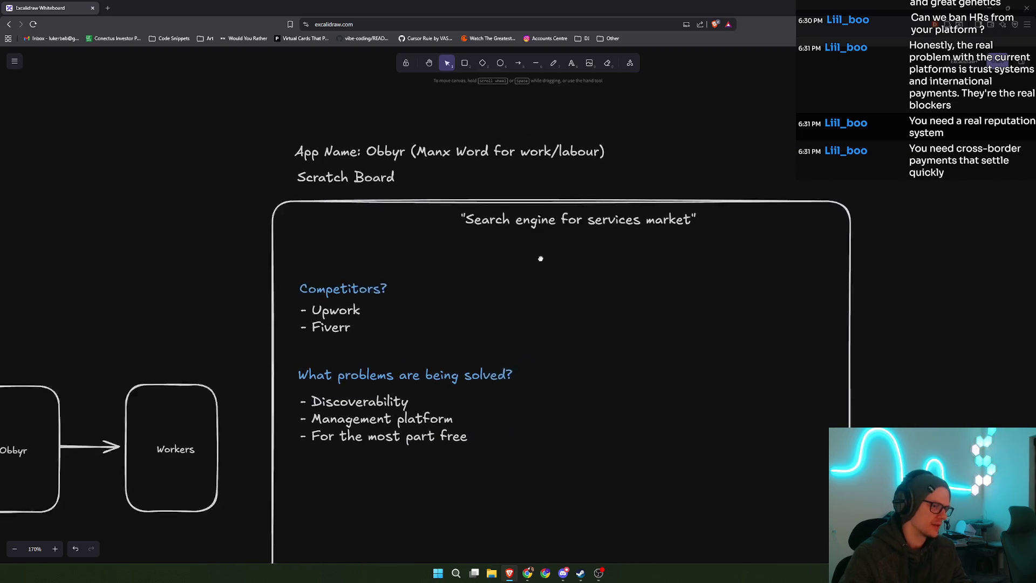
scroll(540, 258, "right", 2)
left_click(324, 182)
left_click(325, 158, "shift")
left_click_drag(325, 158, 312, 165)
left_click(294, 187)
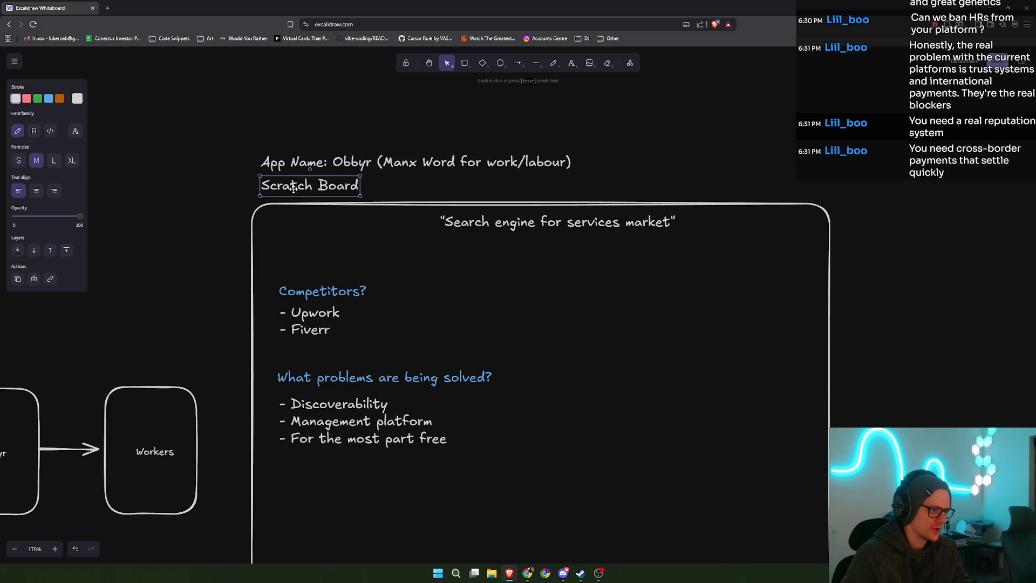
left_click(269, 231)
Step: Move the Competitors list and the problems list up, closer together
scroll(436, 232, "down", 1)
left_click(313, 254)
left_click_drag(312, 253, 314, 229)
key("ctrl+z")
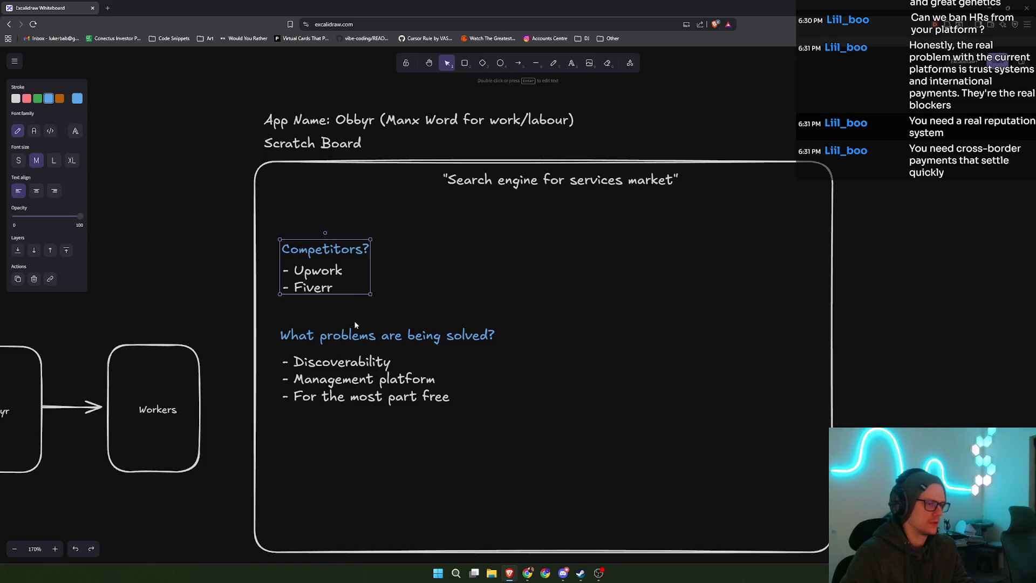
left_click(273, 239)
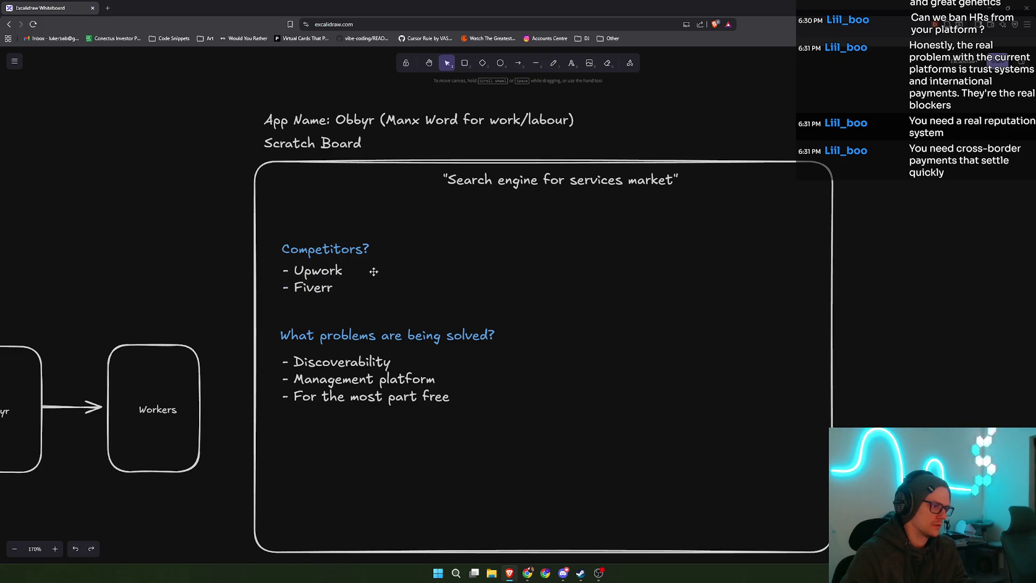
left_click_drag(405, 306, 188, 215)
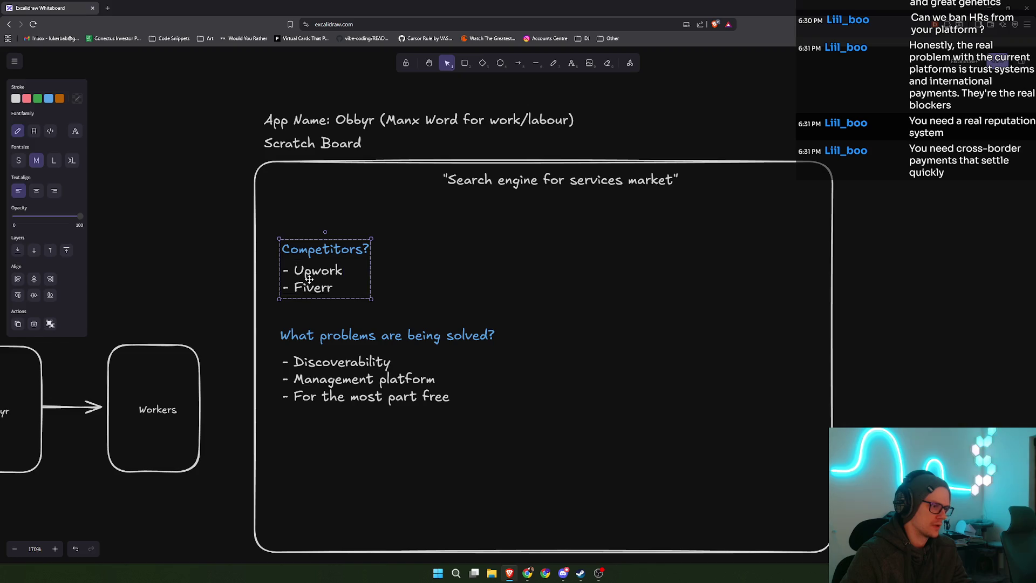
left_click_drag(318, 270, 318, 238)
left_click(525, 390)
left_click_drag(588, 464, 222, 309)
left_click_drag(368, 372, 367, 326)
left_click(426, 440)
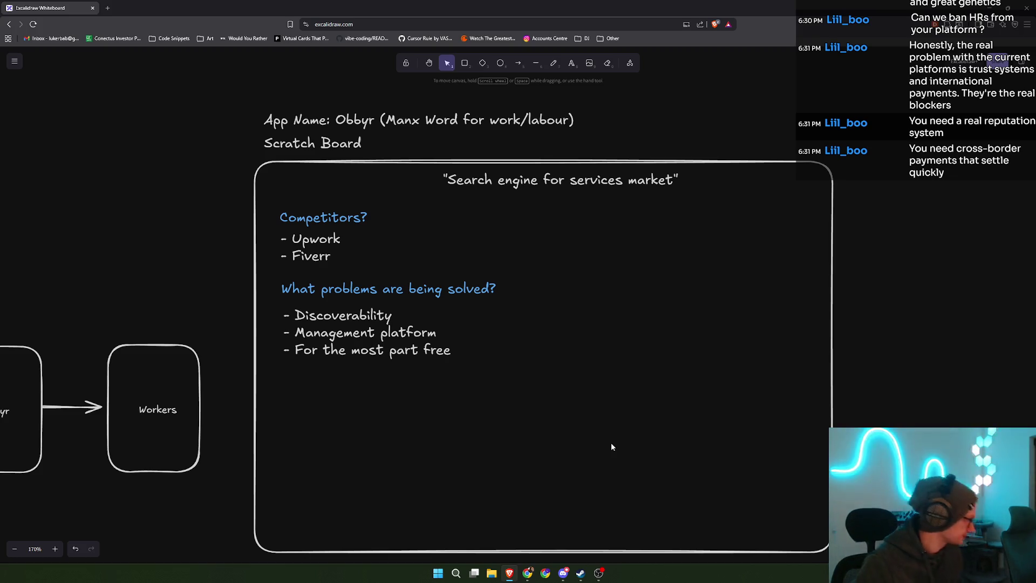
Step: Reselect the Competitors text and open it for editing, then deselect it
key("alt+Tab")
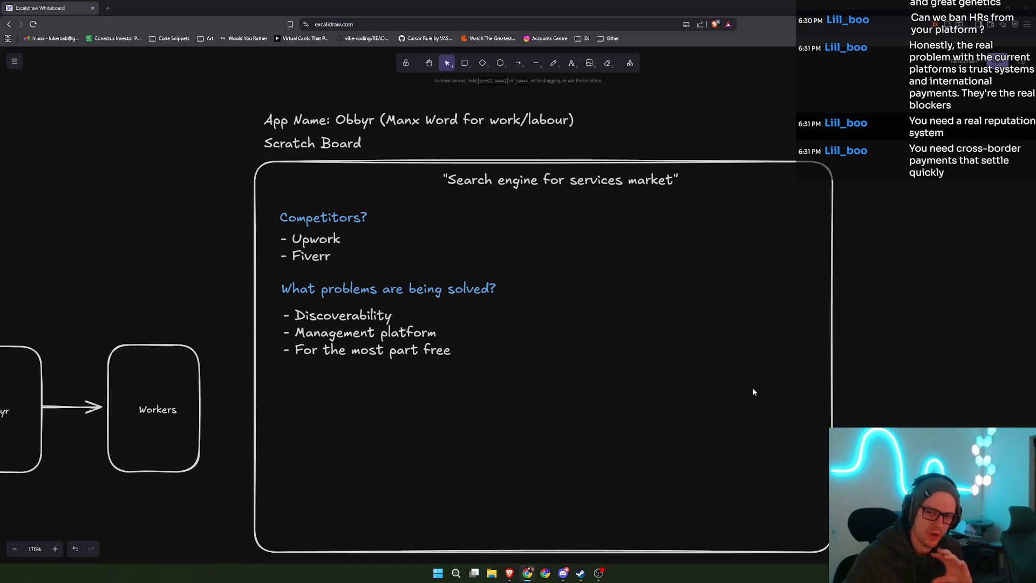
left_click(309, 247)
left_click(330, 316)
left_click(317, 238)
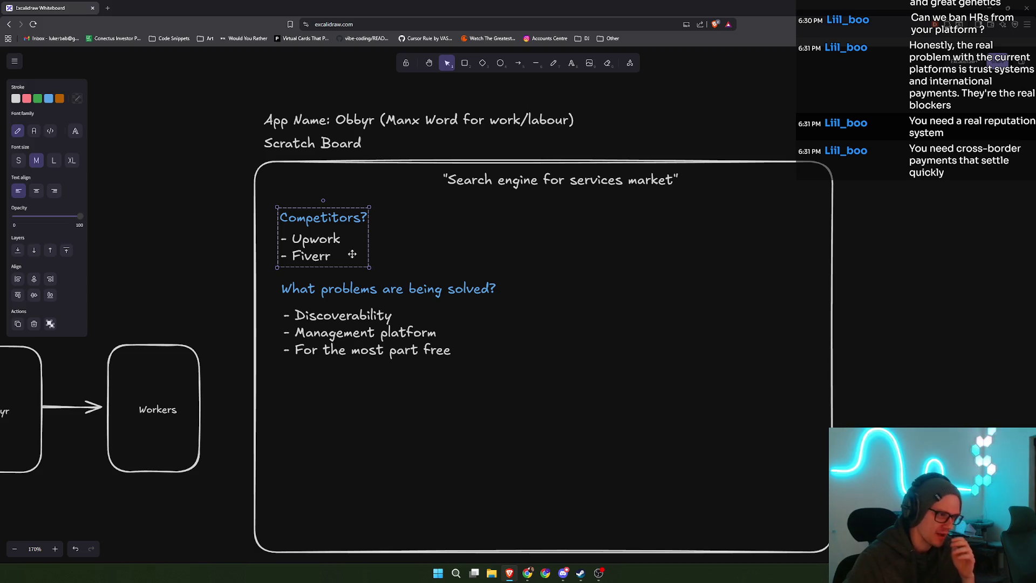
double_click(319, 248)
left_click(638, 274)
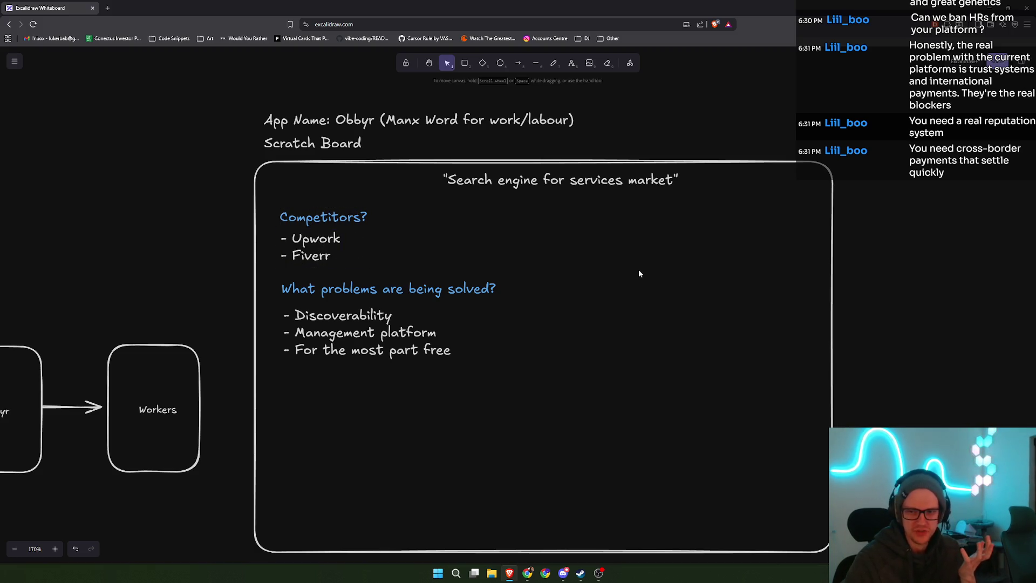
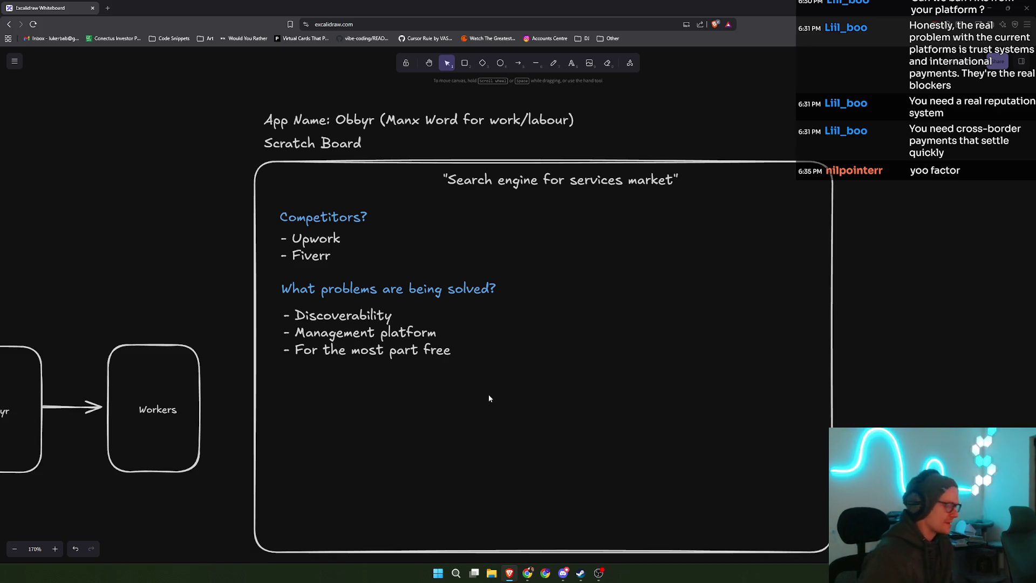
Step: Select the Users → Obbyr → Workers diagram and shrink it to a smaller size
key("alt+Tab")
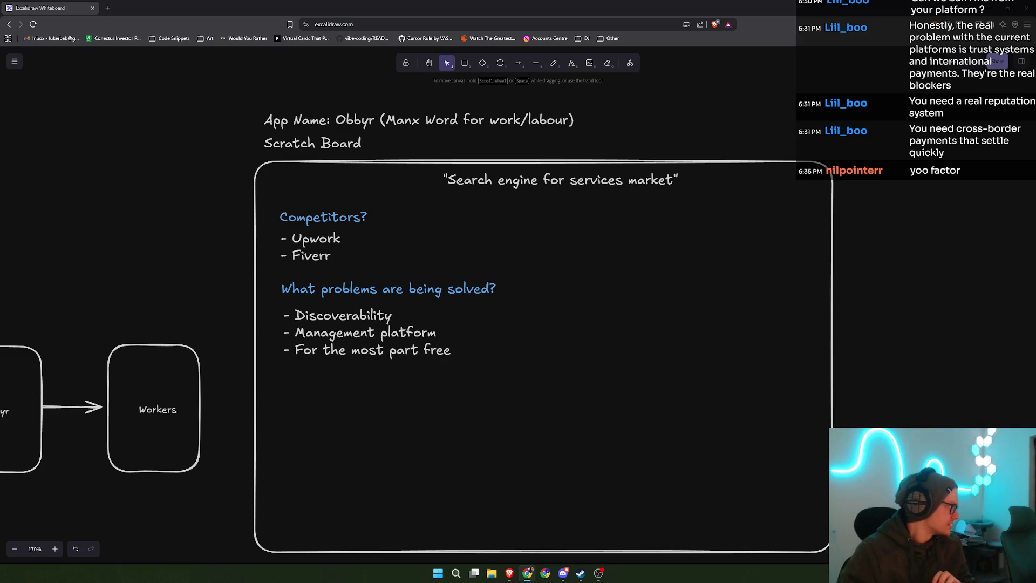
left_click(497, 399)
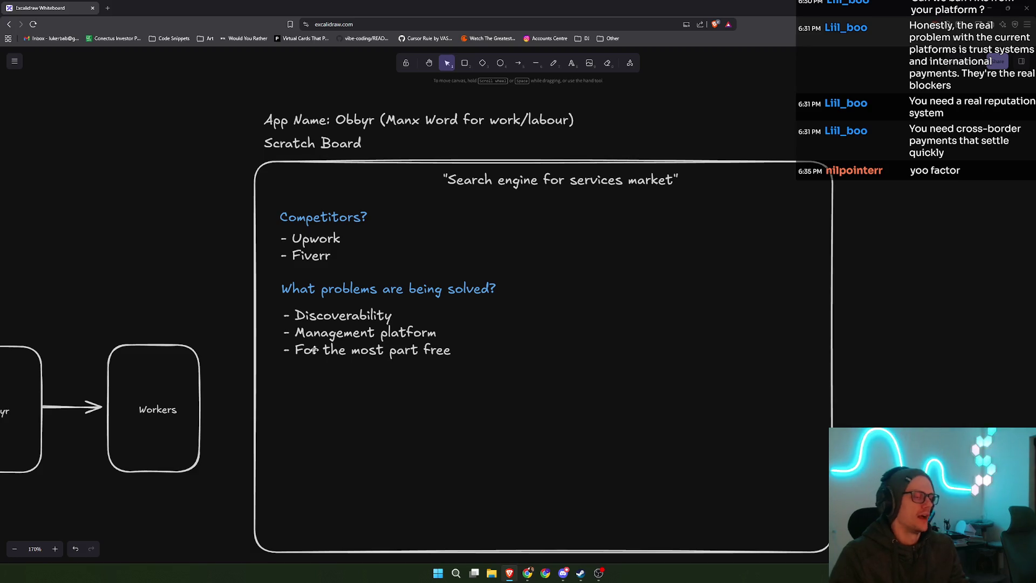
scroll(345, 304, "down", 2)
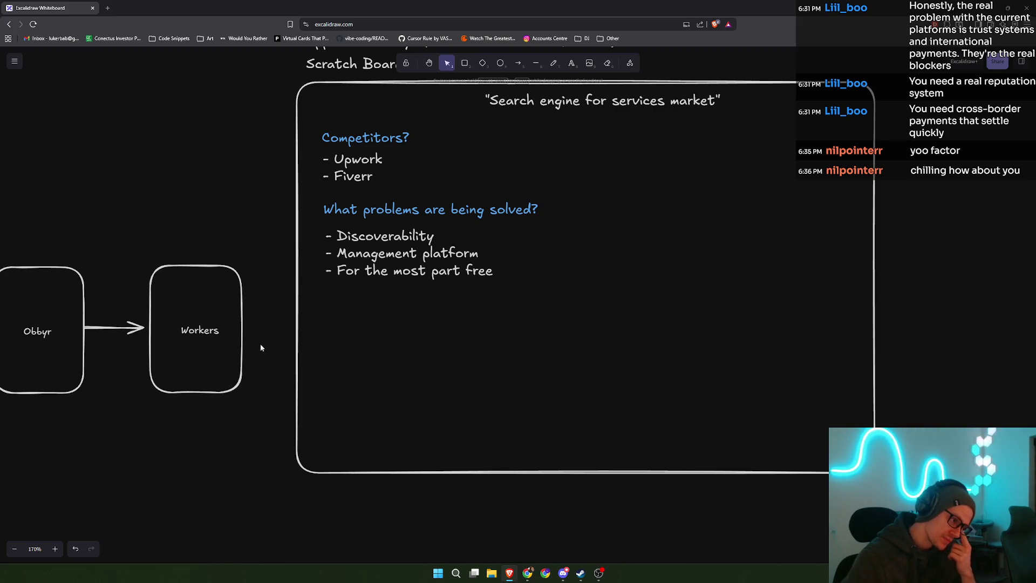
left_click_drag(260, 345, 492, 354)
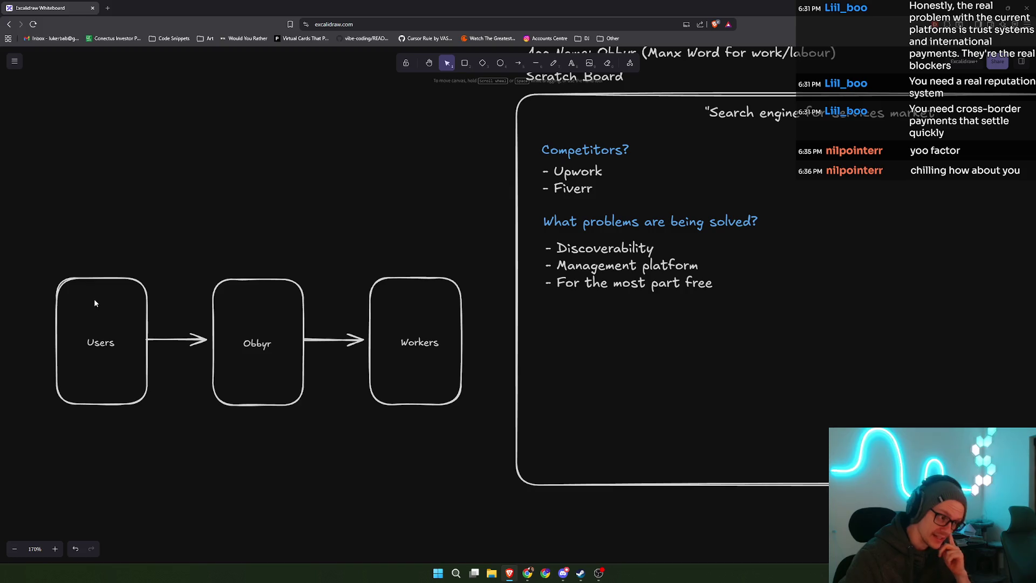
mouse_move(28, 264)
left_mouse_down()
mouse_move(479, 451)
mouse_move(463, 400)
mouse_move(269, 345)
left_mouse_up()
left_click(307, 440)
Step: Move the shrunken diagram so it sits just above the board's top-right corner
left_click_drag(50, 282, 310, 375)
left_click_drag(205, 317, 867, 422)
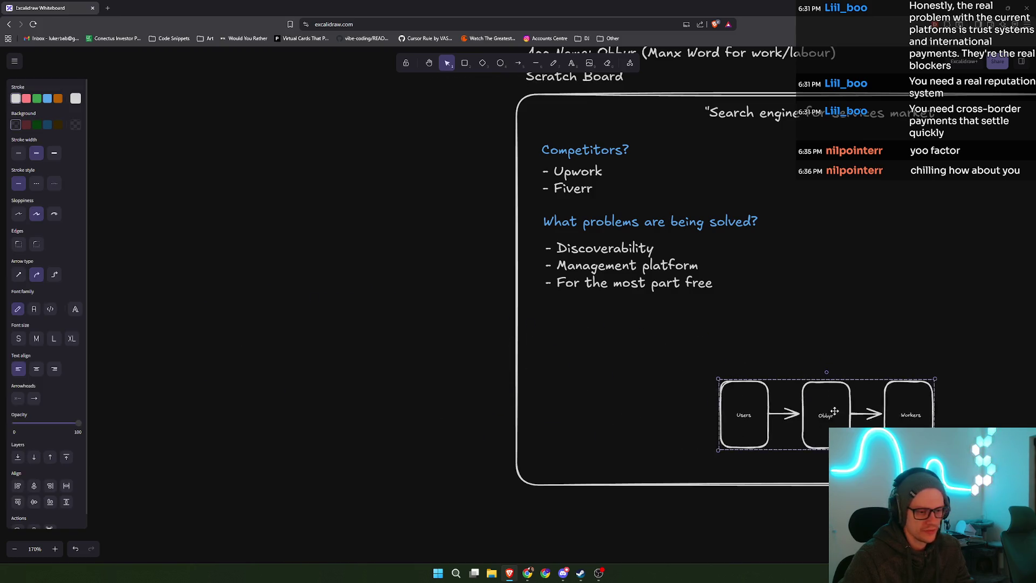
scroll(867, 422, "right", 5)
mouse_move(477, 455)
left_mouse_down()
mouse_move(615, 436)
mouse_move(611, 152)
left_mouse_up()
left_click(866, 385)
scroll(795, 354, "down", 2)
scroll(837, 295, "up", 2)
left_click(664, 130)
left_click_drag(664, 130, 666, 121)
left_click(875, 235)
Step: Nudge the 'What problems are being solved?' heading slightly left above its list
scroll(857, 243, "down", 1)
scroll(857, 243, "right", 2)
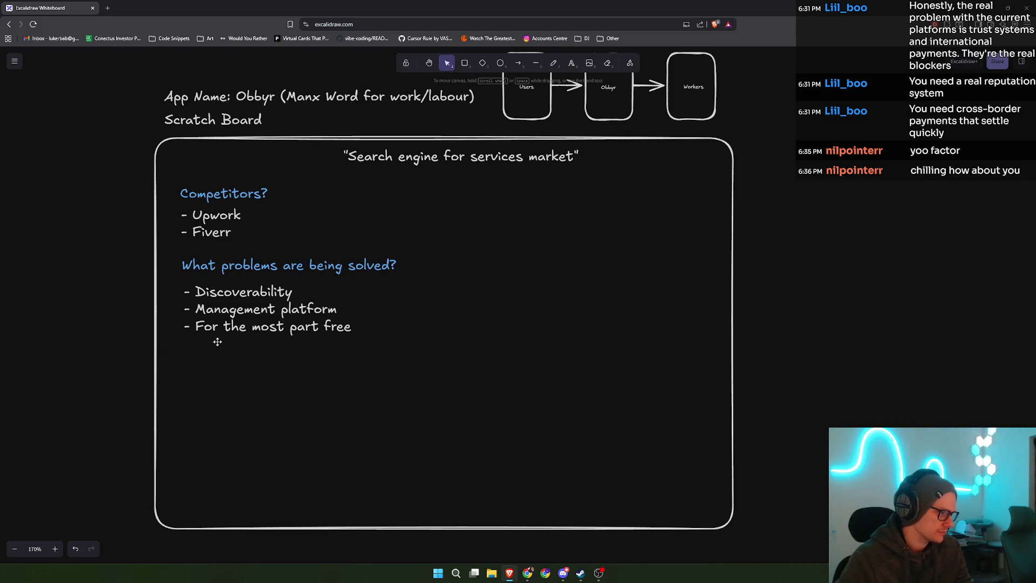
left_click(214, 307)
left_click(216, 410)
left_click_drag(197, 294, 196, 293)
left_click(216, 359)
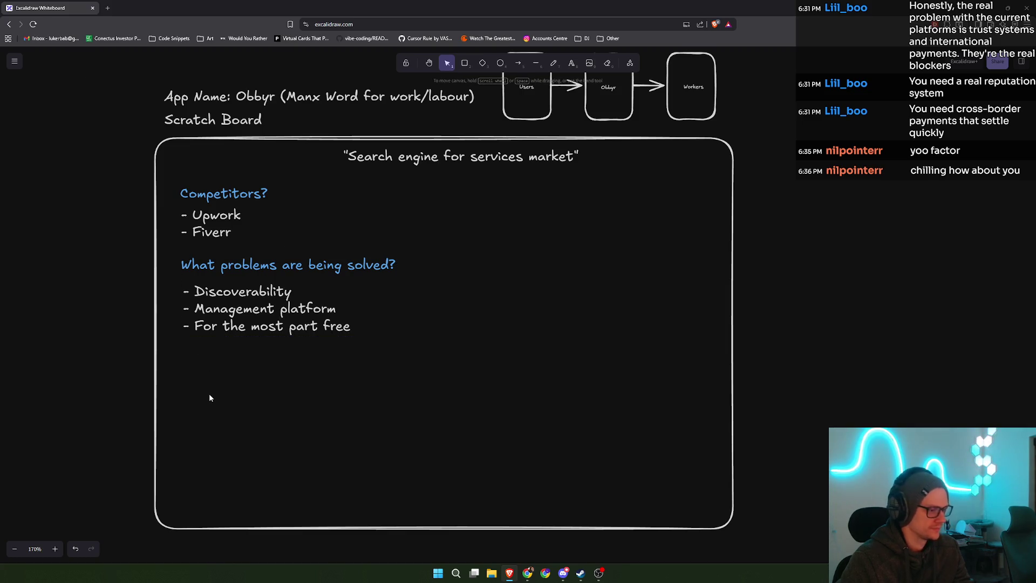
left_click(212, 292)
left_click(227, 390)
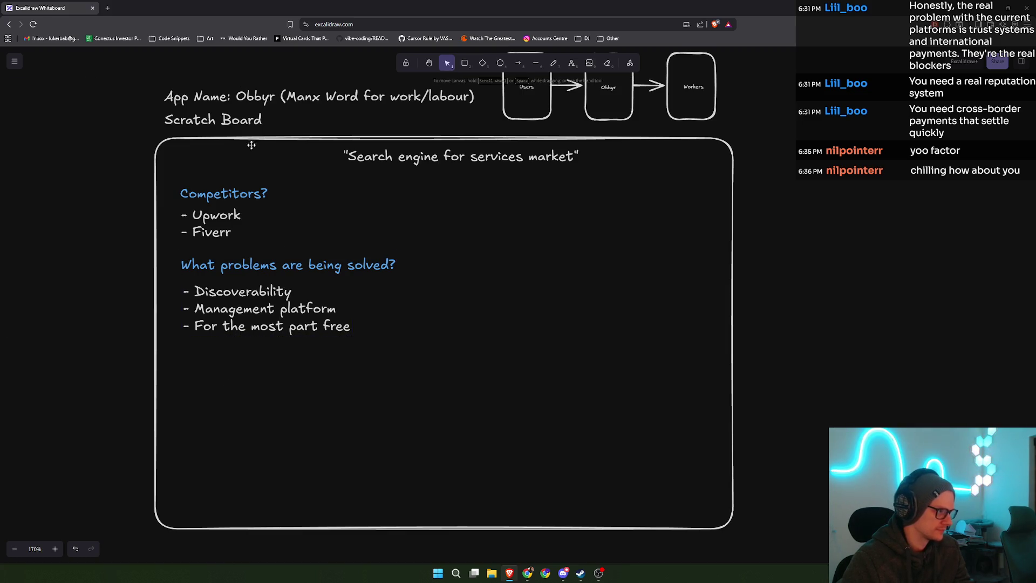
Step: Add a 'Pricing Model?' text label below the problems list
double_click(182, 357)
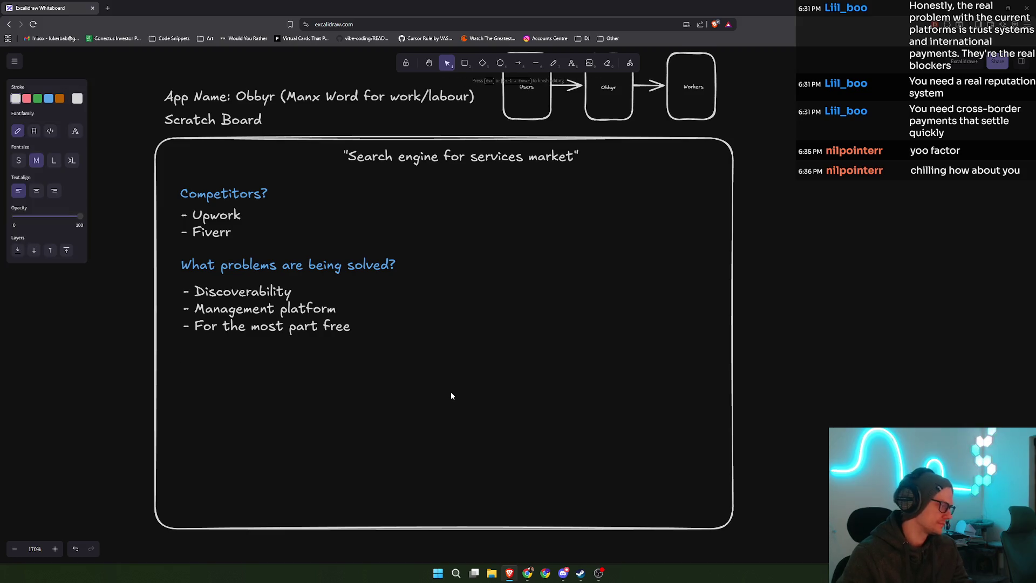
type("Are there")
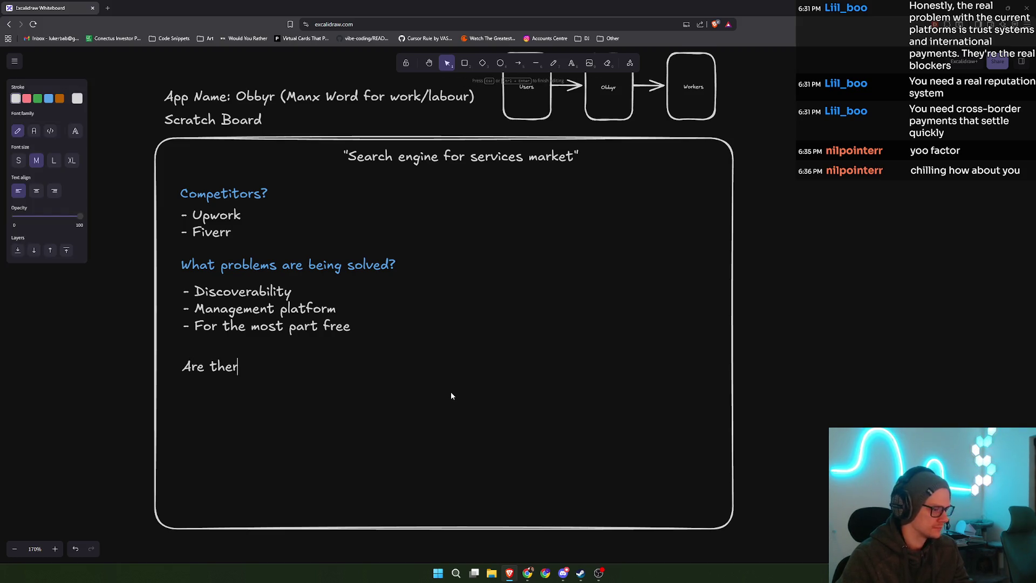
key("BackSpace")
key("BackSpace")
key("BackSpace")
key("BackSpace")
key("BackSpace")
key("BackSpace")
type("Pricing")
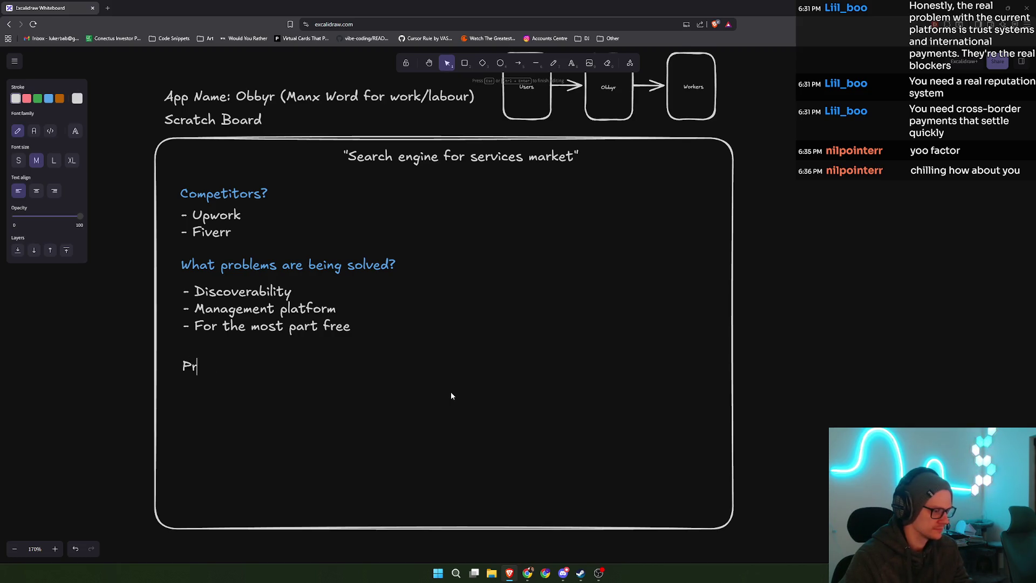
type(" Model?")
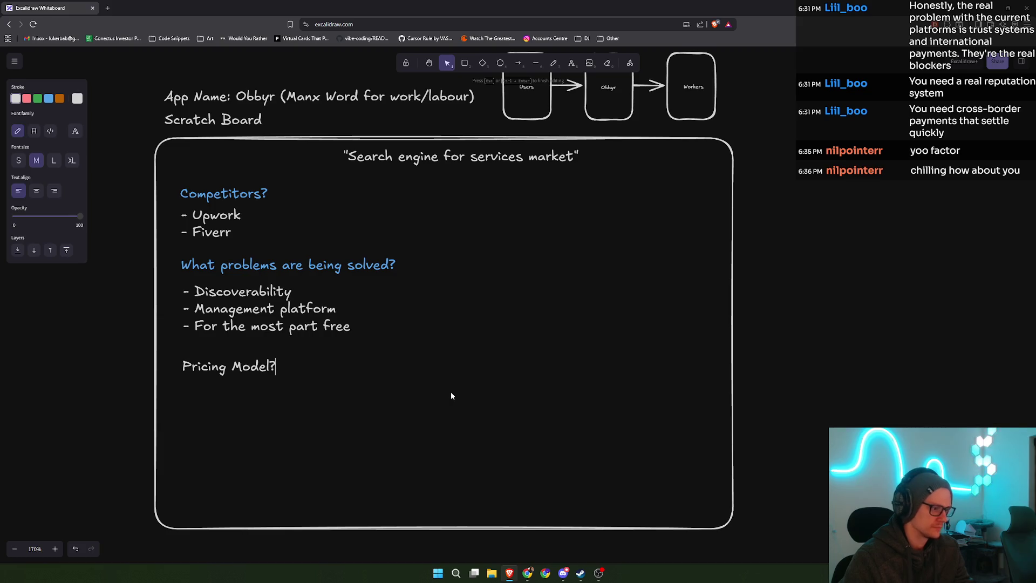
type("?")
left_click(254, 381)
Step: Colour the 'Pricing Model?' label blue and move it up closer to the list
left_click(232, 367)
key("Return")
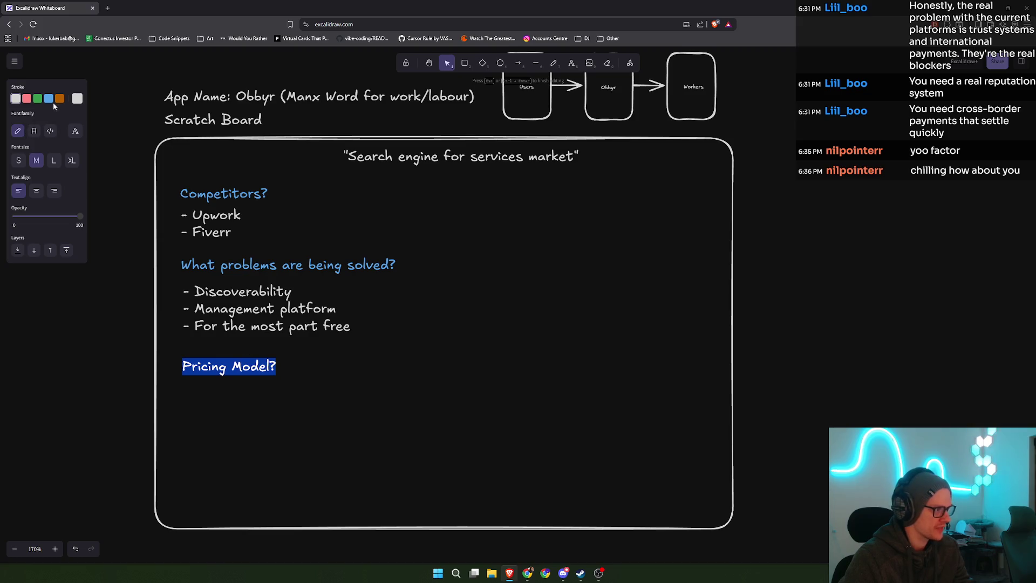
left_click(48, 99)
left_click(248, 421)
left_click_drag(229, 367, 229, 353)
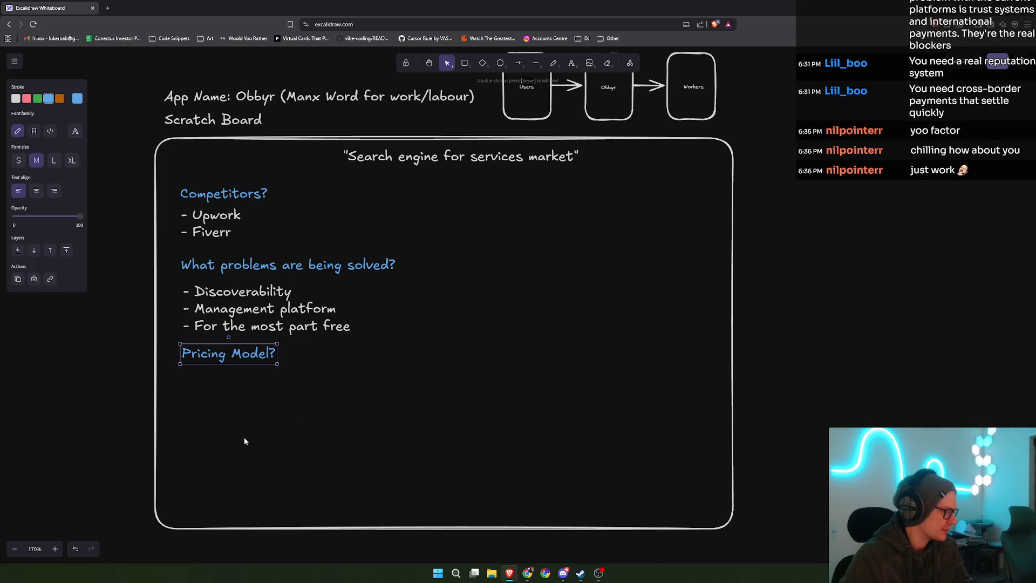
left_click(244, 441)
Step: Replace 'Pricing' with 'Business' so the heading reads 'Business Model?'
double_click(186, 354)
double_click(186, 353)
type("Business")
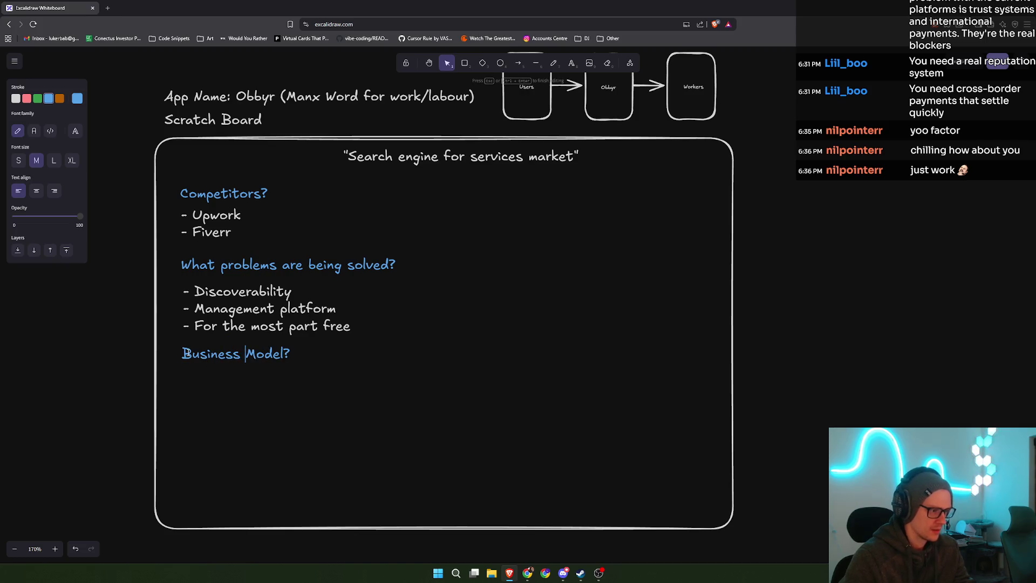
left_click(303, 479)
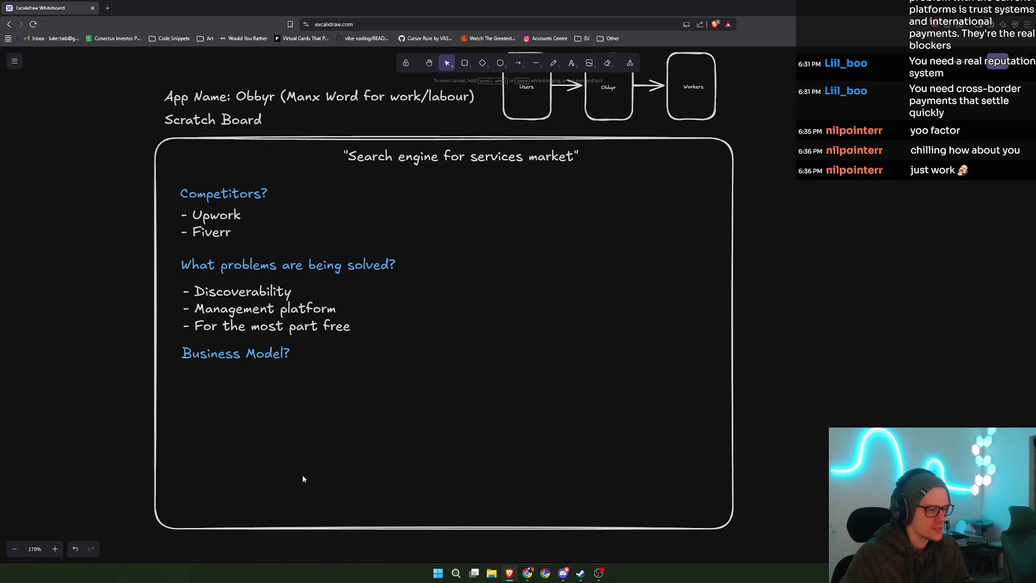
Step: Set the text colour back to white and discard the empty text block under the heading
double_click(187, 370)
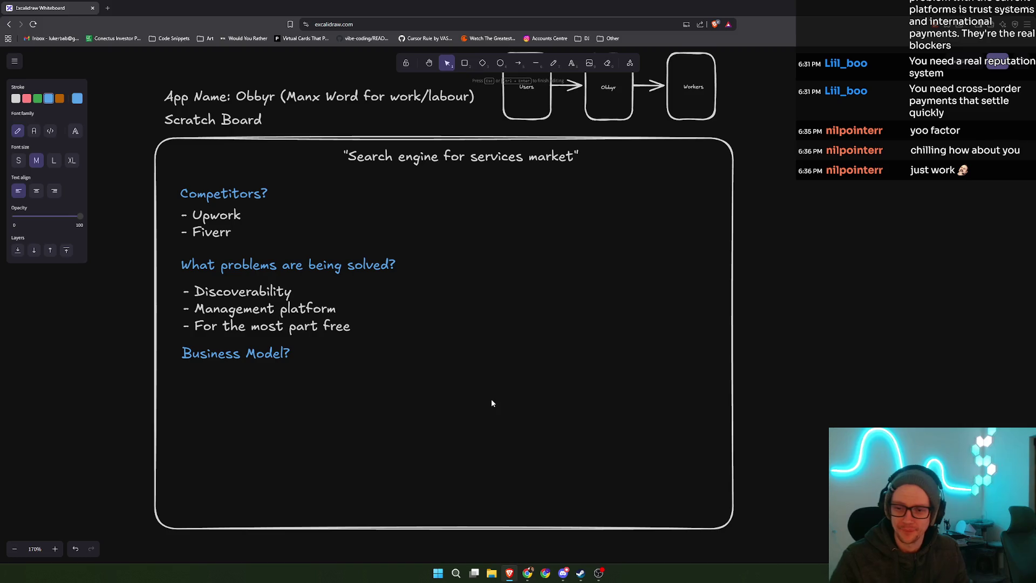
left_click(16, 98)
left_click(199, 410)
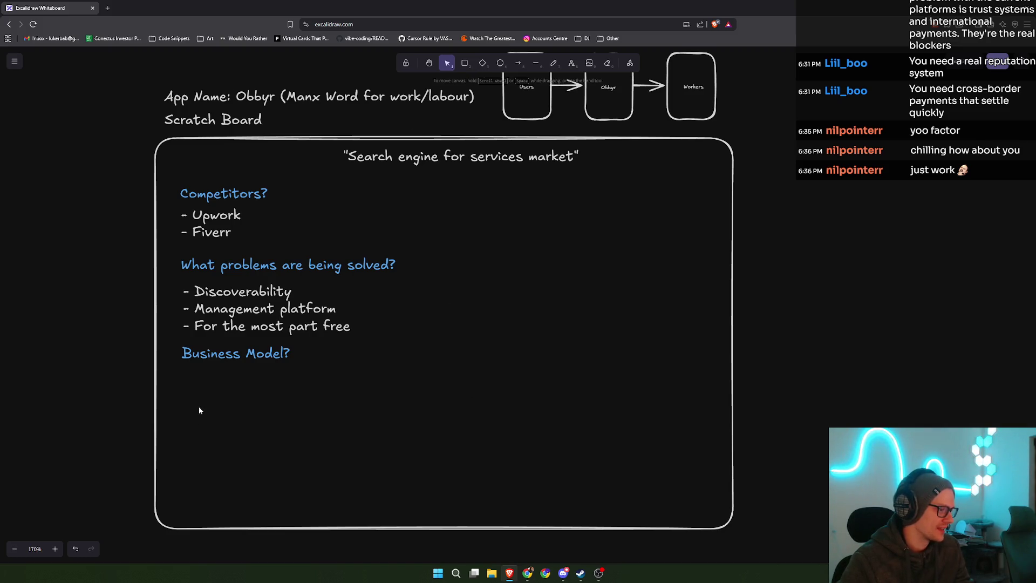
left_click(194, 355)
left_click(187, 393)
left_click(190, 354)
left_click(186, 396)
Step: Write two notes: connect workers to customers (and vice-versa), and no cut or price increase
double_click(185, 385)
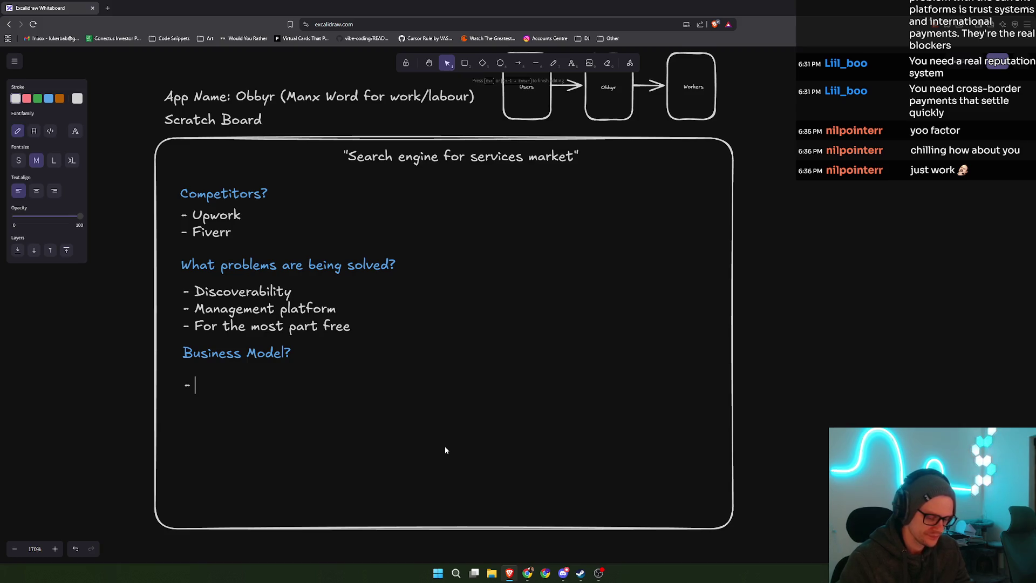
type("Connect")
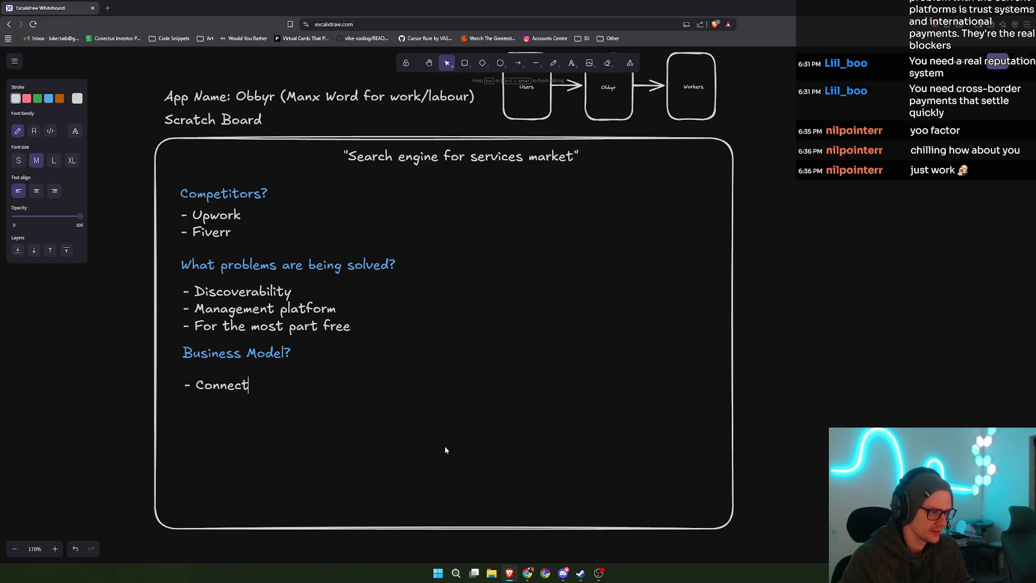
key("BackSpace")
key("BackSpace")
key("BackSpace")
type("Conne")
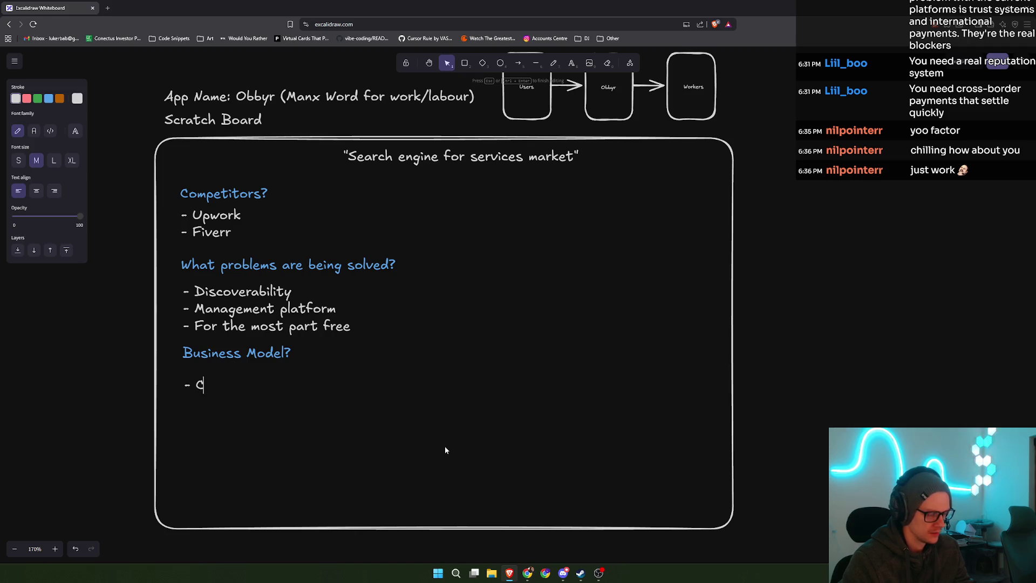
type("ct workers to cuso")
key("BackSpace")
type("tomers (visa")
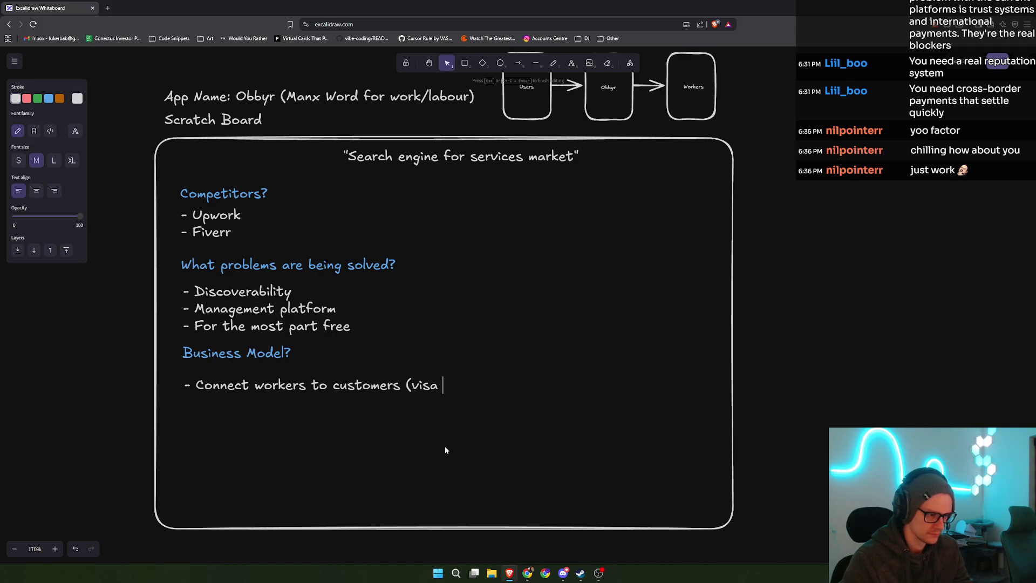
key("BackSpace")
type("-versa)")
key("Return")
type("However we do not ")
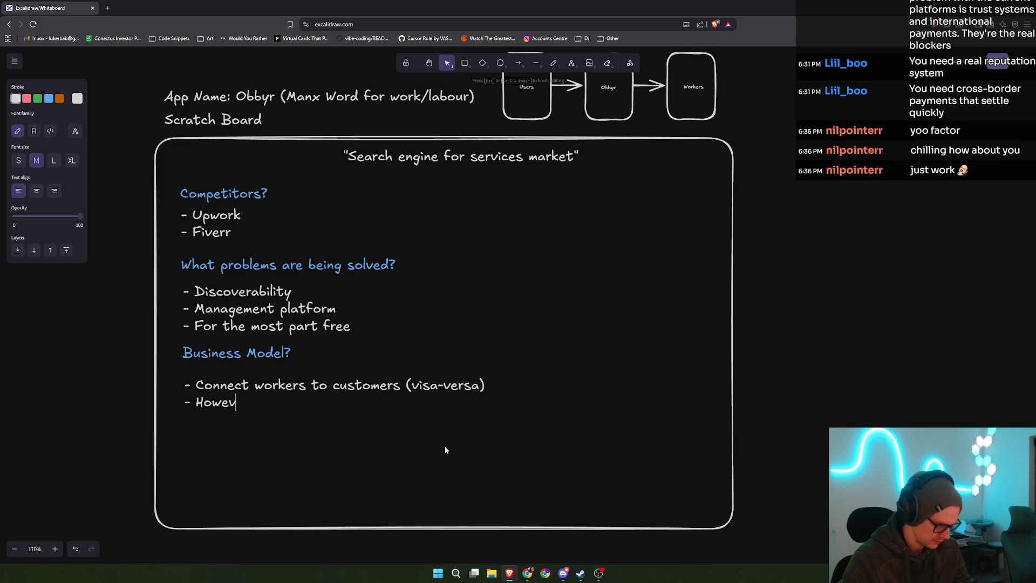
type("want to take a cut or add to the price")
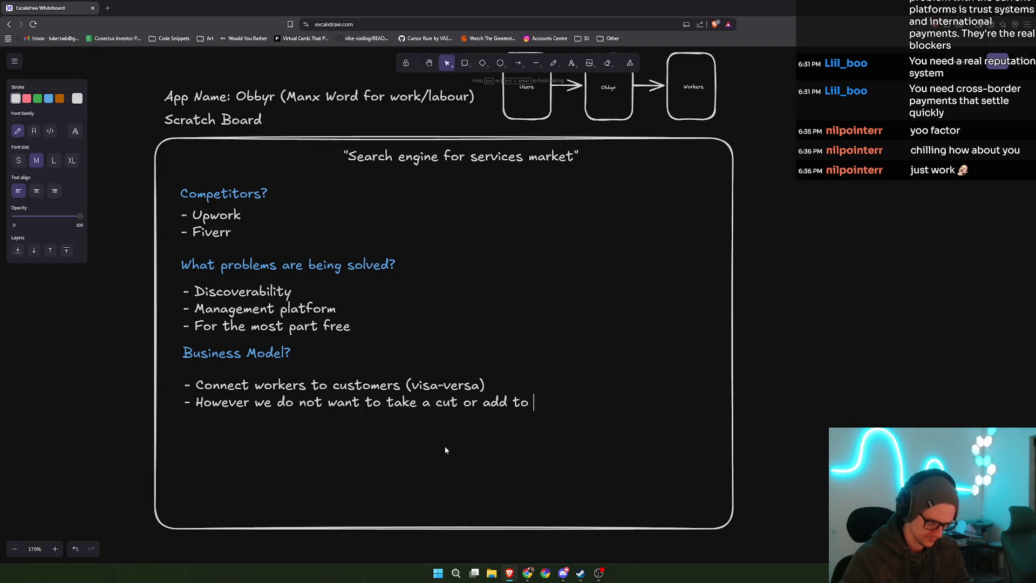
key("Escape")
left_click_drag(219, 404, 216, 395)
Step: Add the bullet '- Instead we offer additives on-top of a generous free platform'
key("Return")
key("Right")
key("Return")
type("- Instead we ")
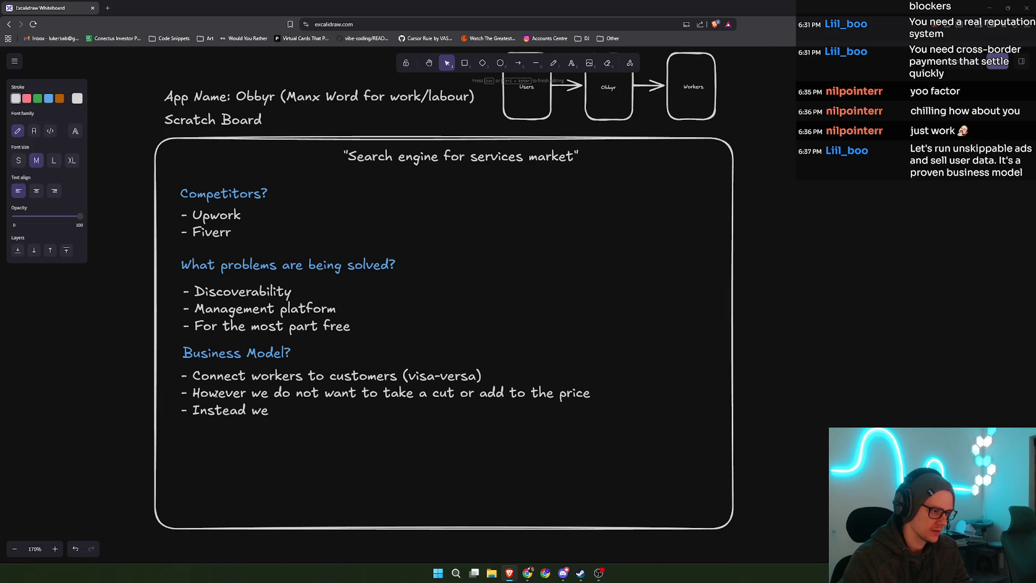
type("offer addit")
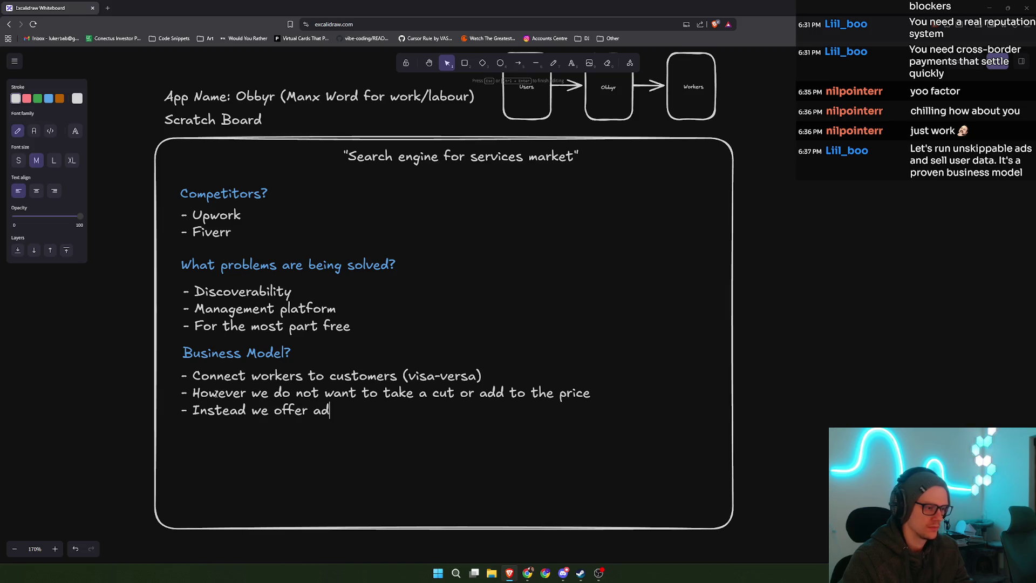
type("ive s ontop of a ge")
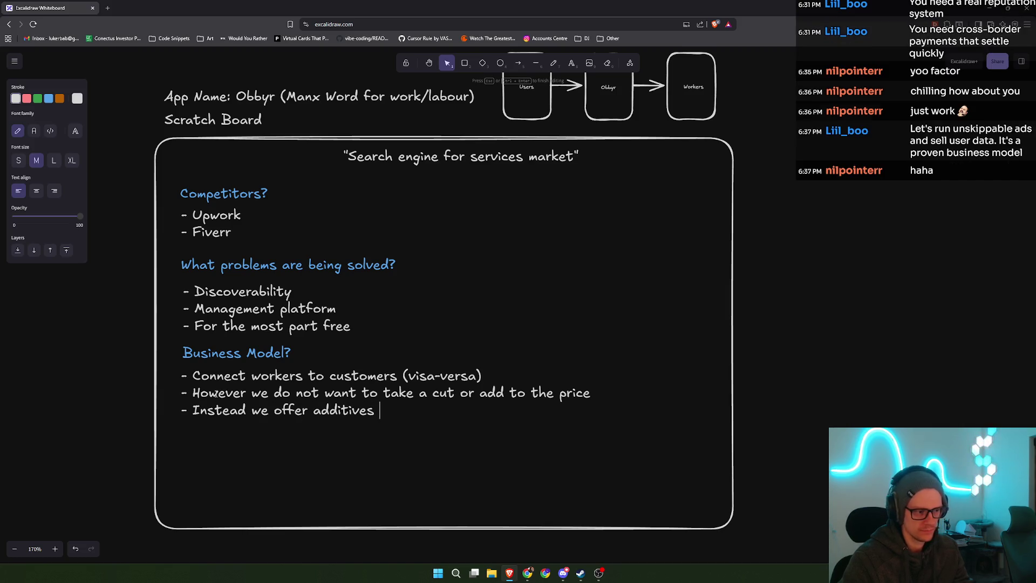
type("nerious")
key("BackSpace")
key("BackSpace")
key("BackSpace")
type("ous free platform")
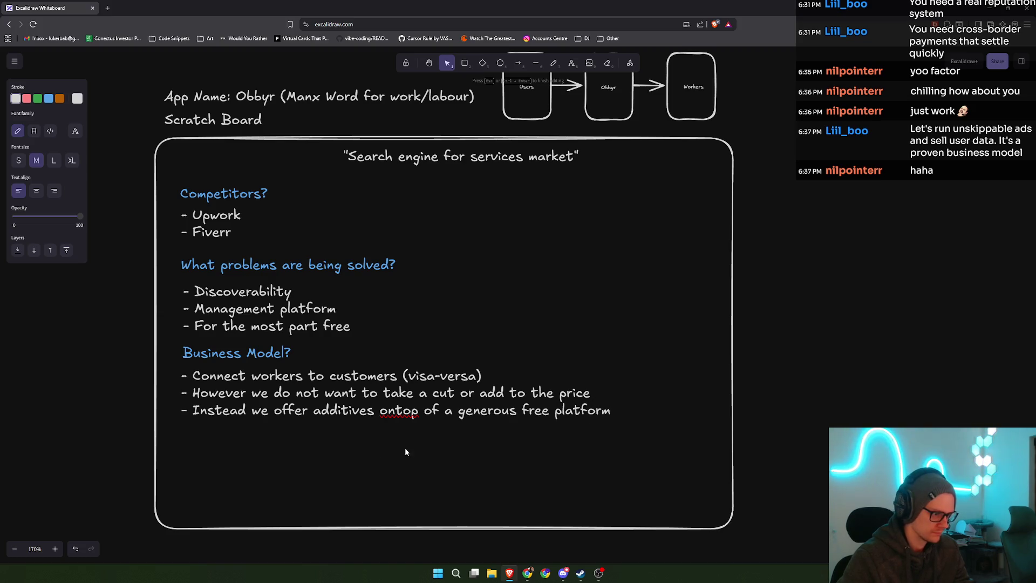
left_click(396, 407)
type("-")
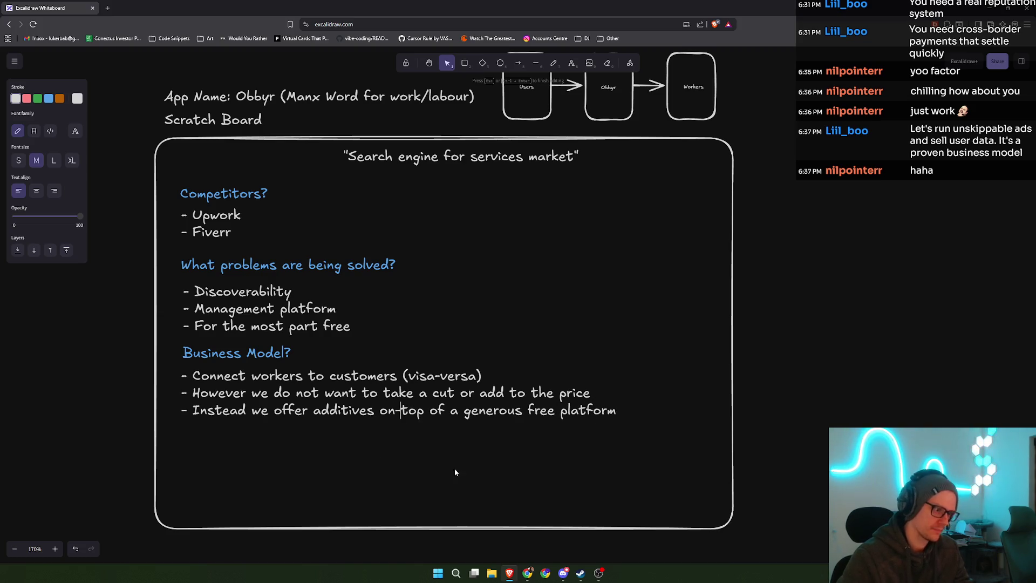
left_click(428, 470)
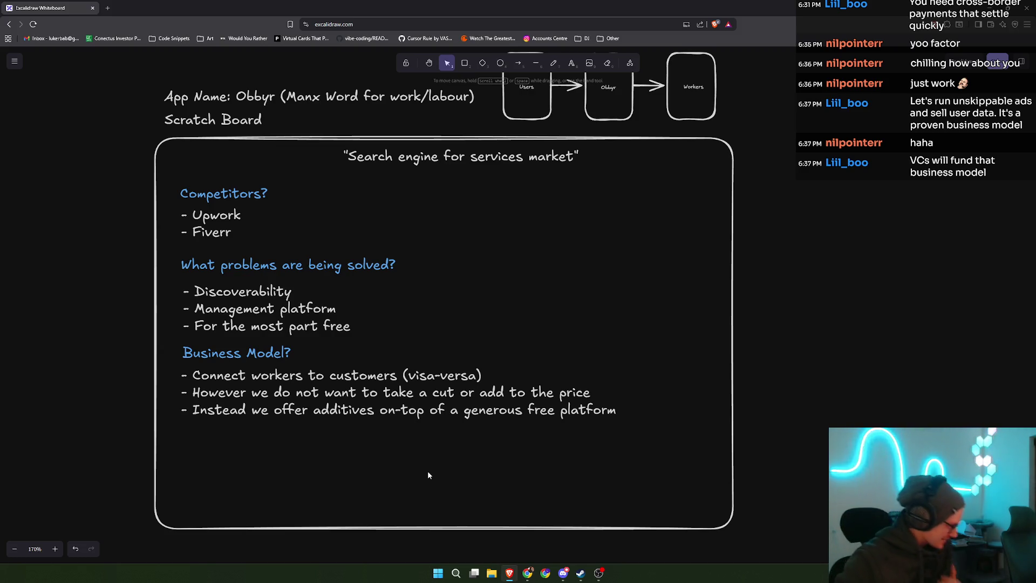
left_click(272, 391)
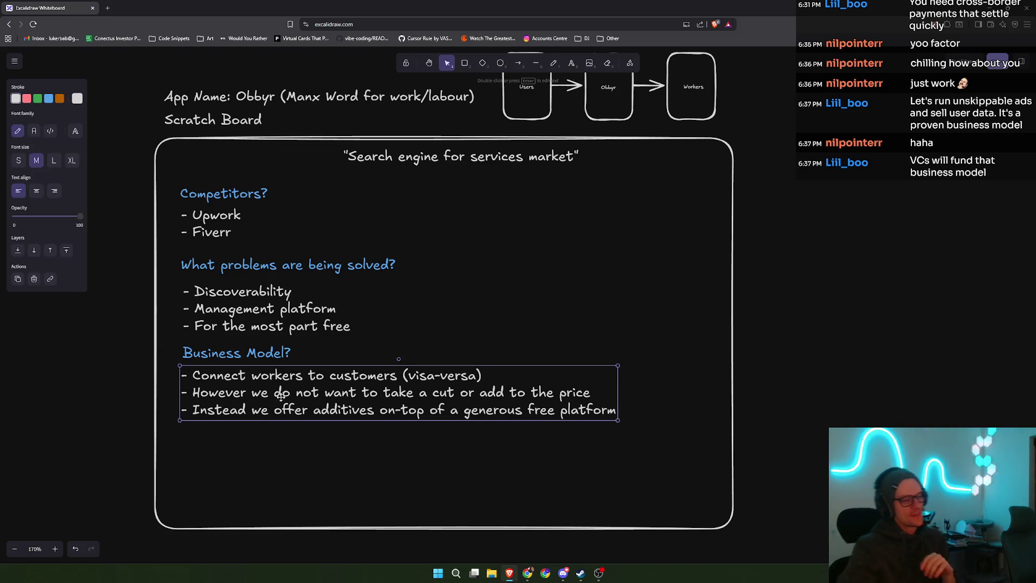
Step: Add the bullet '- What is really being sold is a management platform for C2C'
left_click(650, 371)
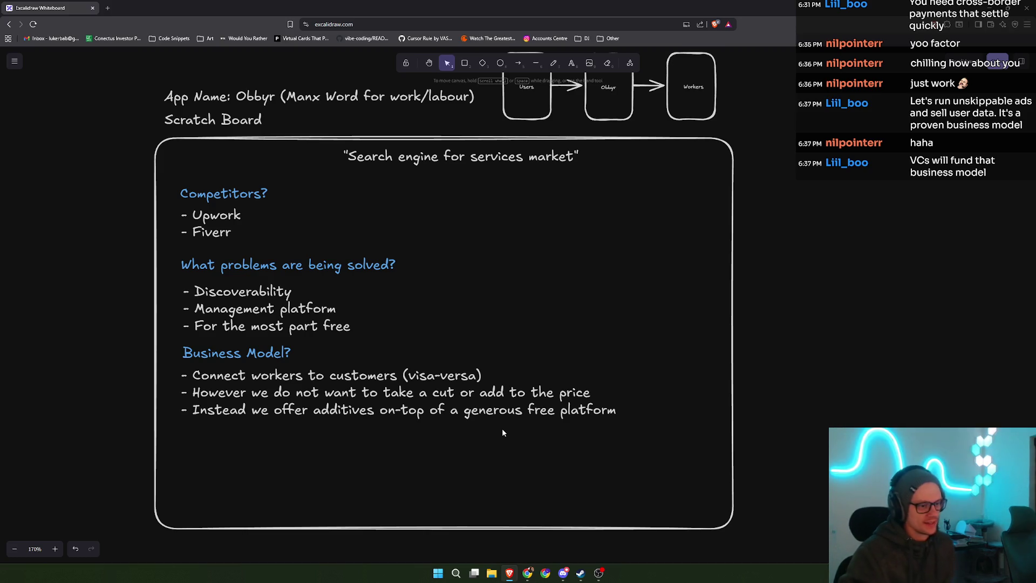
double_click(475, 406)
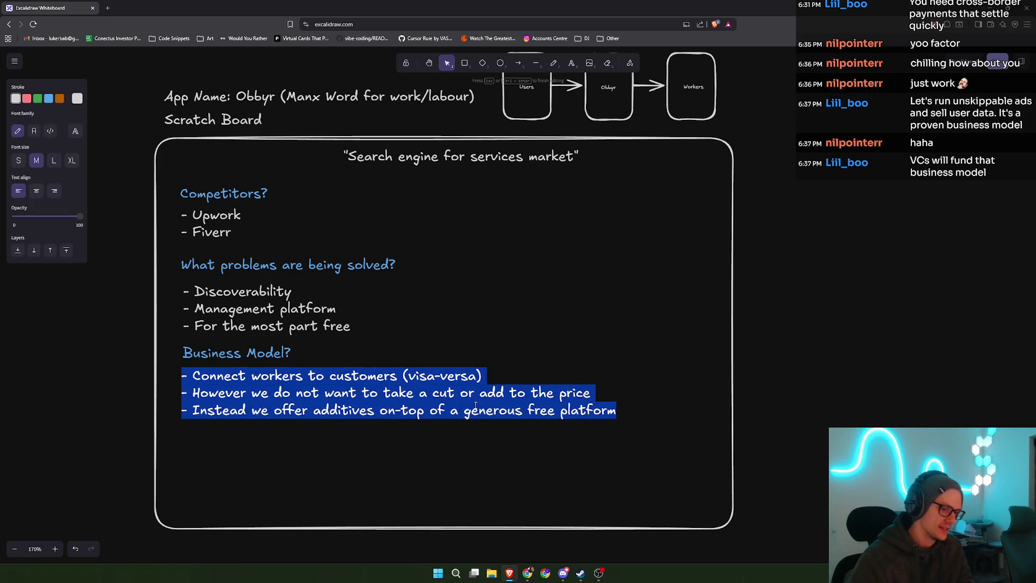
key("End")
type("- What ")
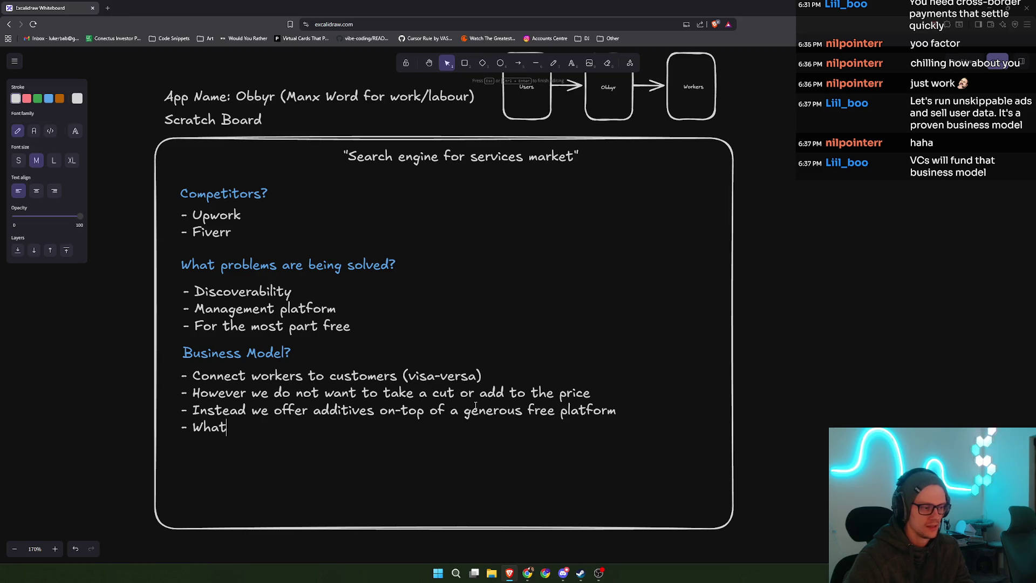
type("is really being so")
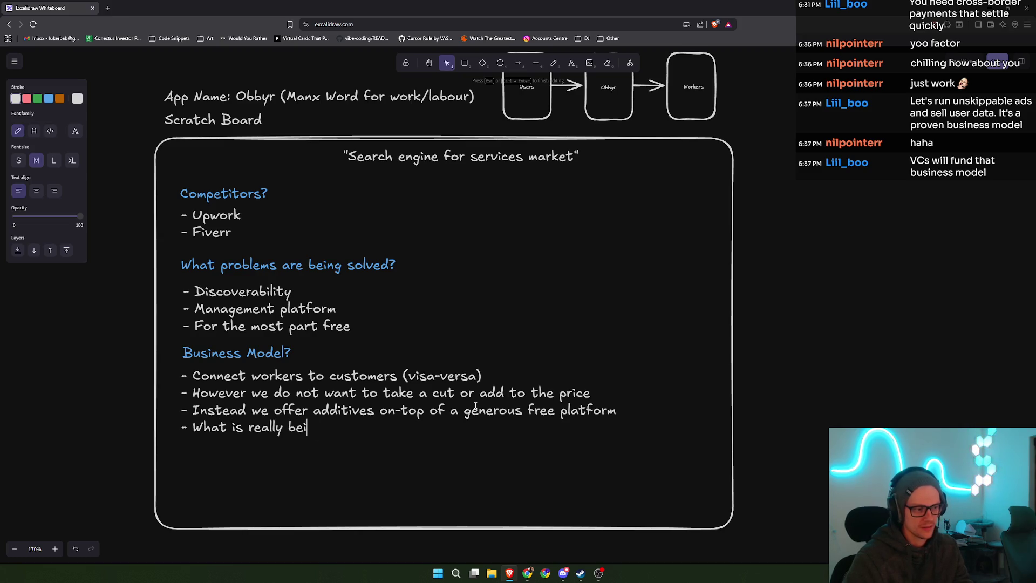
type("ld is a management")
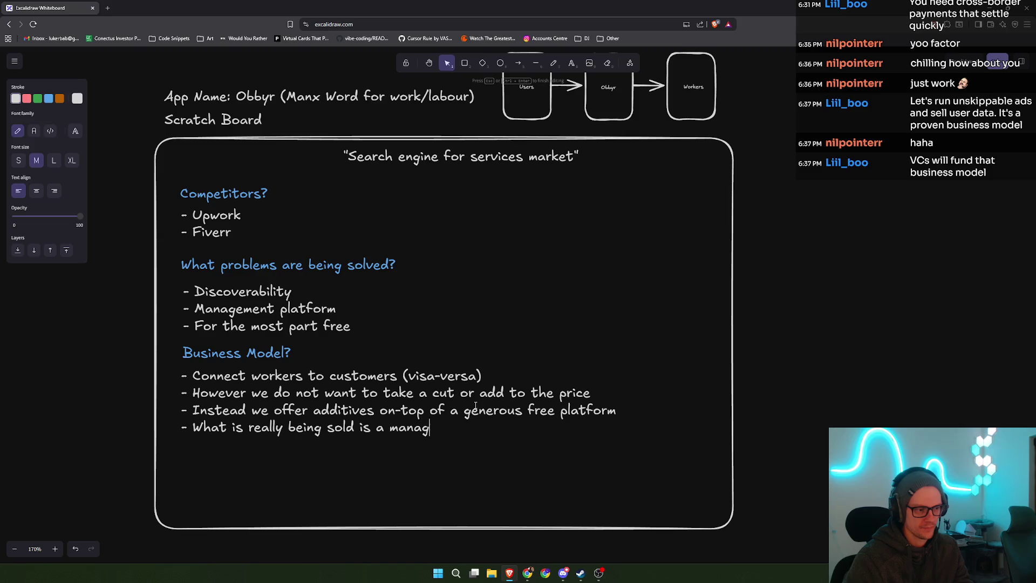
type(" platform ")
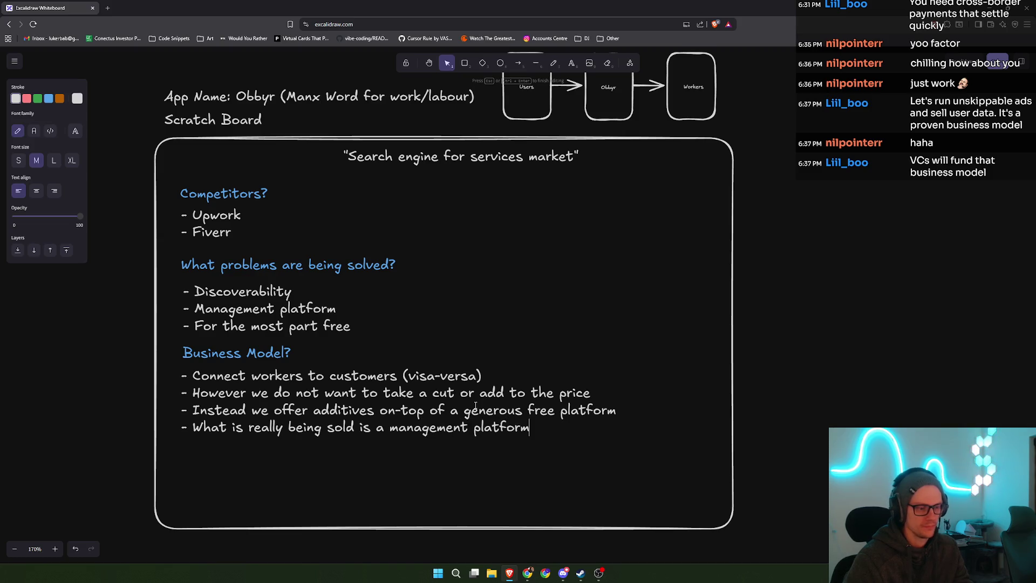
type("for C2C")
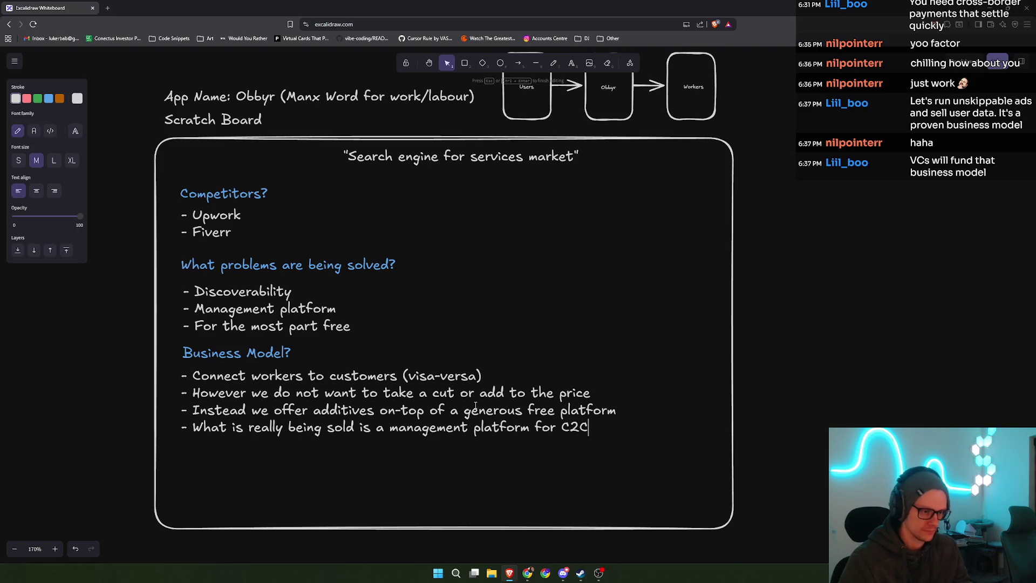
Step: Add a bullet: workers get better reach and manage their personal and side work more effectively
key("Return")
type("- More specif")
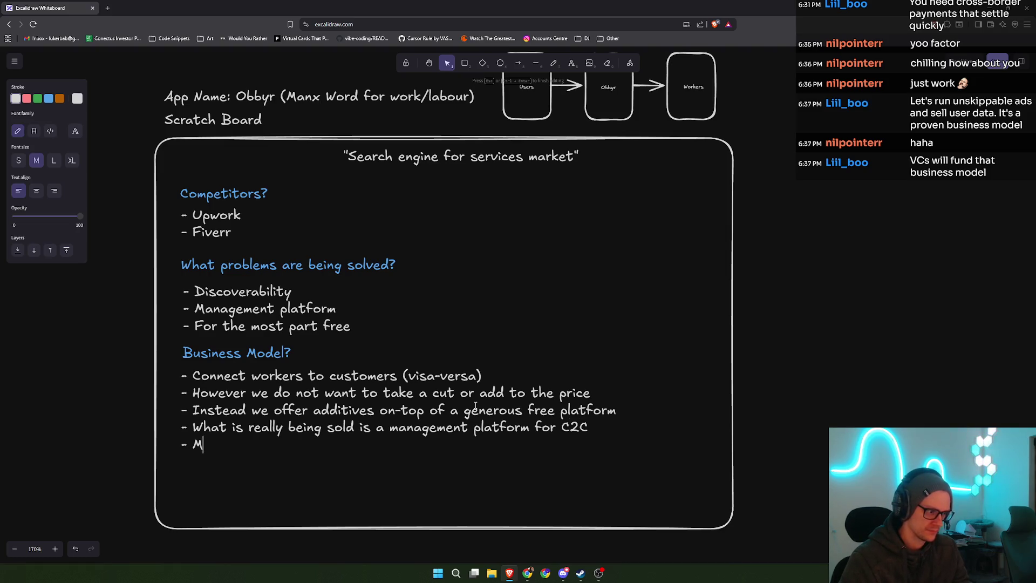
type("ically")
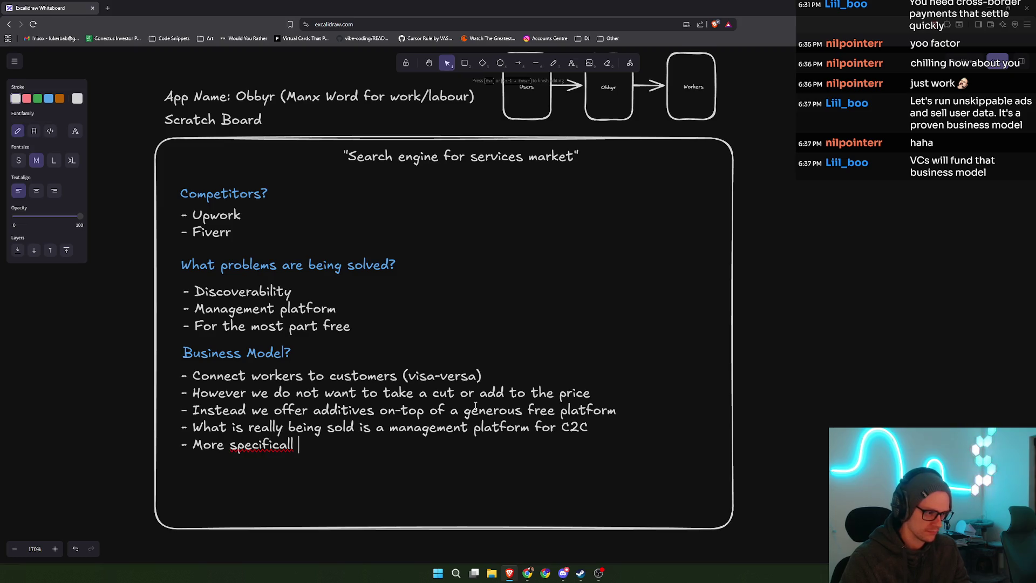
type(" for workers to")
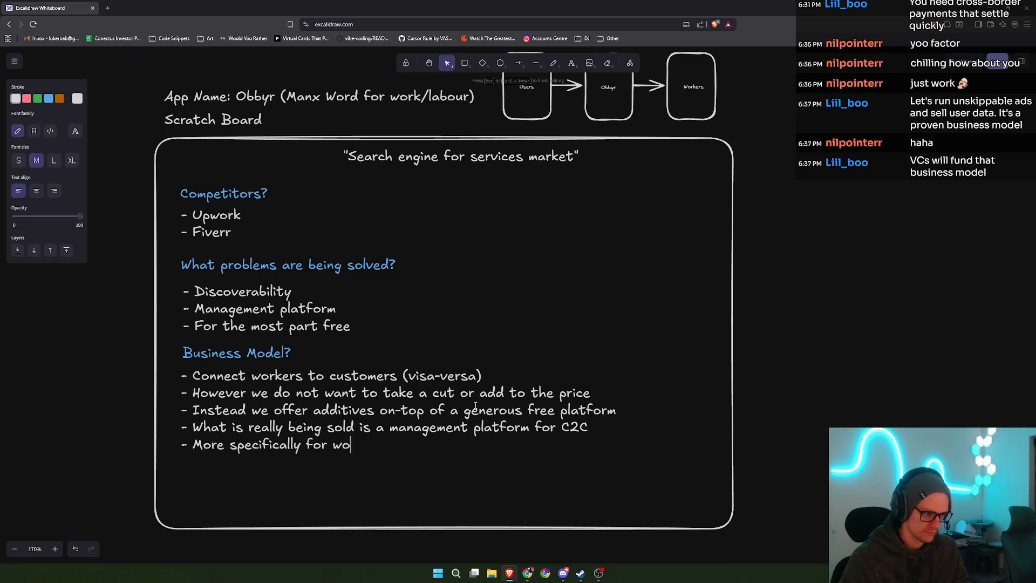
type(" better")
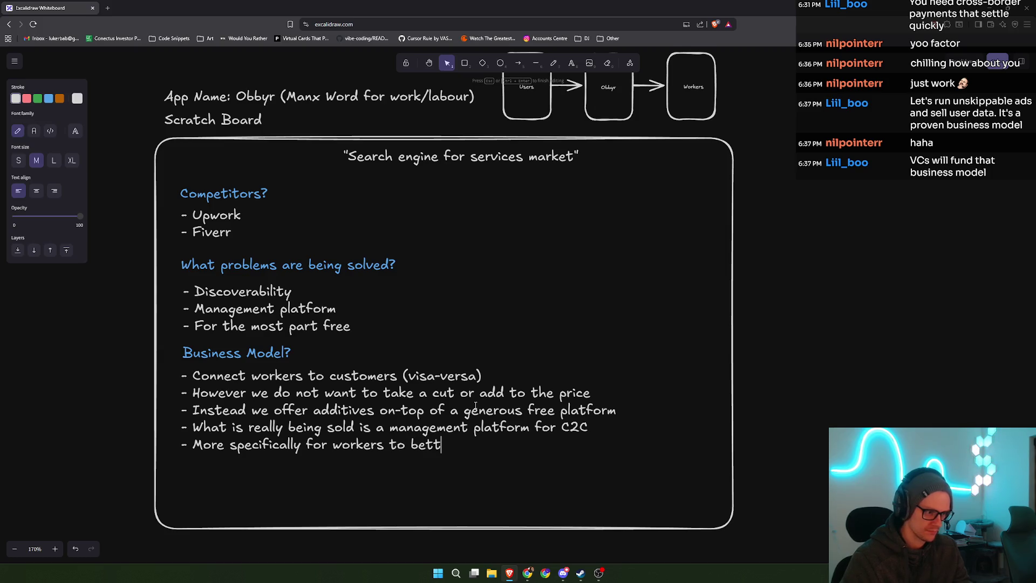
key("BackSpace")
key("BackSpace")
key("BackSpace")
type("get better reach")
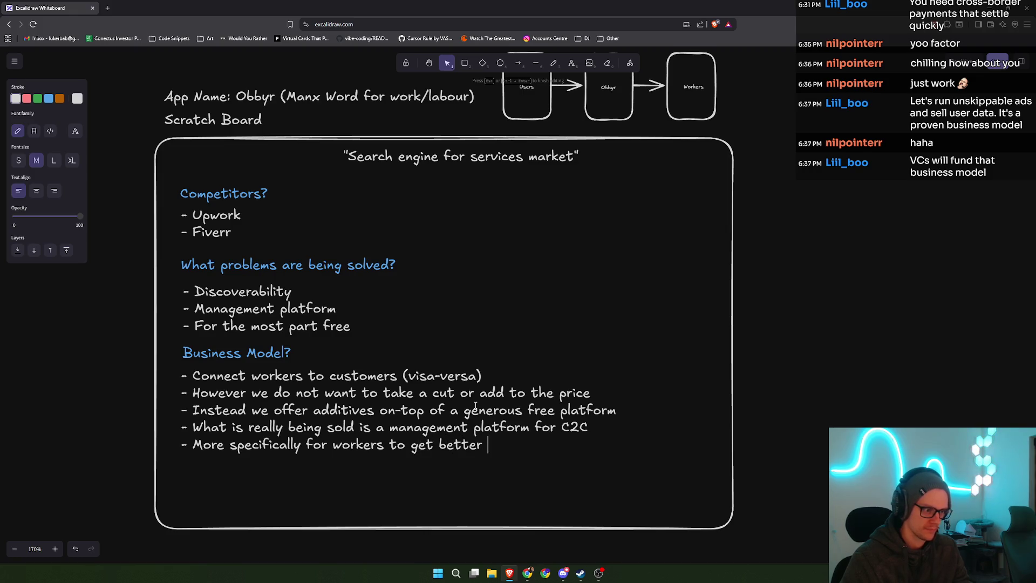
key("BackSpace")
type("h and ")
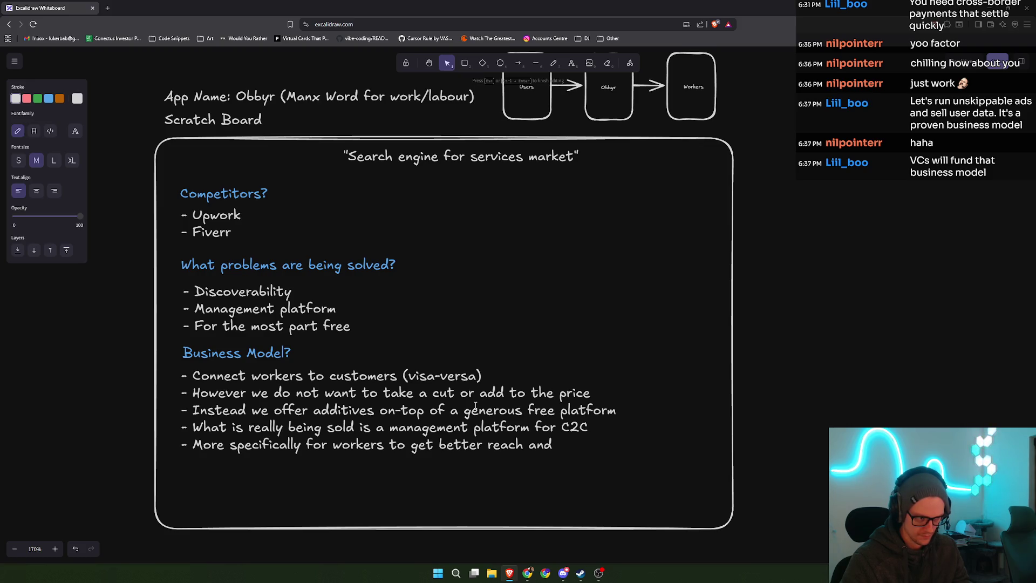
type("manage   ")
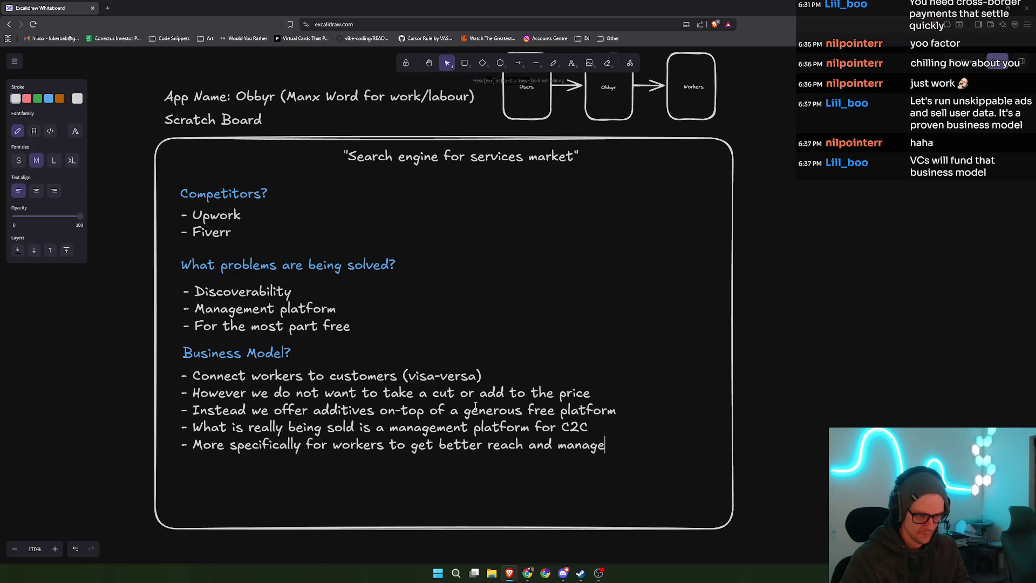
type("themselves")
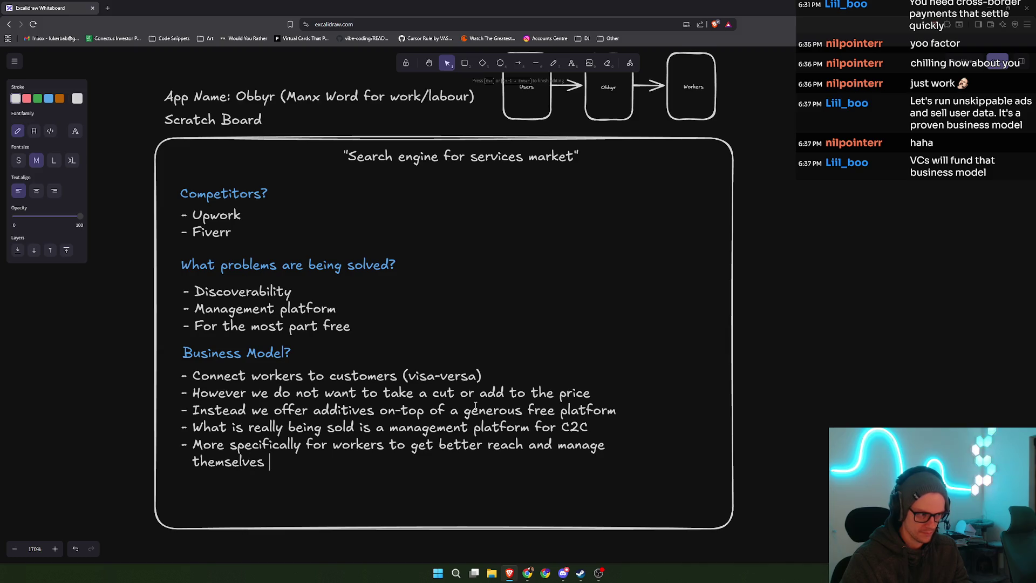
key("BackSpace")
key("BackSpace")
key("BackSpace")
key("BackSpace")
key("BackSpace")
type("eir personal and sid")
type("e work more effe")
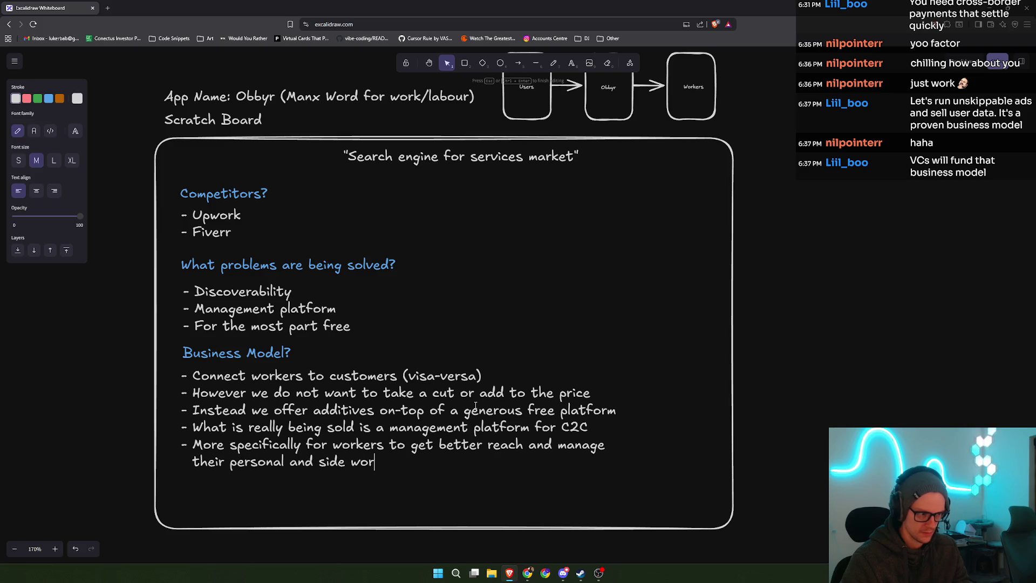
type("ctively")
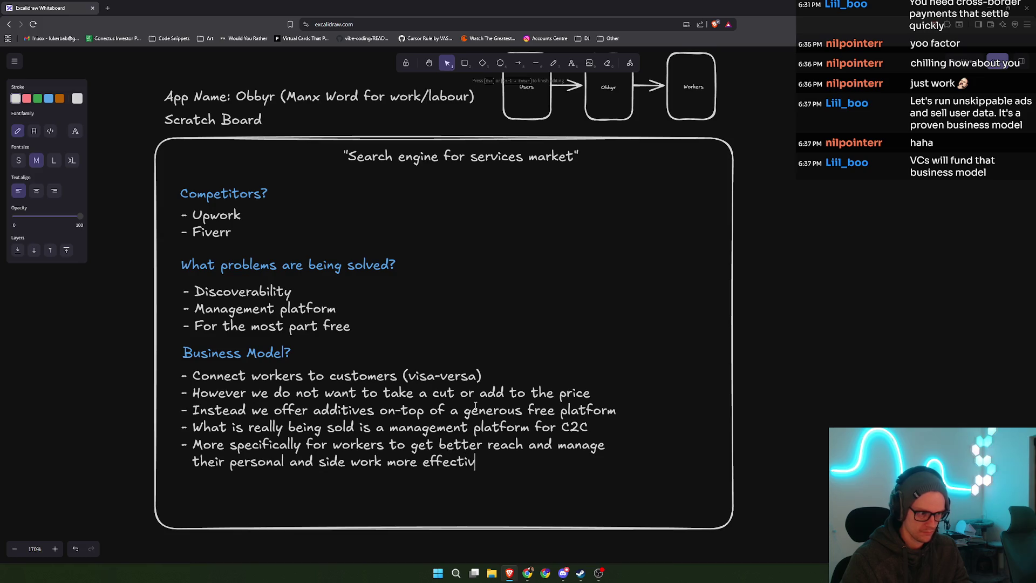
key("Escape")
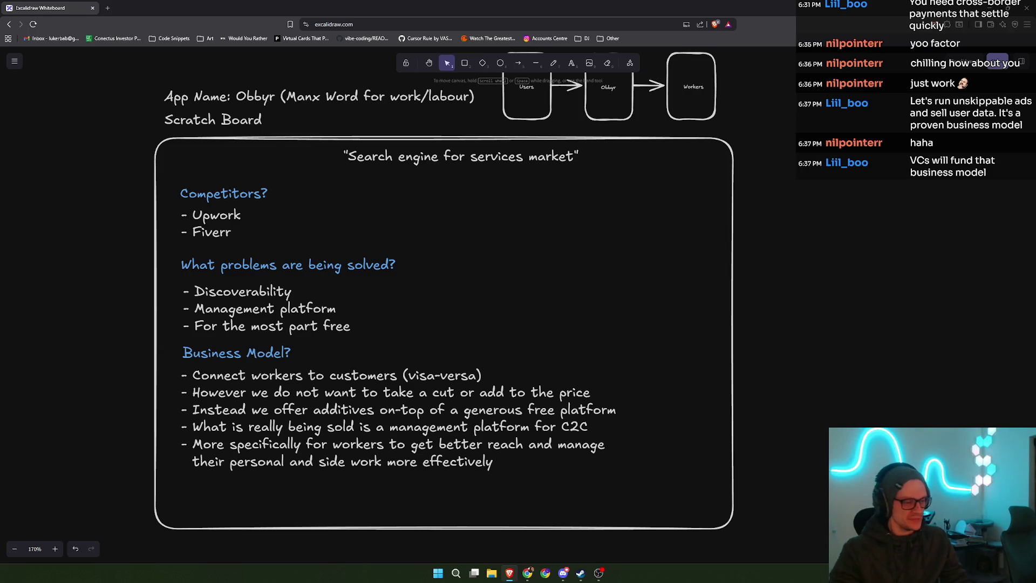
Step: Check the board's outer frame, then open a new browser tab
scroll(605, 360, "down", 6)
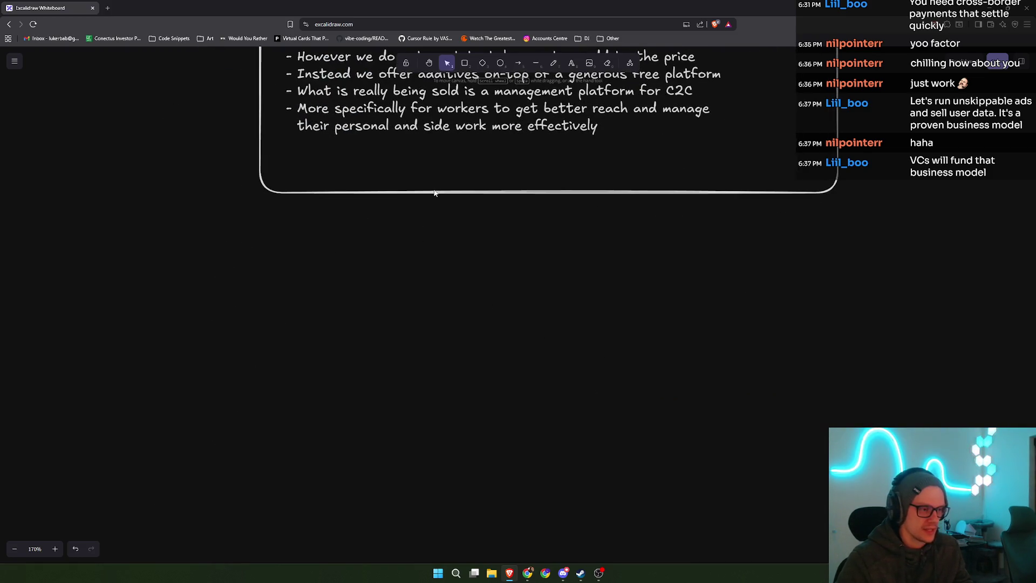
left_click_drag(430, 190, 417, 420)
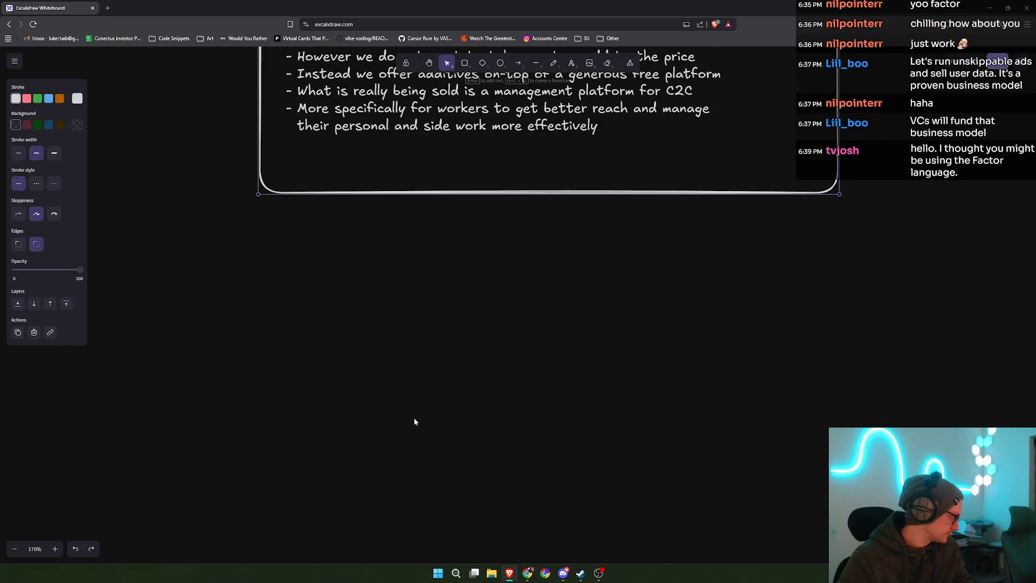
key("Escape")
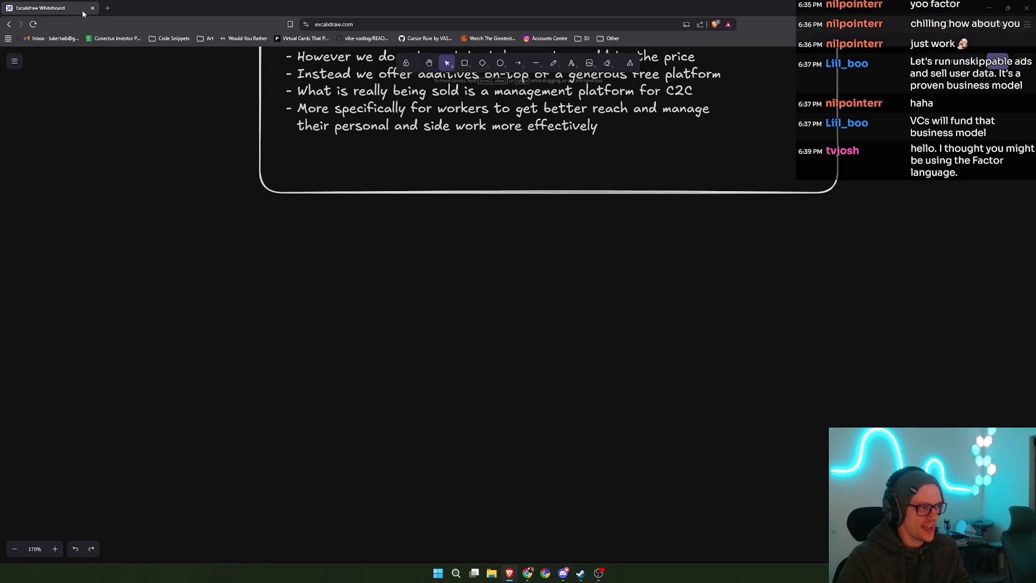
left_click(108, 8)
Step: Search for 'factor language' and open the factorcode.org result
type("factor")
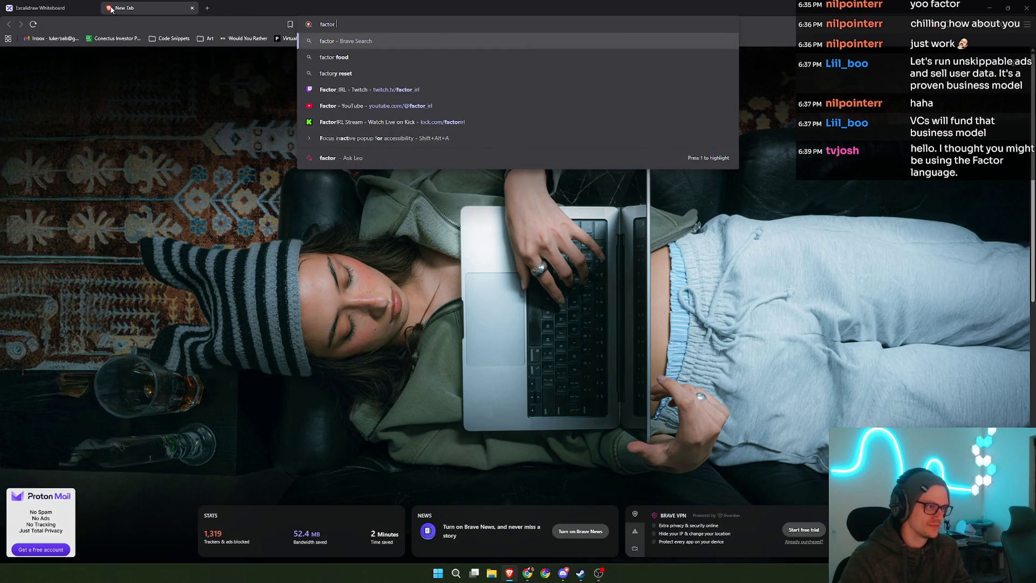
type(" language")
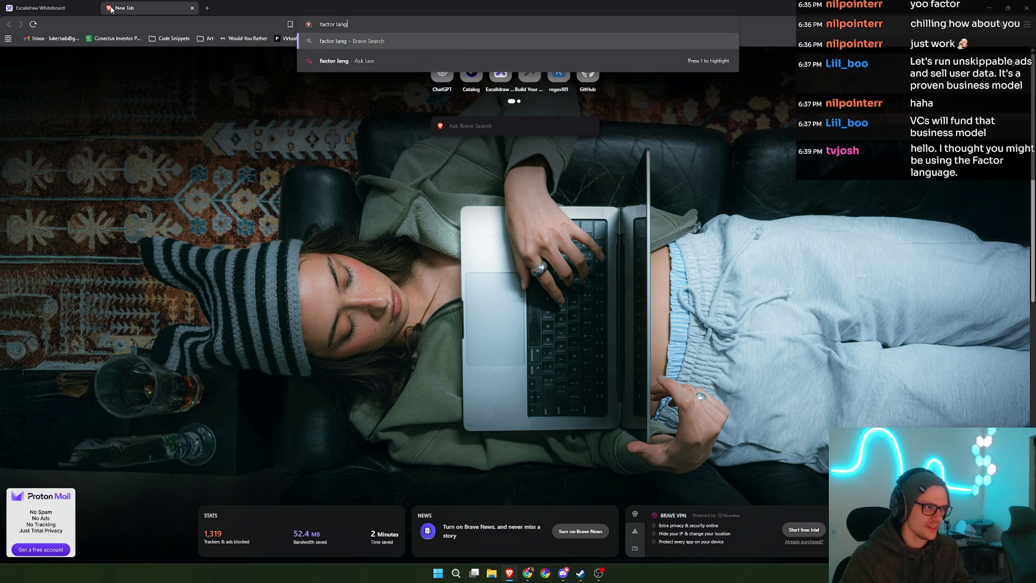
key("Return")
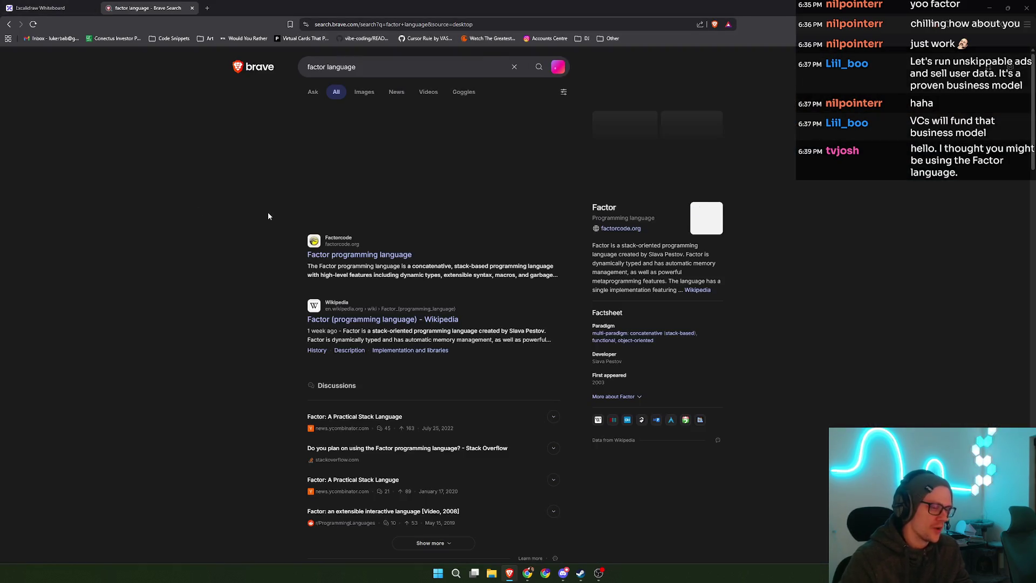
left_click(329, 261)
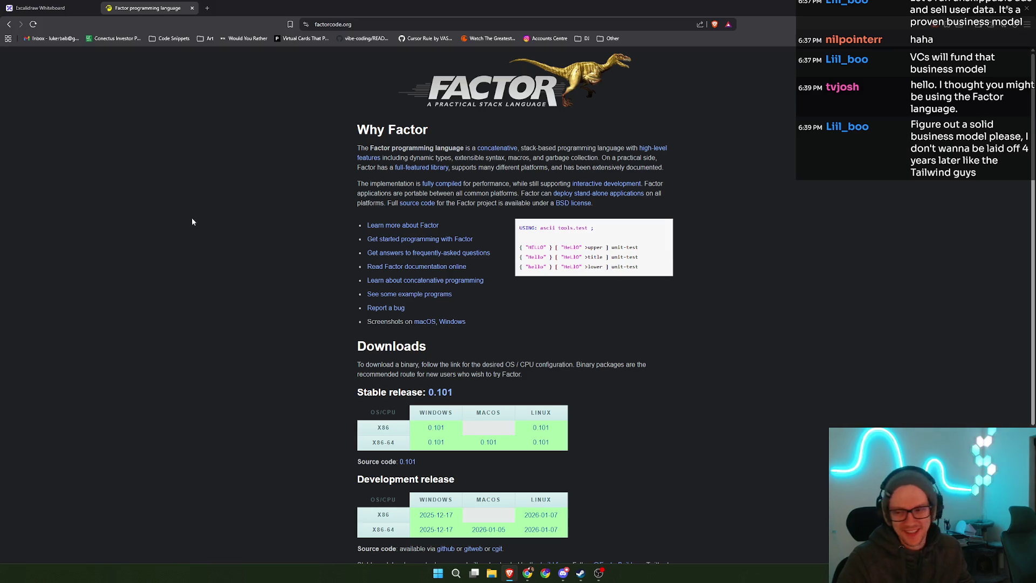
Step: Read the Why Factor description and open the getting-started guide
left_click_drag(441, 149, 477, 149)
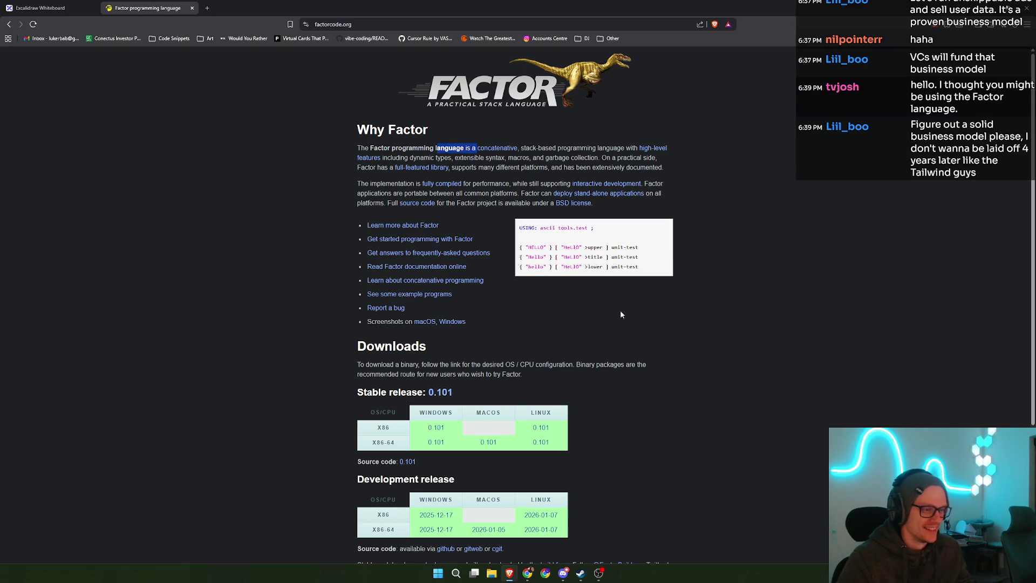
left_click(710, 360)
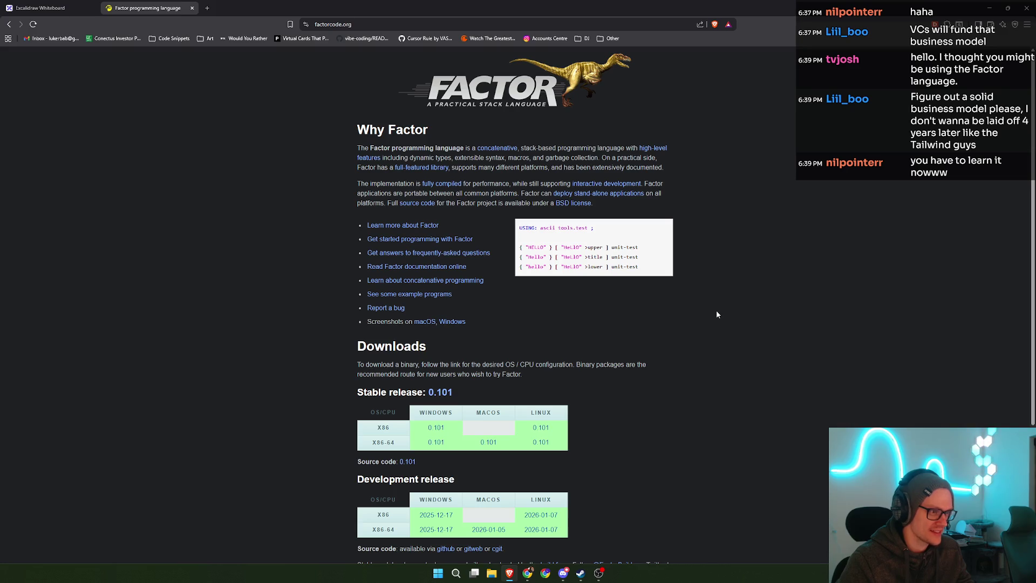
left_click_drag(469, 169, 533, 168)
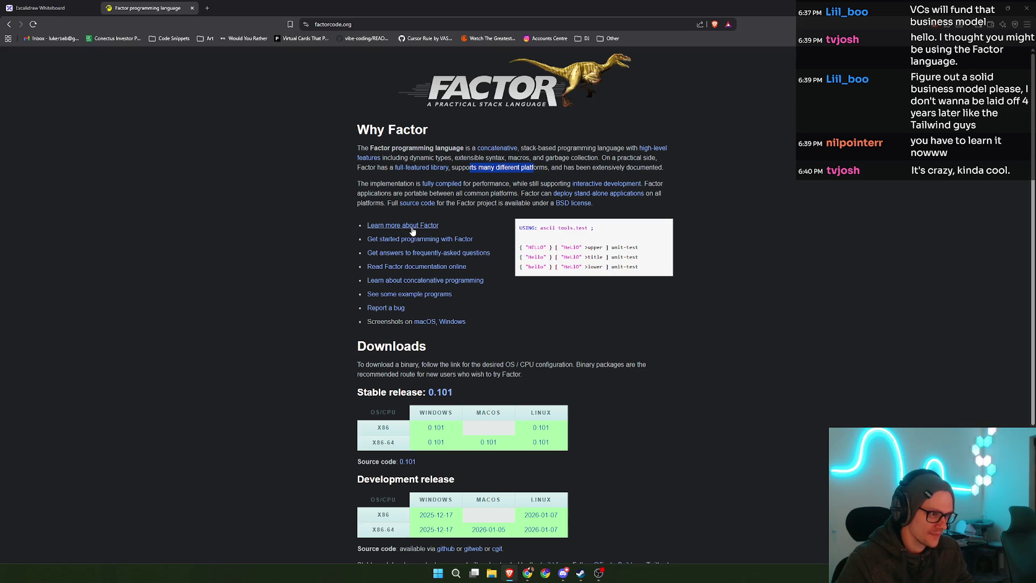
scroll(611, 329, "down", 4)
scroll(611, 329, "up", 4)
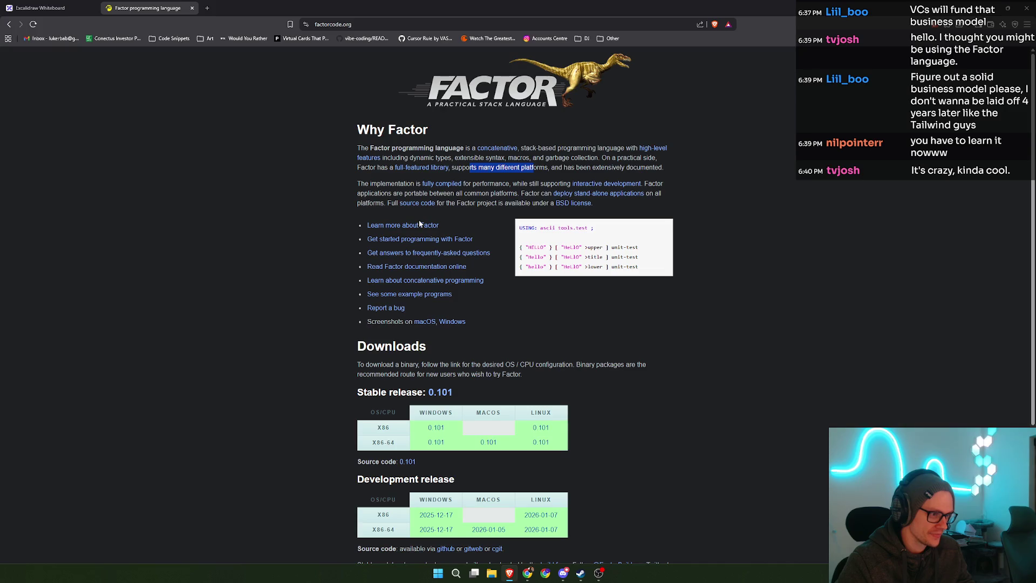
left_click(418, 239)
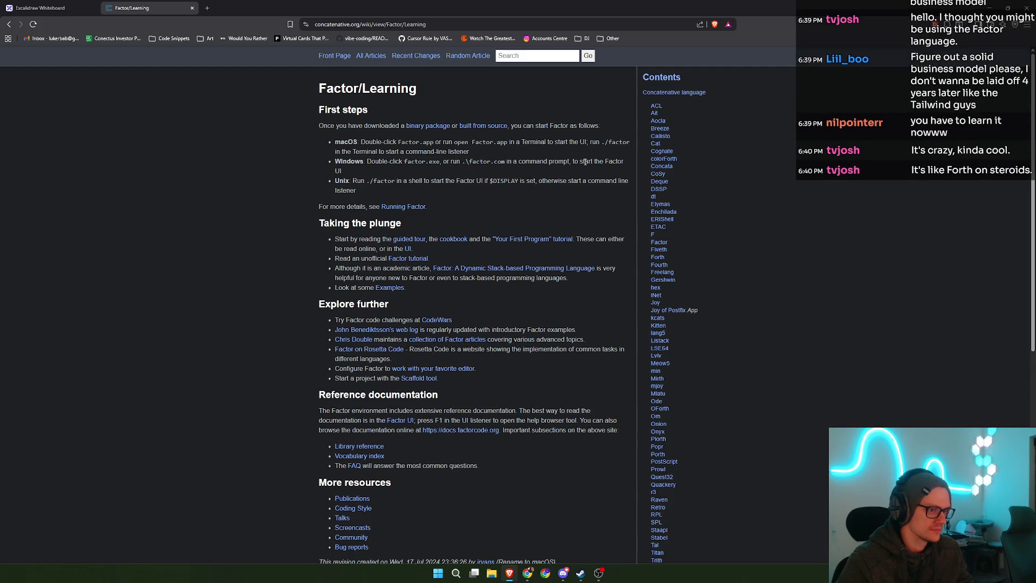
Step: Open the Guided tour of Factor from the Factor/Learning page
scroll(283, 309, "down", 4)
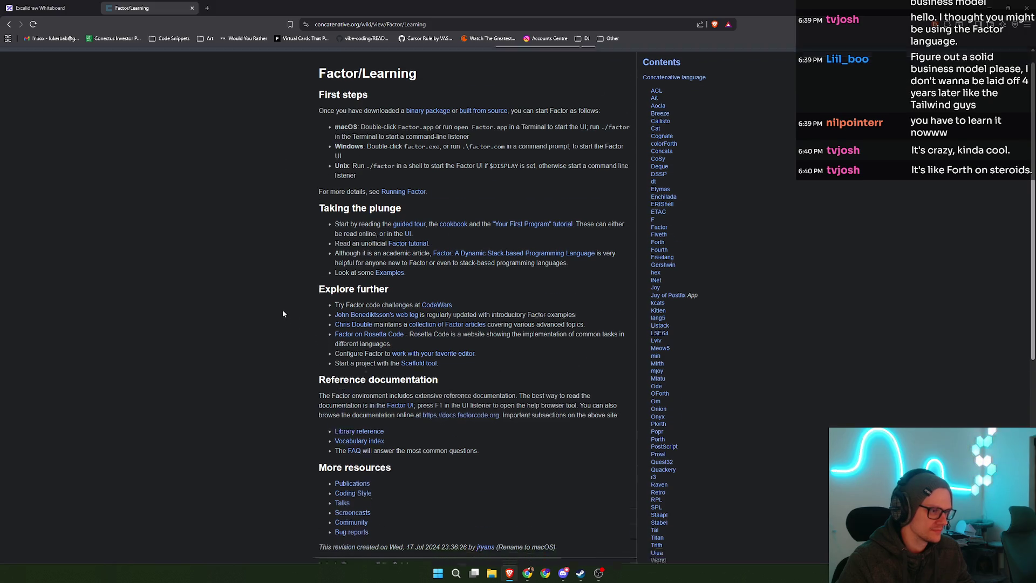
scroll(283, 310, "up", 5)
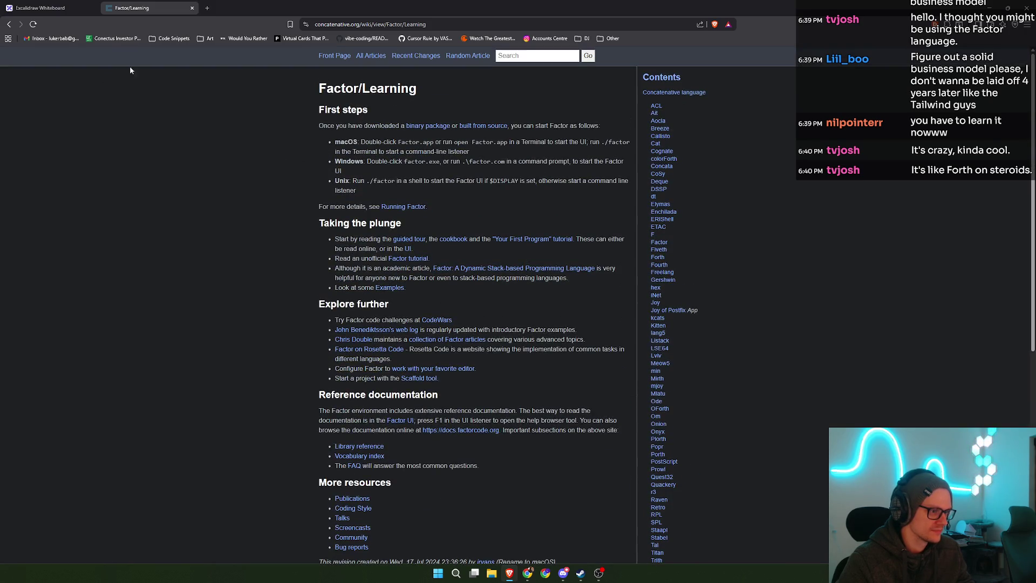
left_click(408, 240)
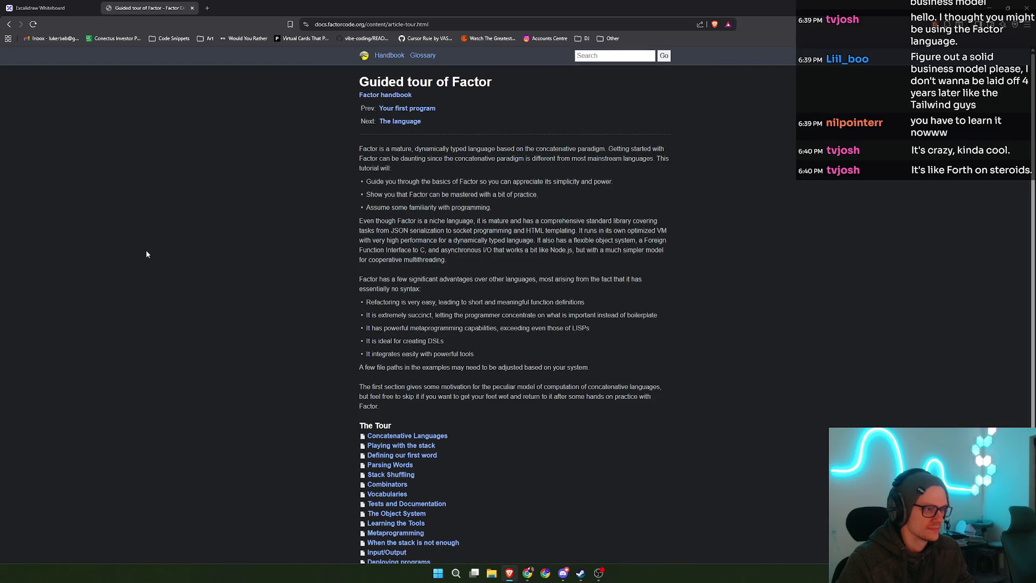
Step: Read the tour's introduction and open the Concatenative Languages chapter
left_click_drag(400, 149, 665, 151)
left_click(434, 165)
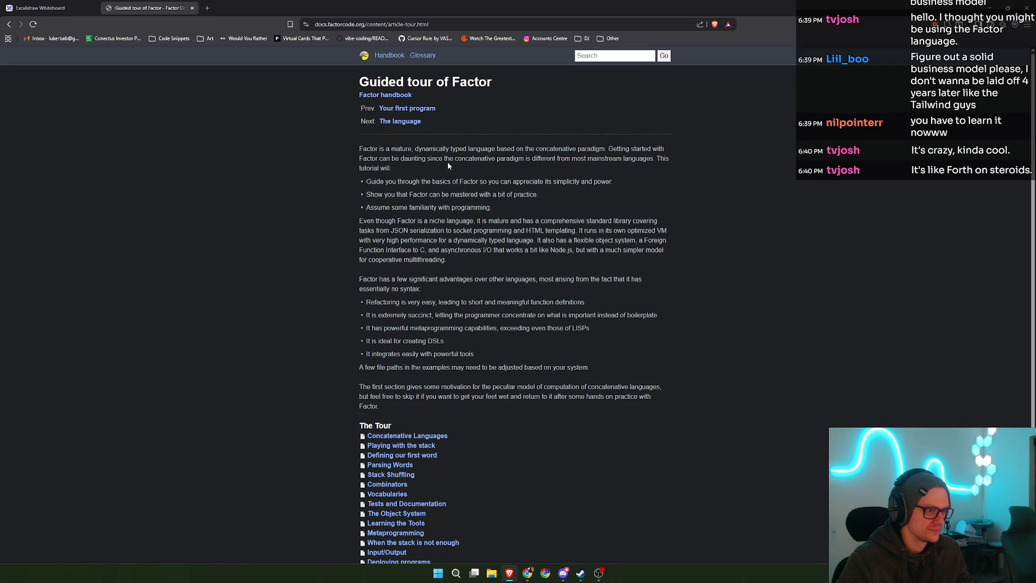
left_click_drag(431, 158, 464, 158)
left_click(479, 156)
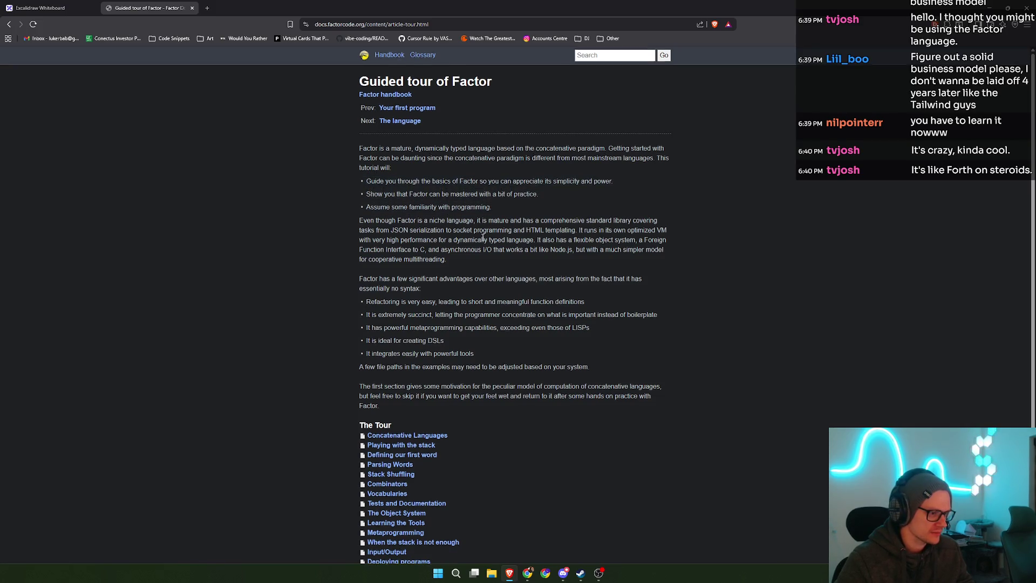
scroll(483, 237, "down", 2)
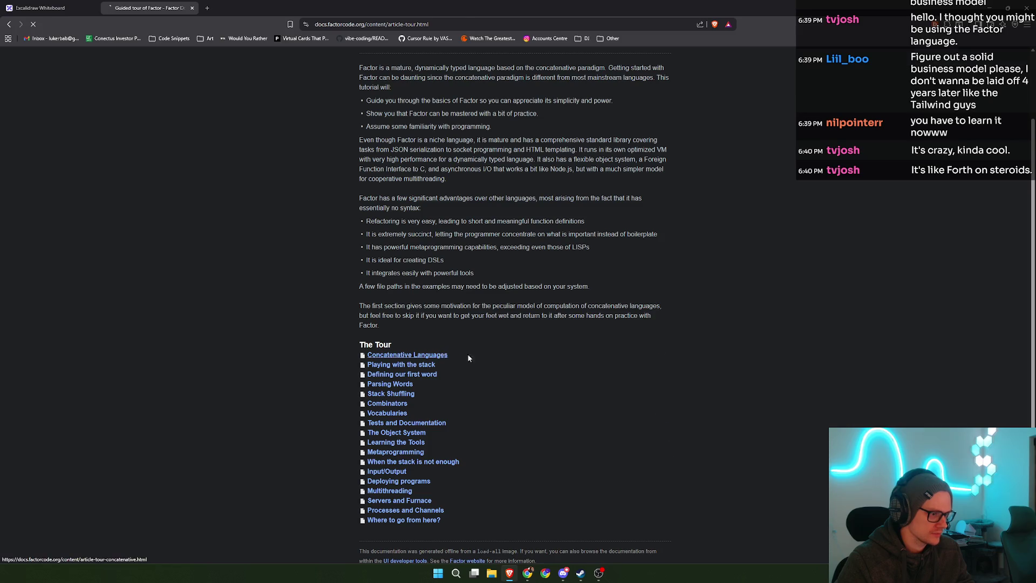
left_click(443, 354)
Step: Read the opening paragraphs of the Concatenative Languages chapter
left_click_drag(365, 136, 586, 136)
left_click(531, 133)
left_click(602, 147)
mouse_move(437, 165)
left_mouse_down()
mouse_move(447, 155)
mouse_move(521, 155)
left_mouse_up()
left_click(561, 165)
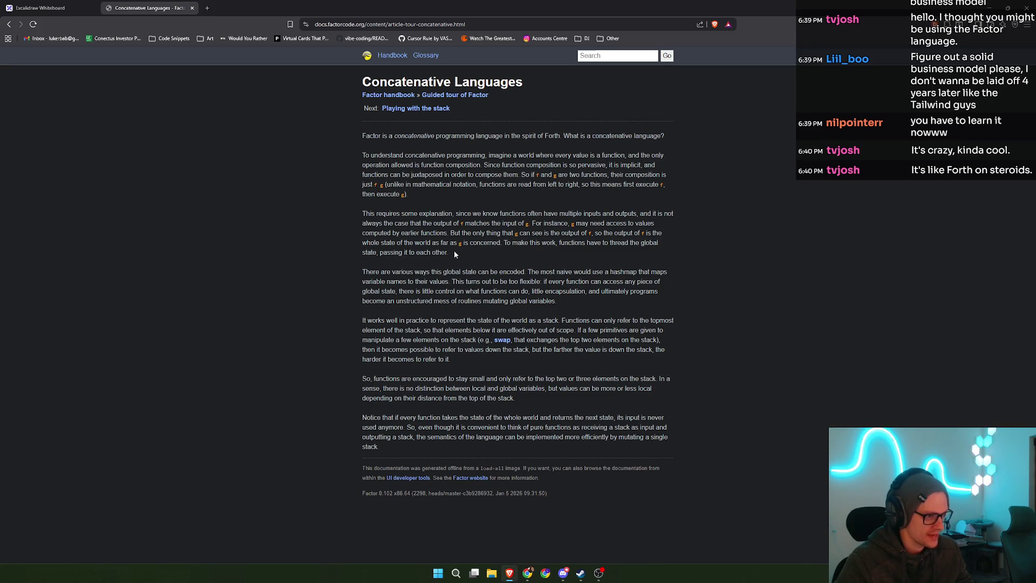
Step: Read the passages on naive encoding and world state, then return to the tour index
left_click_drag(348, 292, 360, 133)
left_click(502, 281)
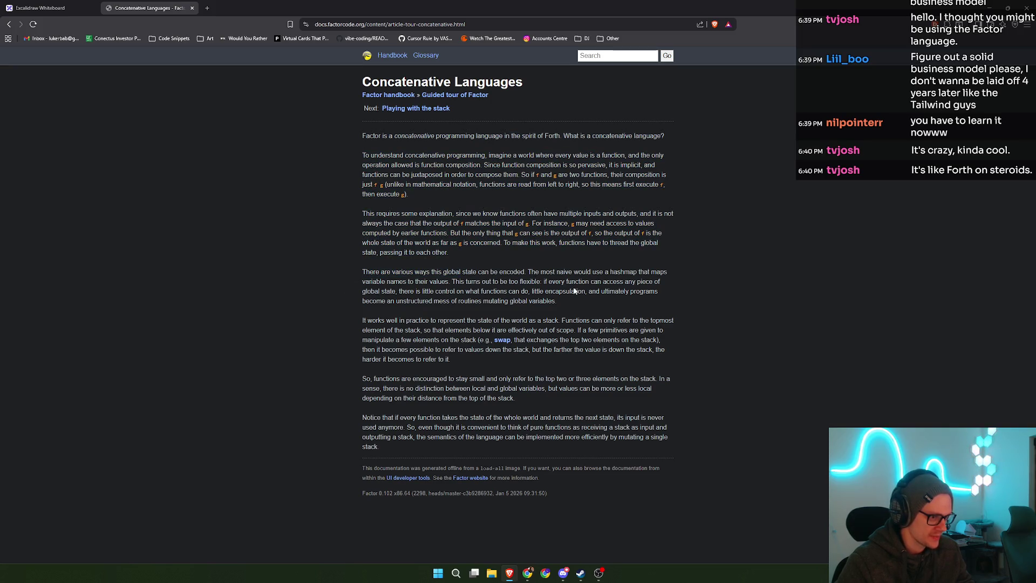
left_click_drag(528, 272, 506, 282)
left_click(655, 304)
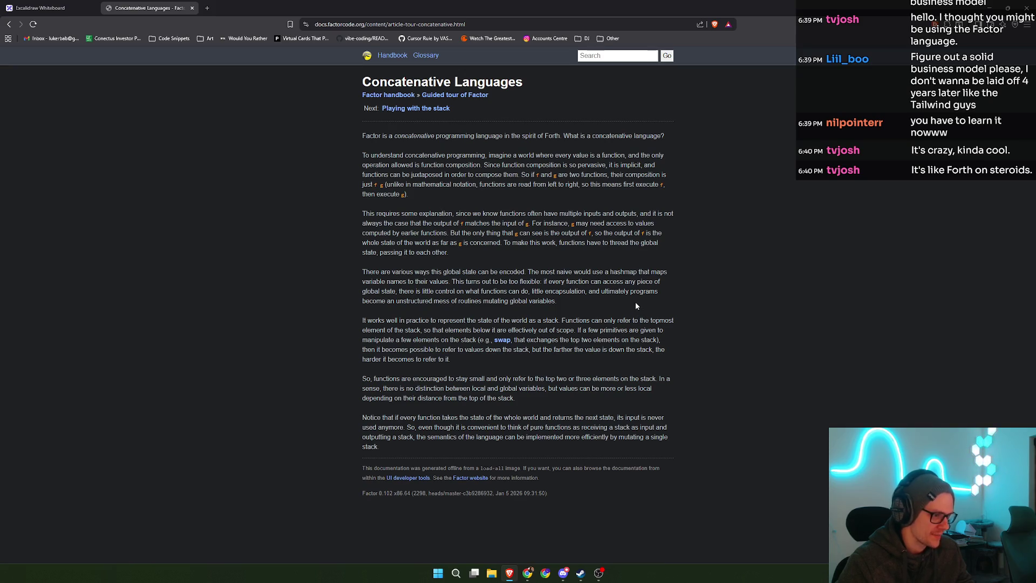
left_click_drag(356, 327, 559, 322)
left_click(411, 321)
left_click(559, 322)
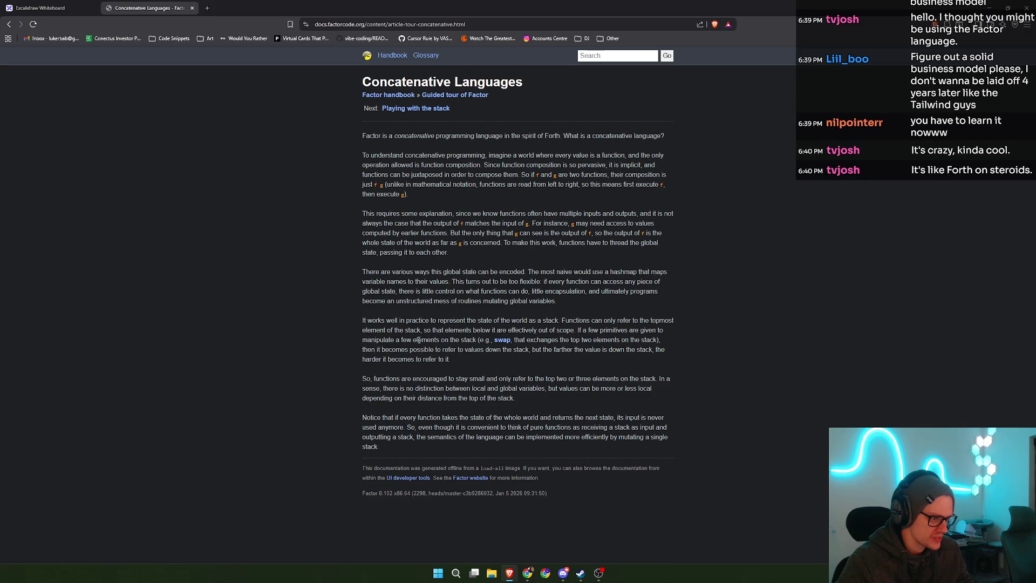
left_click_drag(522, 329, 567, 330)
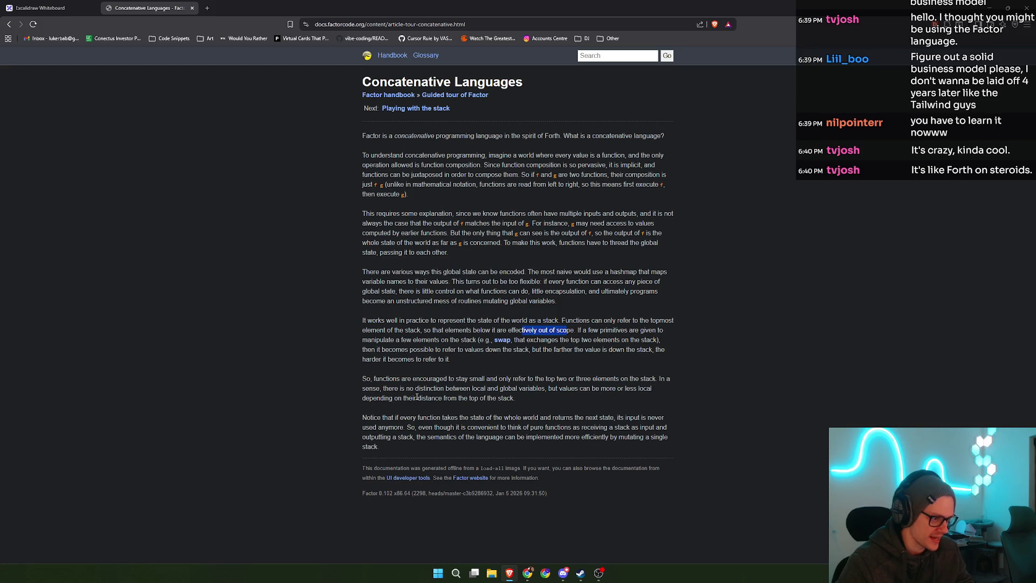
left_click(7, 23)
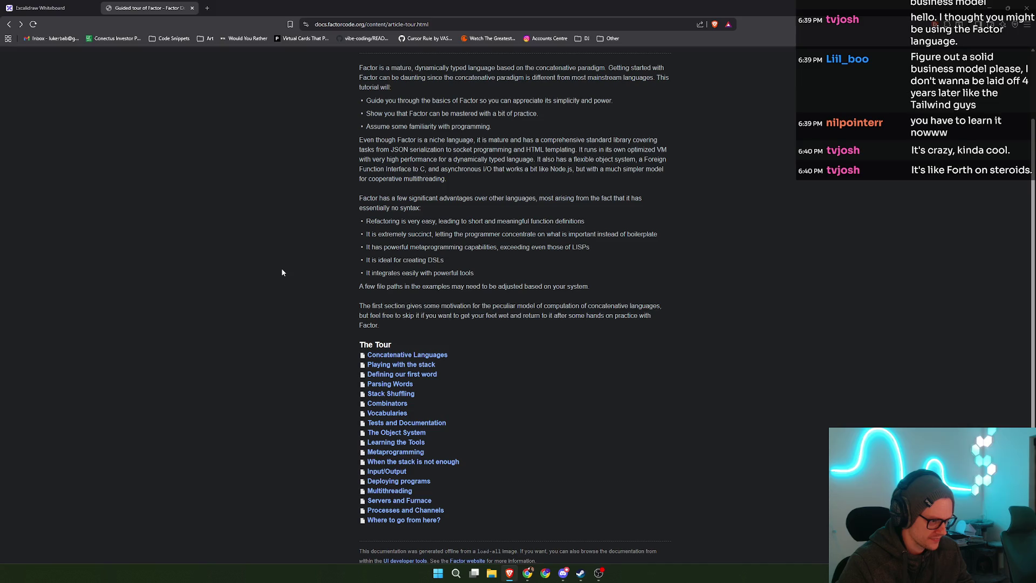
Step: Open Your first program and preview its Creating a vocabulary sub-article
scroll(276, 265, "up", 3)
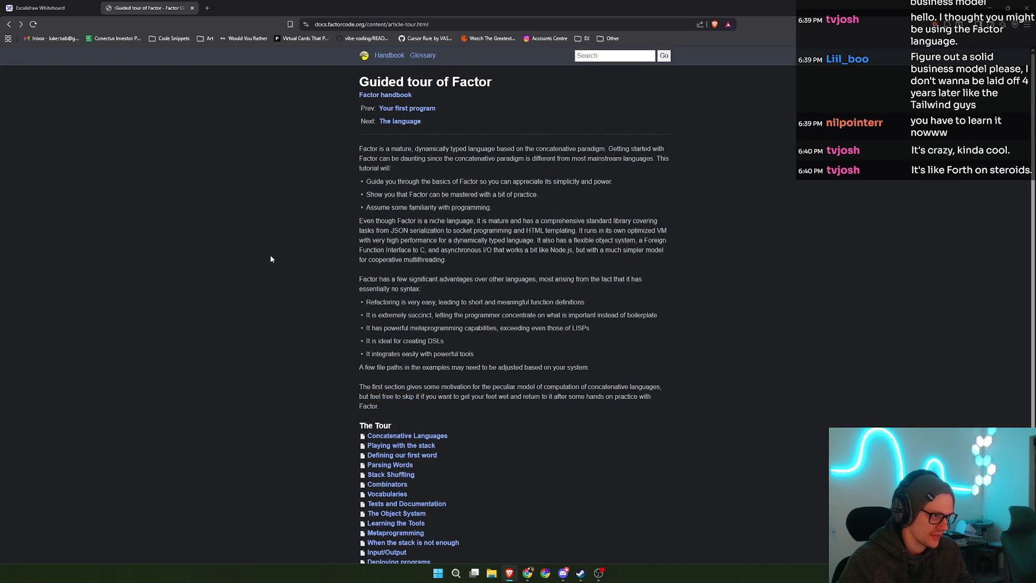
left_click(398, 109)
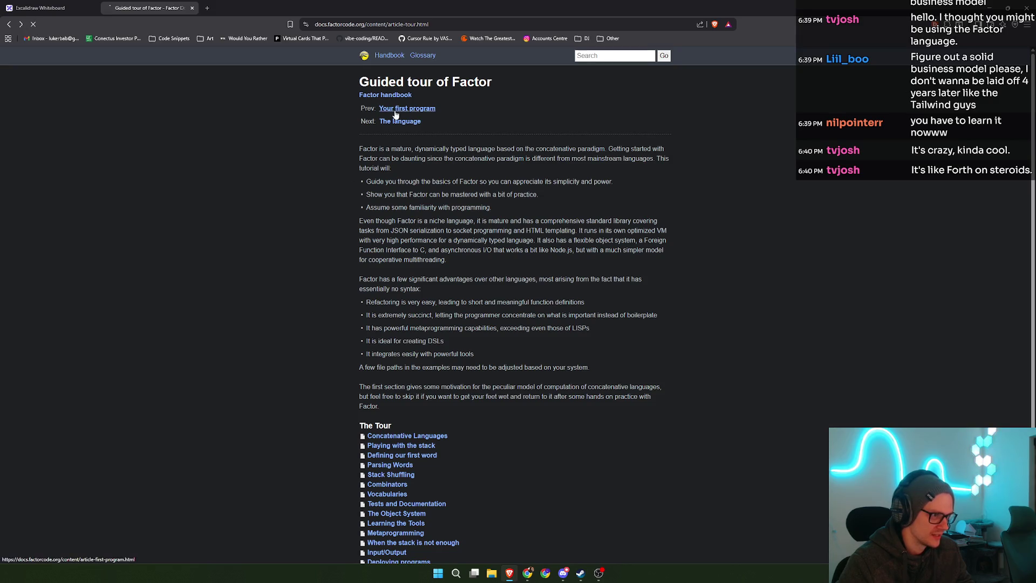
left_click_drag(465, 149, 541, 149)
left_click(597, 158)
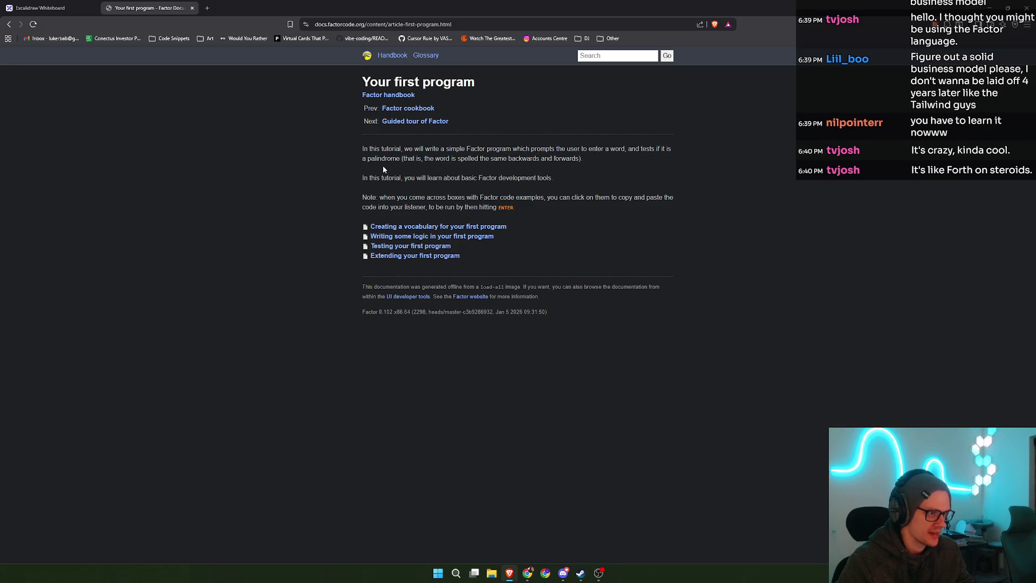
left_click(397, 227)
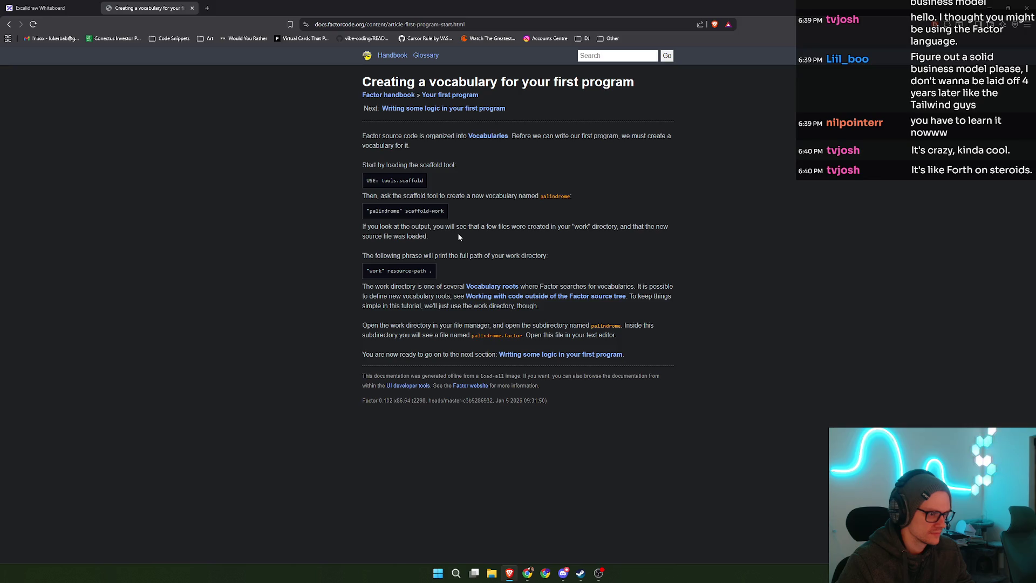
left_click(8, 24)
Step: Skim the Writing some logic in your first program article, then return to Your first program
left_click(415, 239)
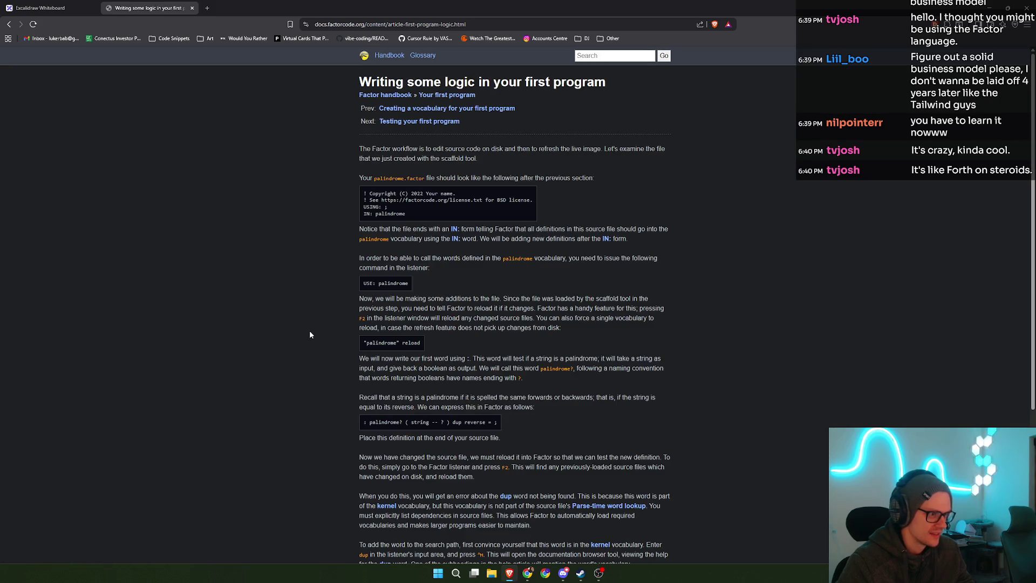
scroll(306, 333, "down", 1)
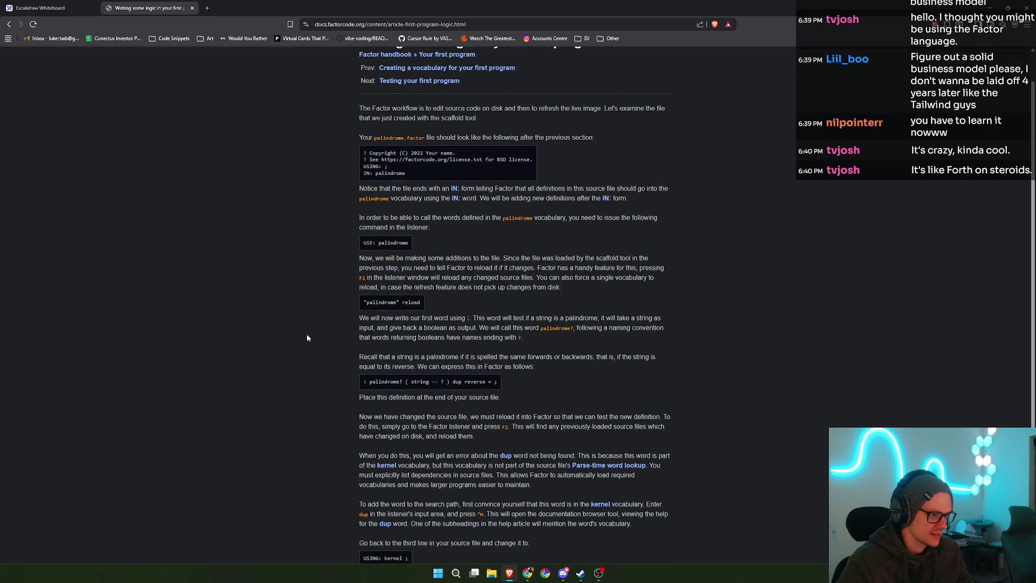
scroll(370, 352, "down", 1)
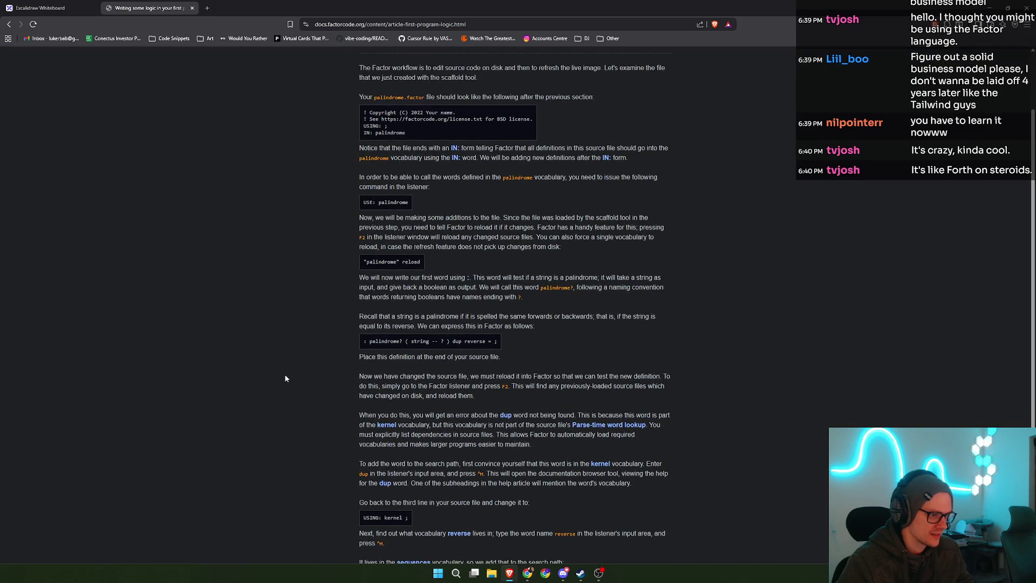
scroll(286, 378, "down", 3)
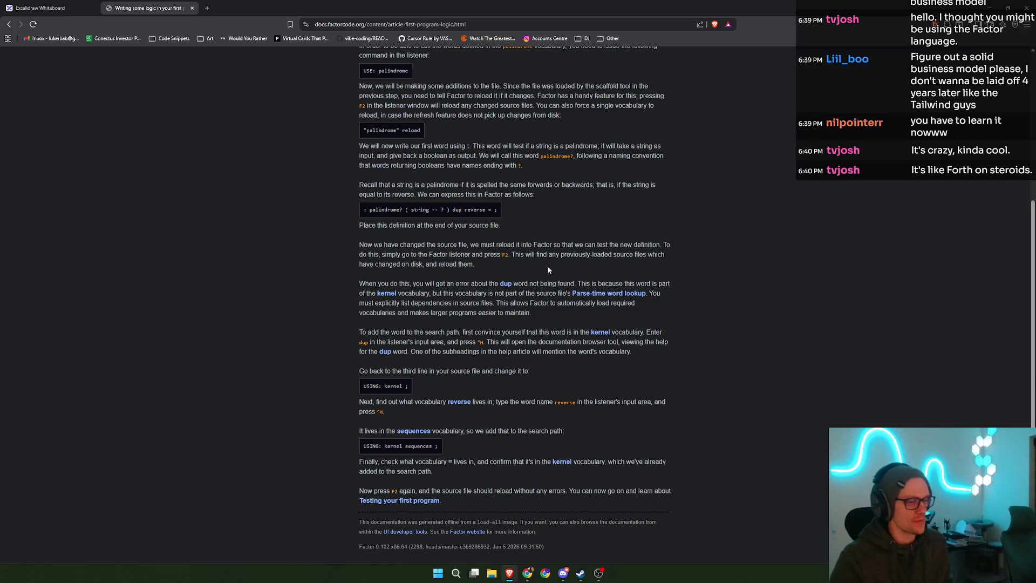
scroll(548, 270, "up", 3)
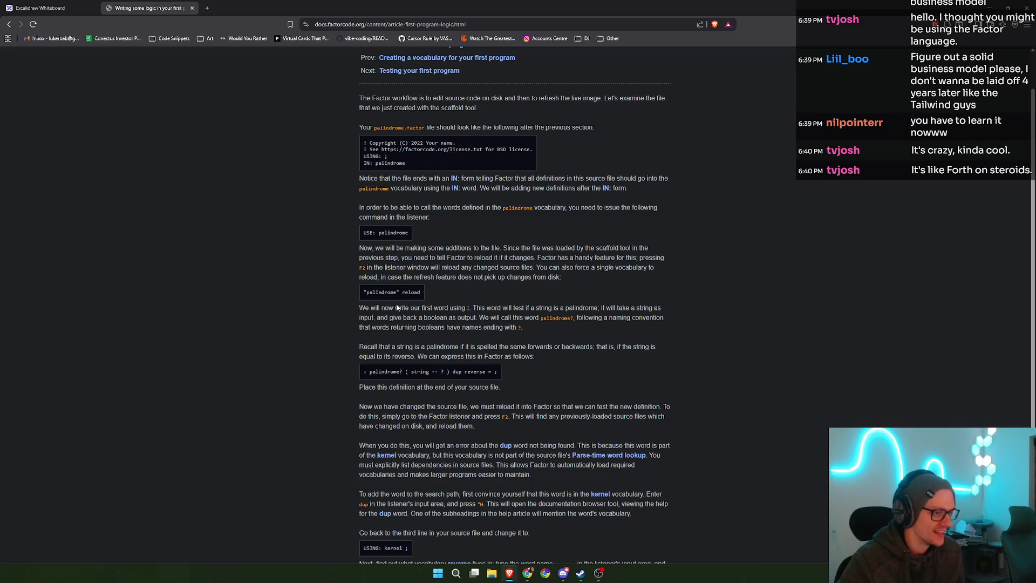
left_click(9, 24)
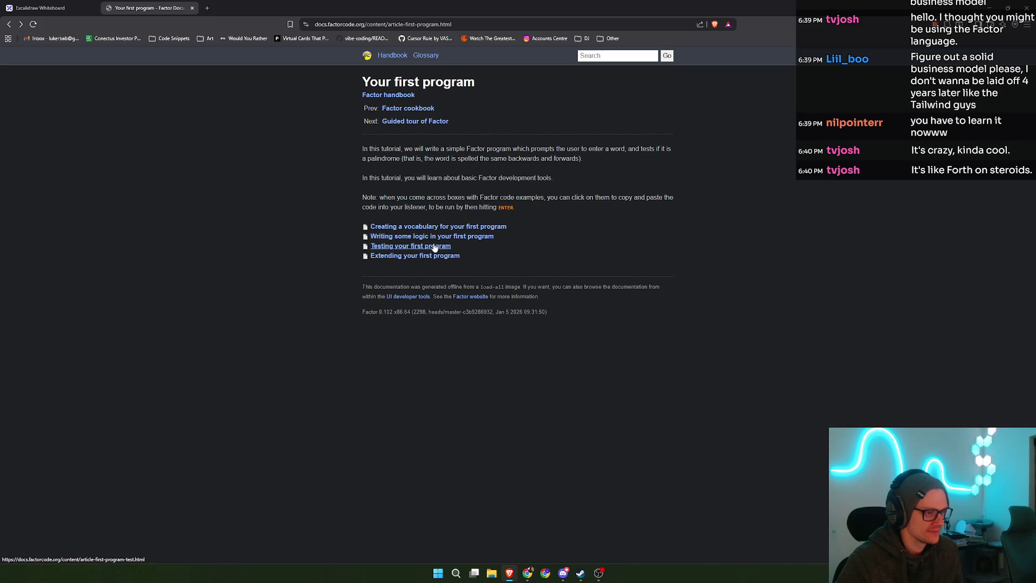
Step: Reopen Writing some logic and read about adding to the file and reloading it
left_click(432, 237)
scroll(414, 317, "down", 1)
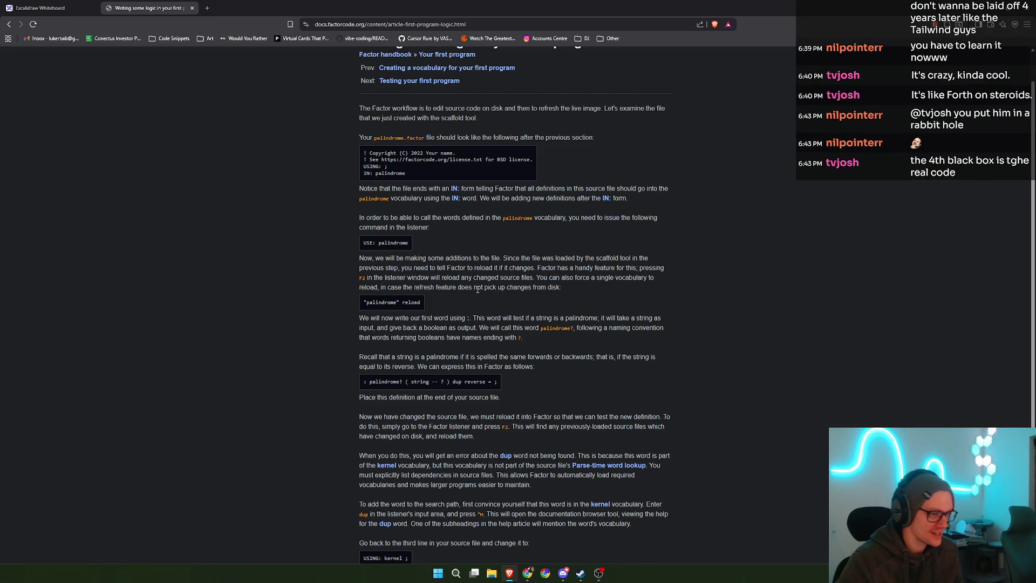
left_click_drag(384, 260, 657, 259)
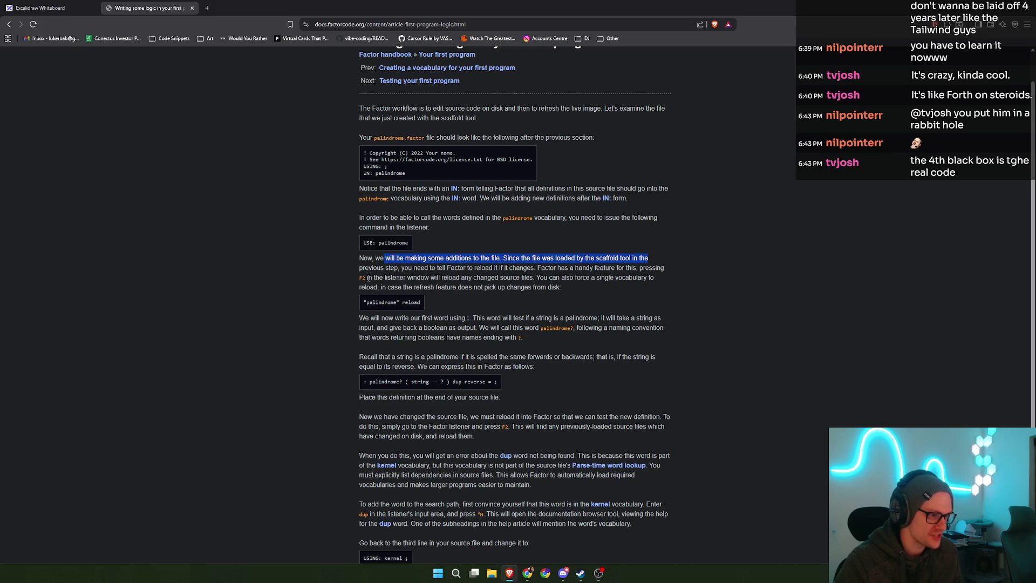
mouse_move(428, 279)
left_mouse_down()
mouse_move(538, 279)
mouse_move(541, 268)
left_mouse_up()
left_click(547, 279)
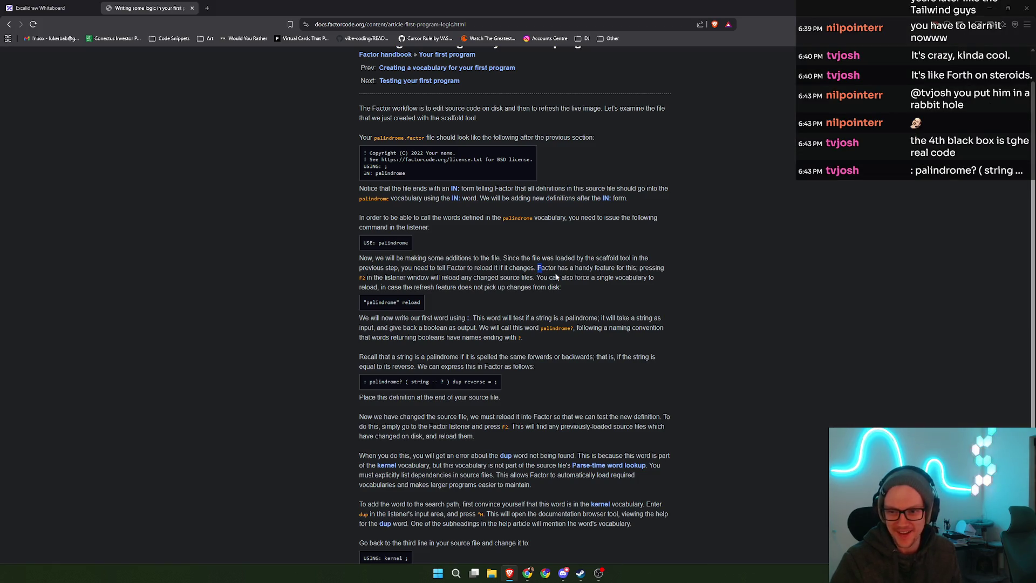
left_click(545, 286)
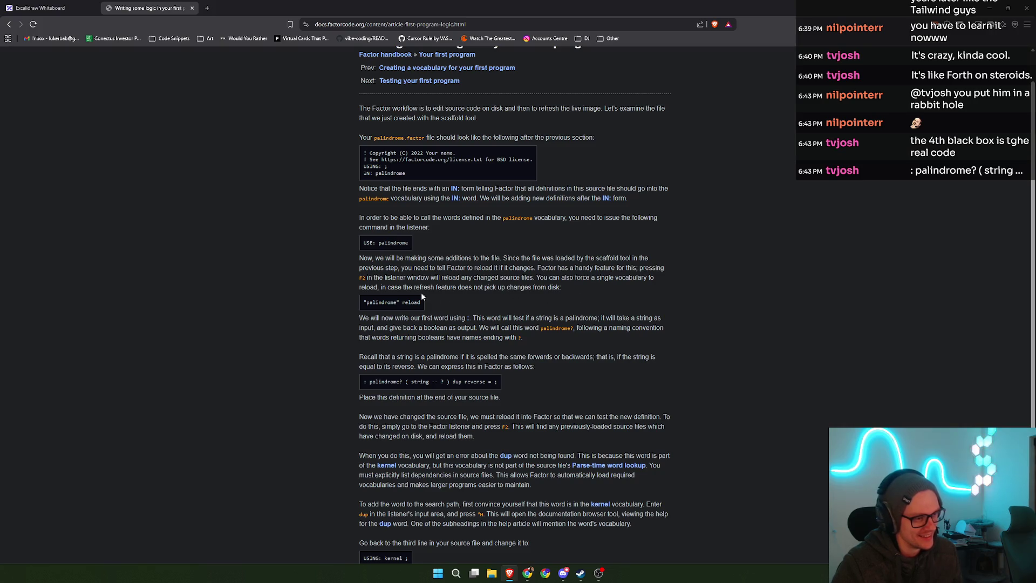
scroll(428, 291, "down", 1)
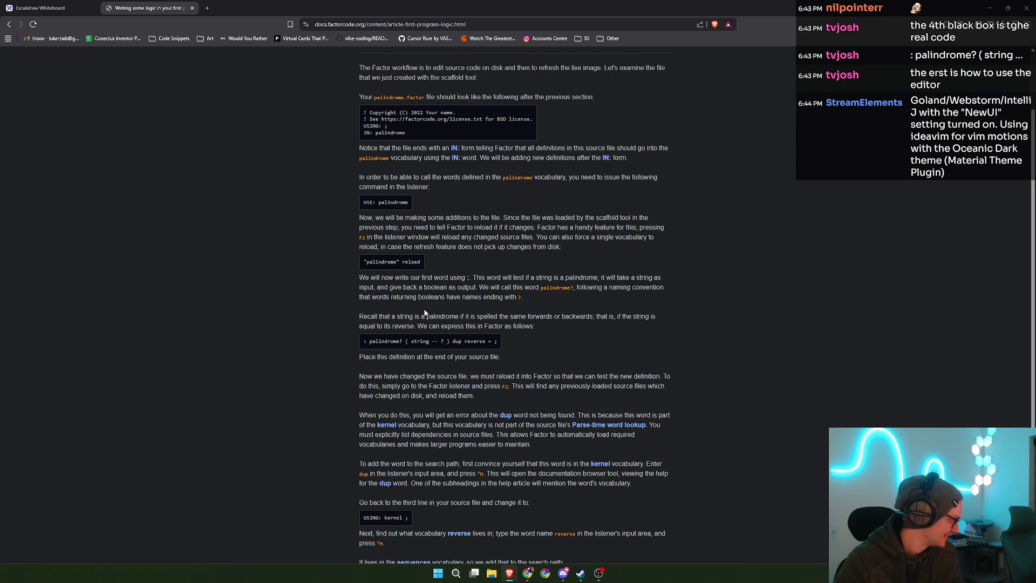
scroll(424, 313, "down", 1)
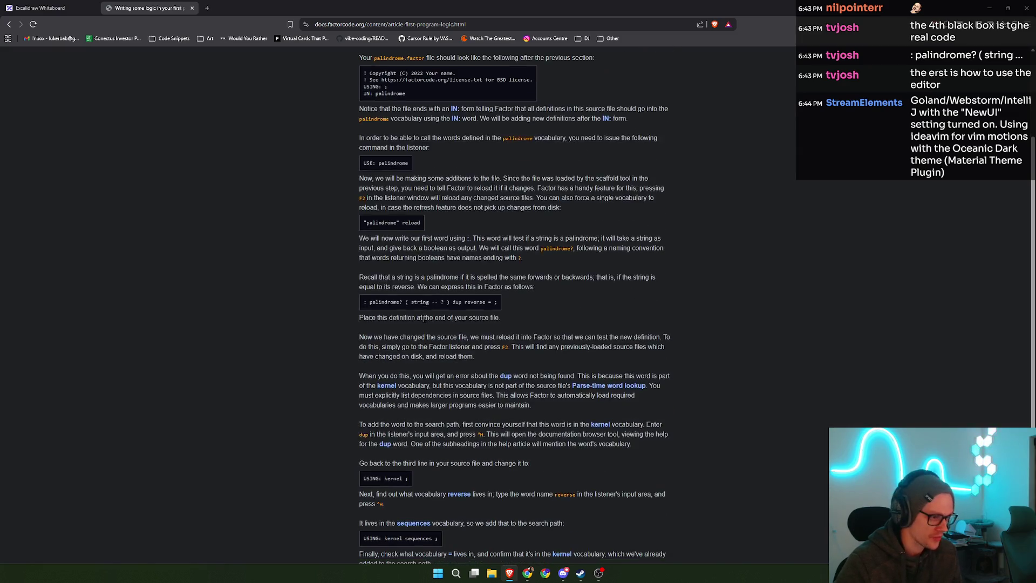
left_click_drag(370, 301, 497, 301)
scroll(492, 396, "down", 1)
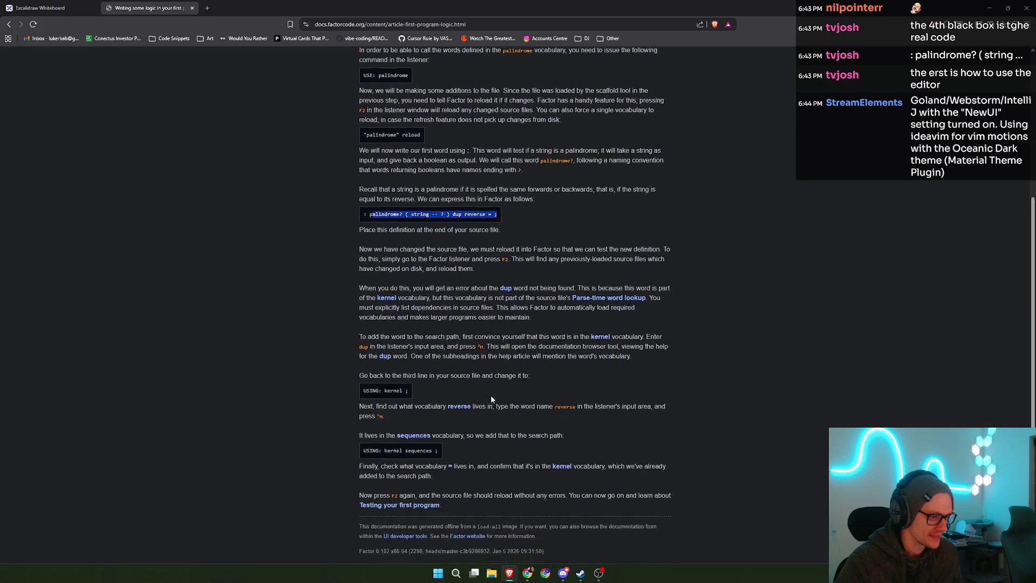
left_click(410, 309)
double_click(375, 299)
left_click_drag(402, 300, 409, 301)
left_click(419, 302)
double_click(421, 294)
left_click(433, 305)
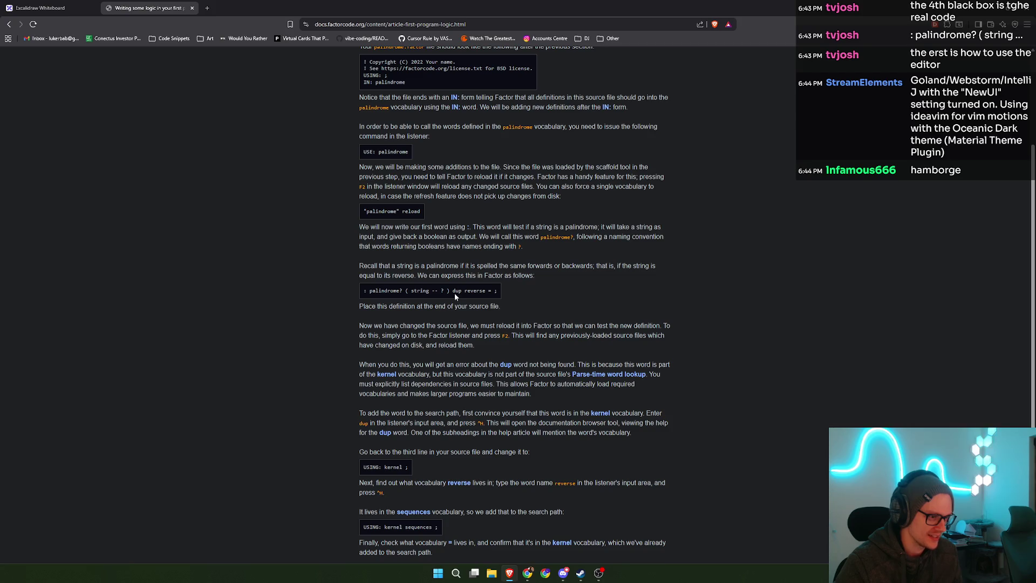
double_click(476, 292)
left_click(493, 304)
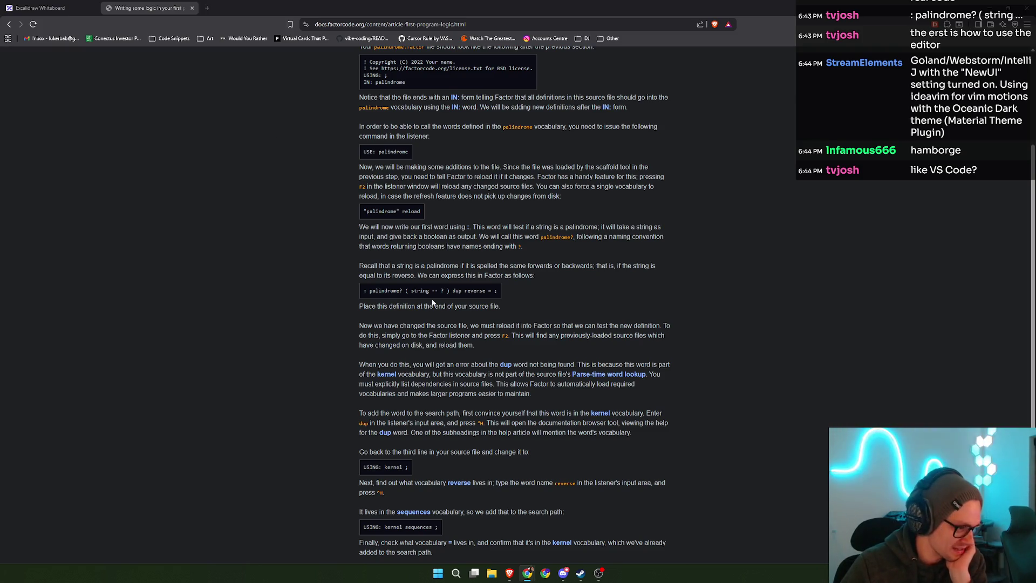
double_click(385, 291)
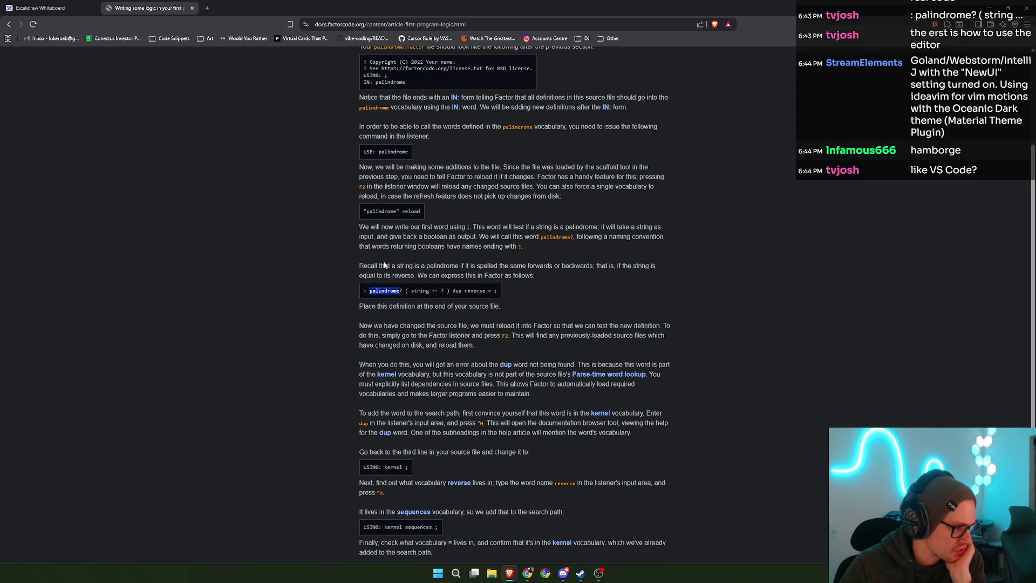
Step: Highlight the palindrome? intro sentence, the 'dup reverse' code and the reload paragraph while explaining
left_click_drag(414, 276, 538, 279)
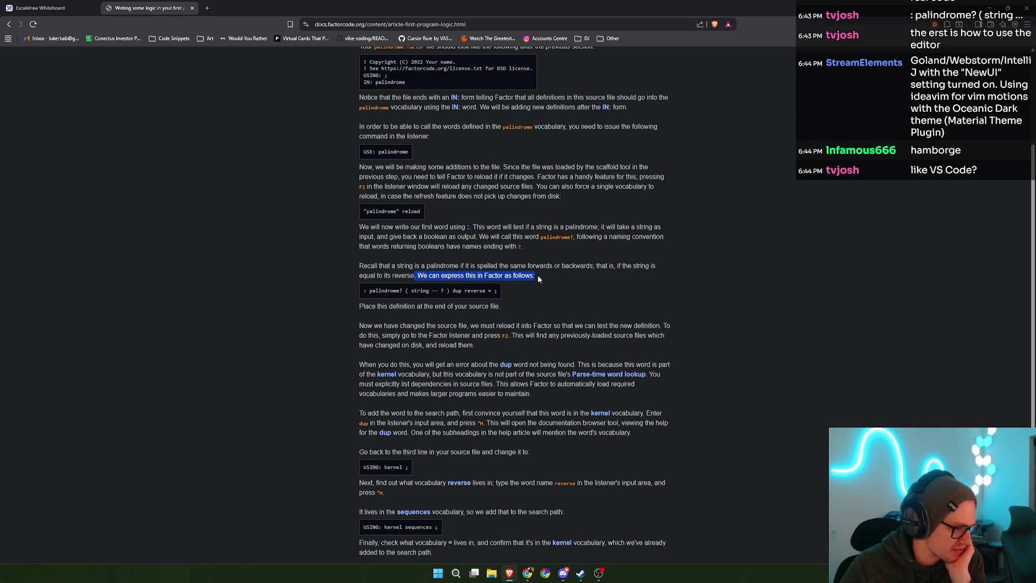
double_click(424, 293)
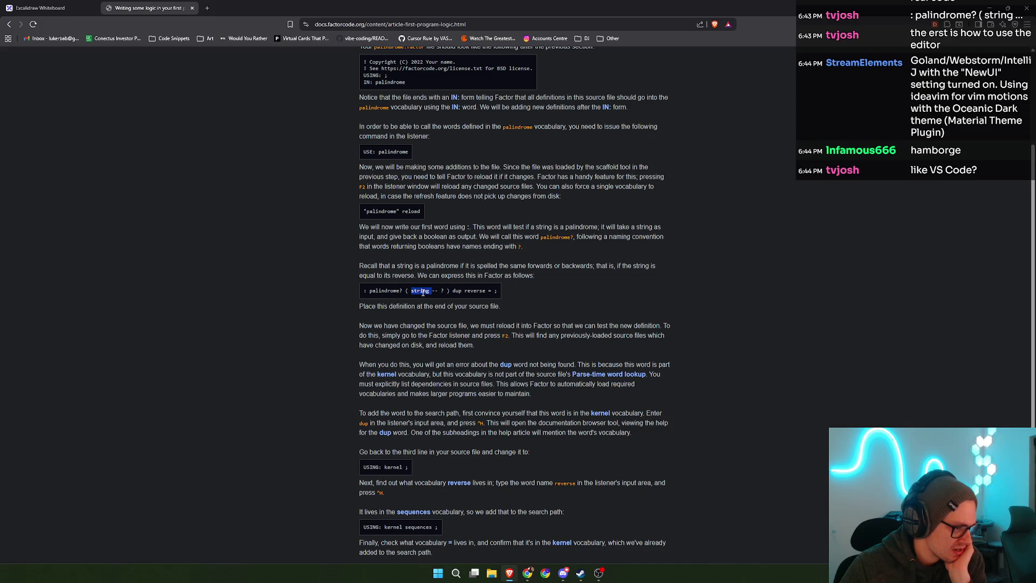
left_click_drag(440, 296, 483, 302)
left_click(406, 324)
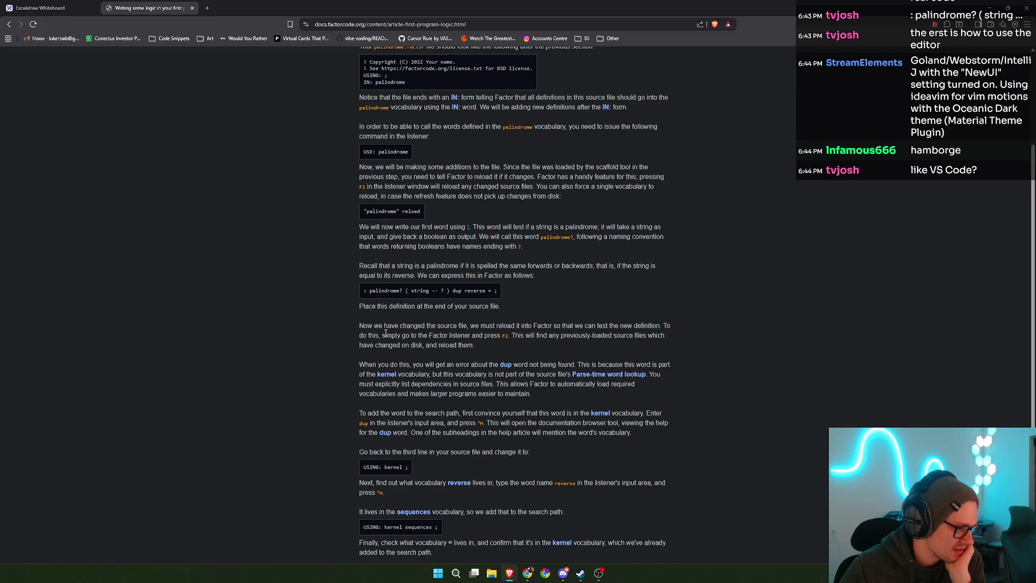
mouse_move(422, 330)
left_mouse_down()
mouse_move(602, 326)
mouse_move(400, 351)
left_mouse_up()
left_click(452, 351)
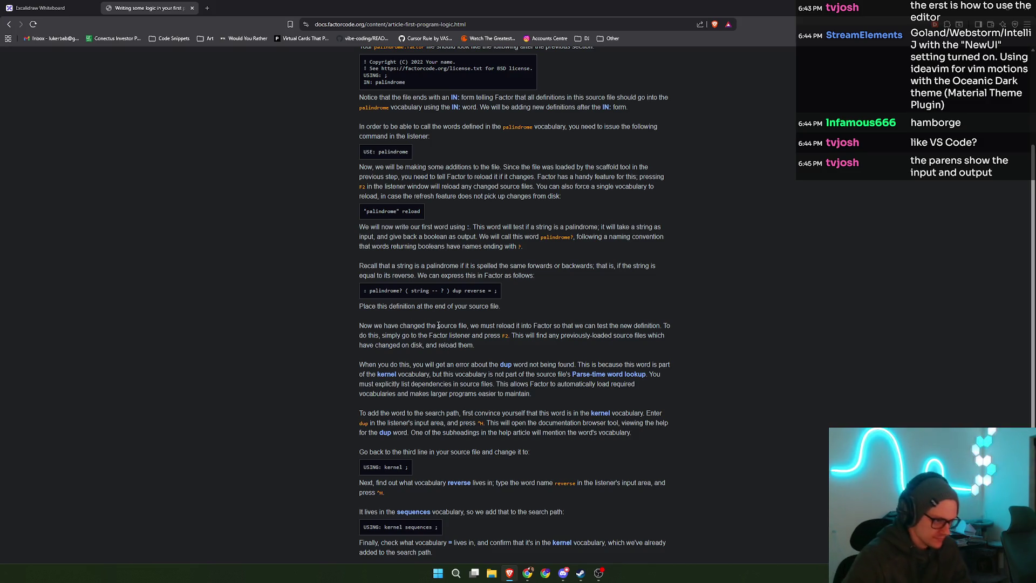
Step: Highlight the 'string -- ?' stack effect parts, then close the Factor tutorial tab
left_click_drag(412, 291, 443, 291)
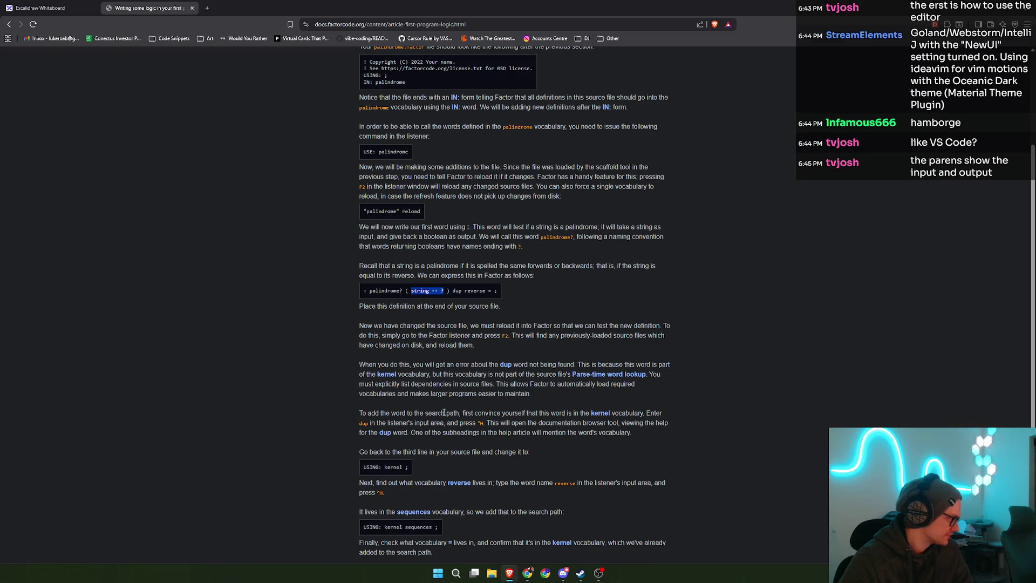
left_click(418, 295)
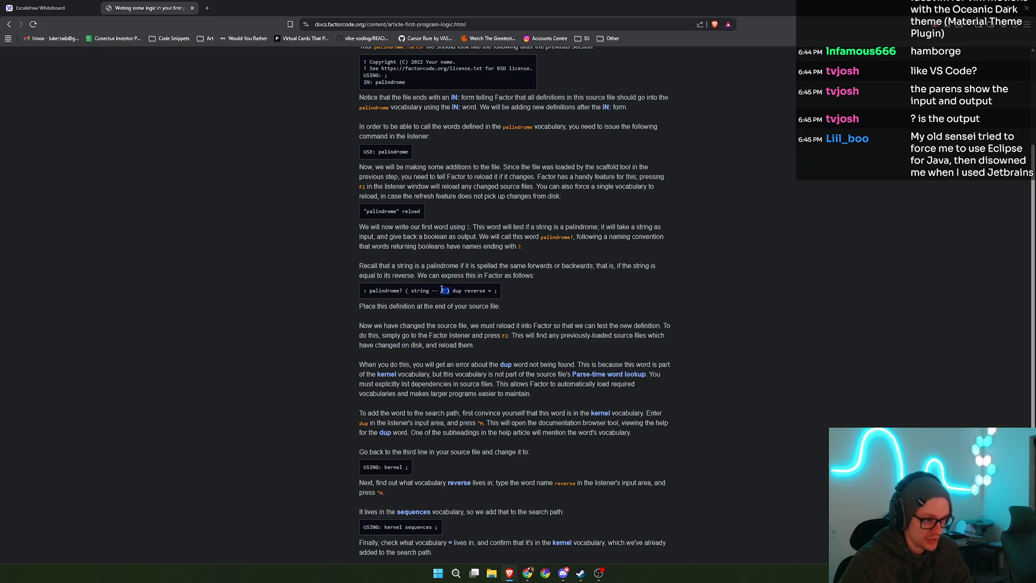
left_click_drag(414, 290, 446, 291)
double_click(435, 291)
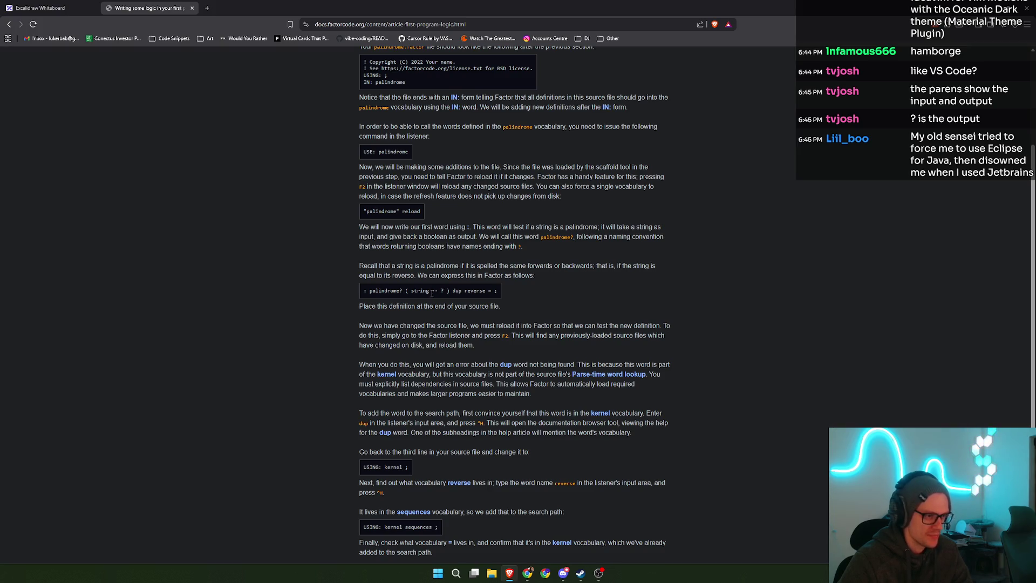
double_click(441, 291)
double_click(419, 291)
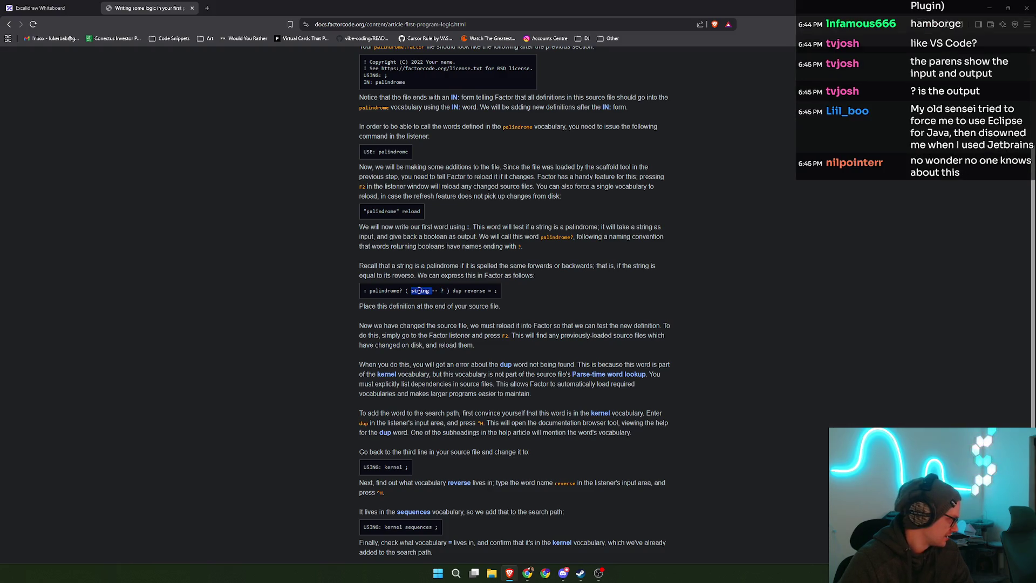
left_click(431, 332)
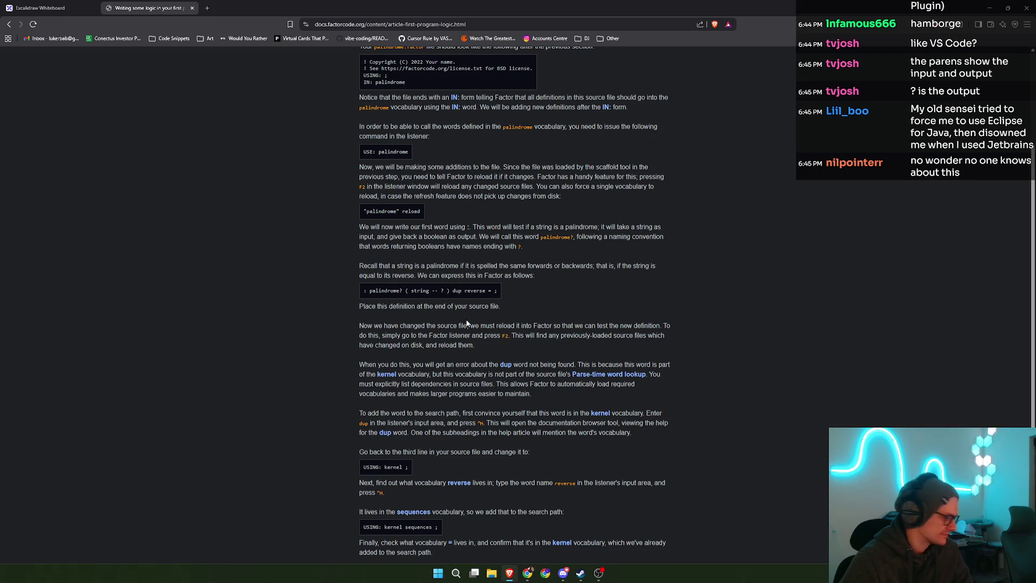
key("ctrl+w")
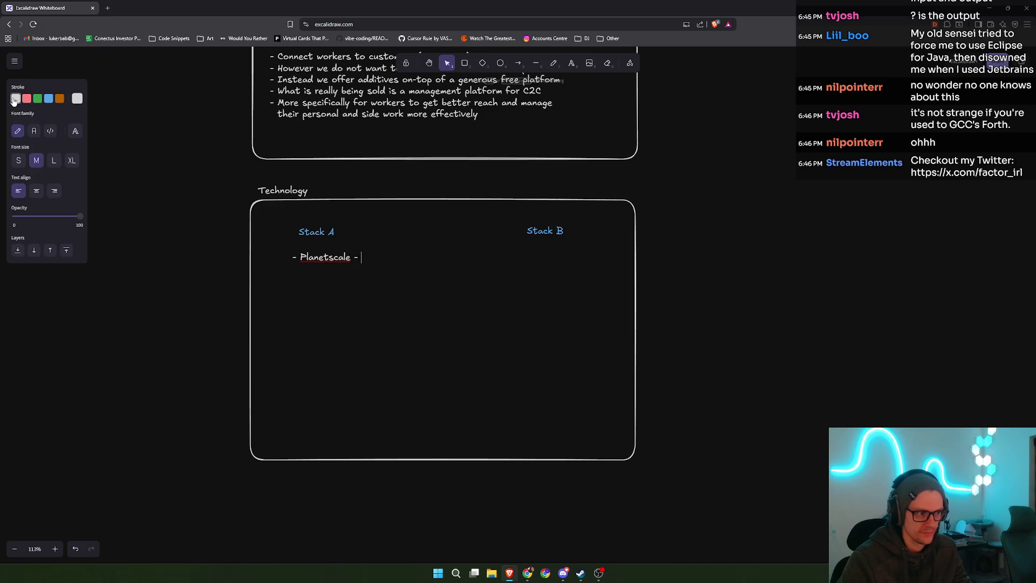
Step: Complete the Stack A item as 'Planetscale Postgres' and nudge the list up-left
type("Postgres")
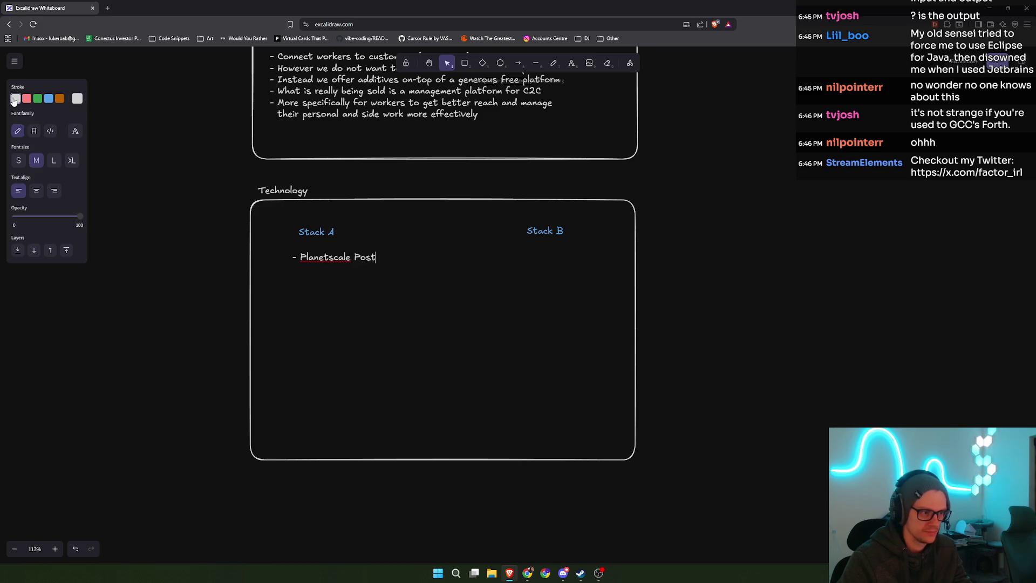
left_click(342, 273)
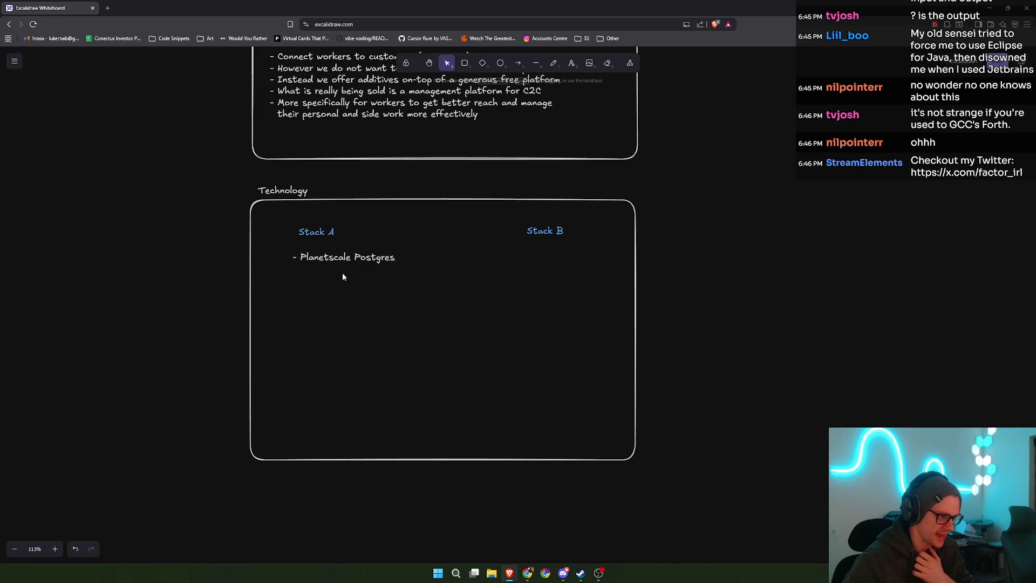
left_click(319, 254)
left_click_drag(319, 255, 311, 252)
Step: Add '- Go' and '- Angular' under Stack A and shift the Stack B heading left
left_click(306, 272)
left_click(305, 254)
double_click(308, 254)
left_click(332, 283)
left_click(325, 258)
double_click(322, 256)
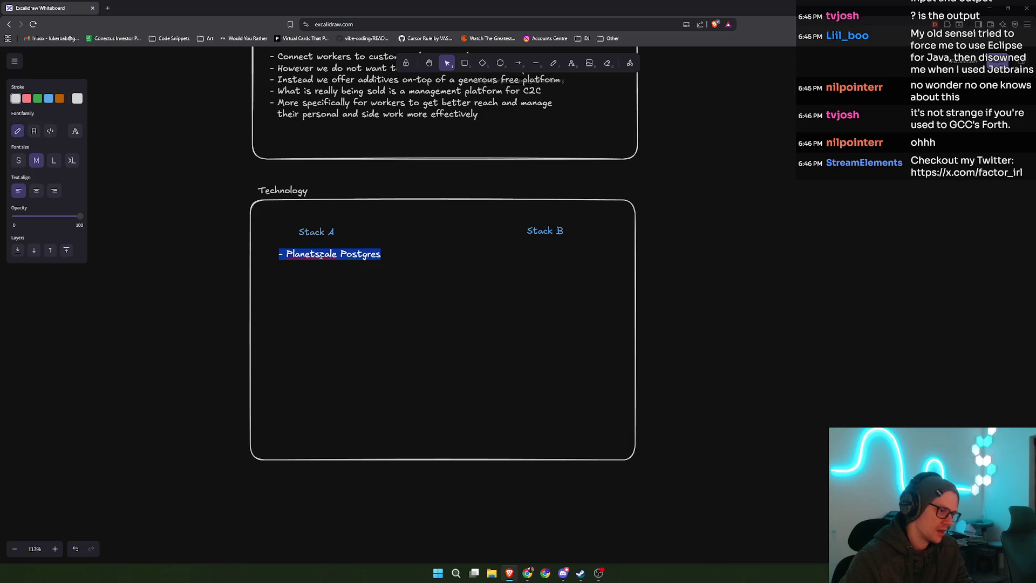
left_click(321, 255)
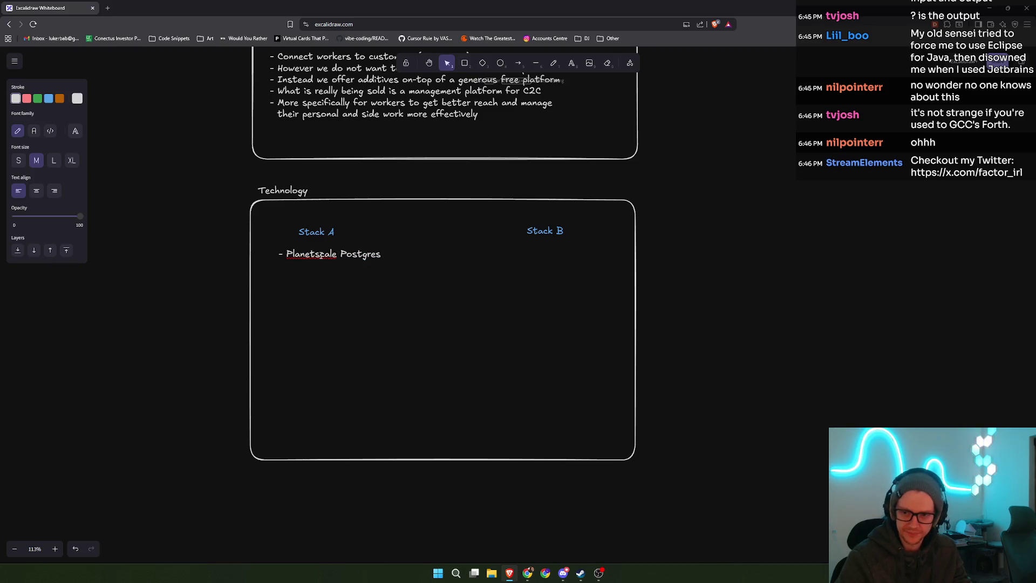
type("Go - ")
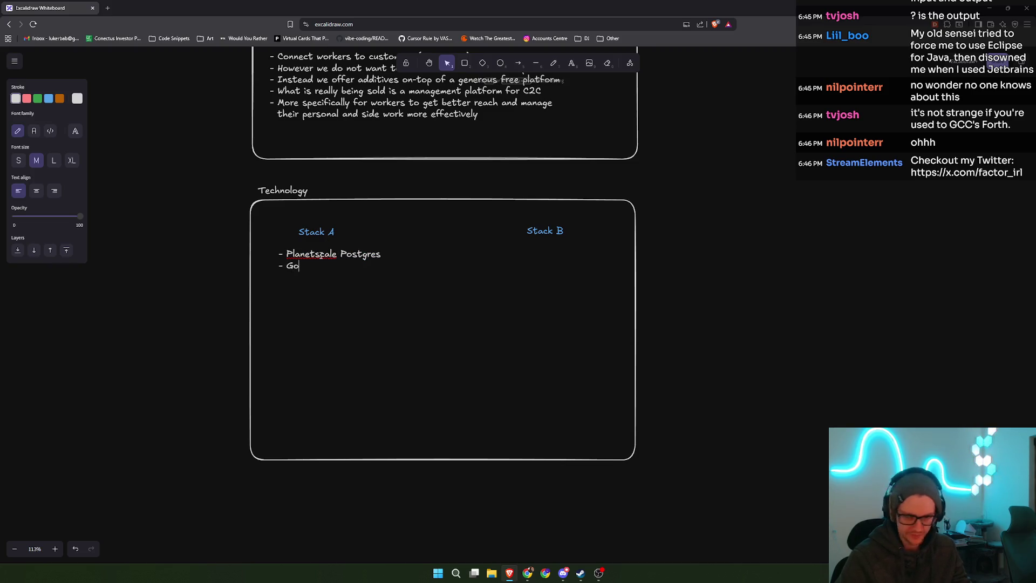
type("Angular")
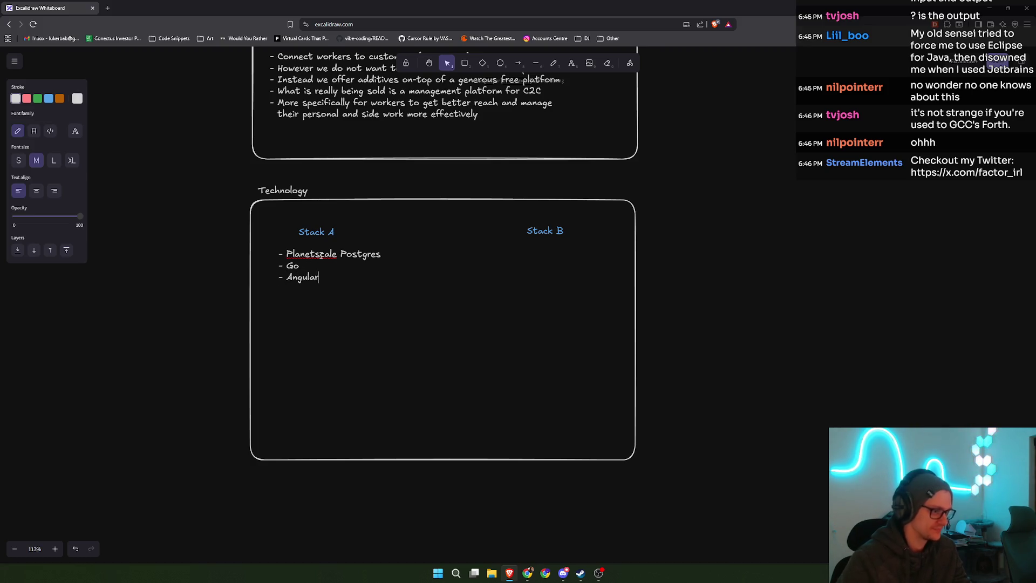
left_click(447, 307)
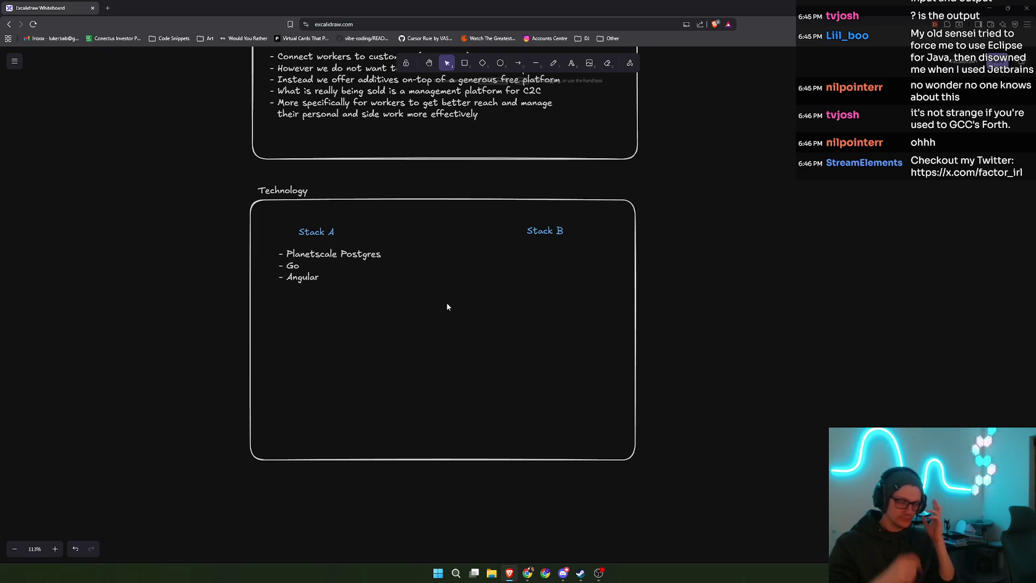
mouse_move(538, 232)
left_mouse_down()
mouse_move(491, 232)
mouse_move(508, 229)
left_mouse_up()
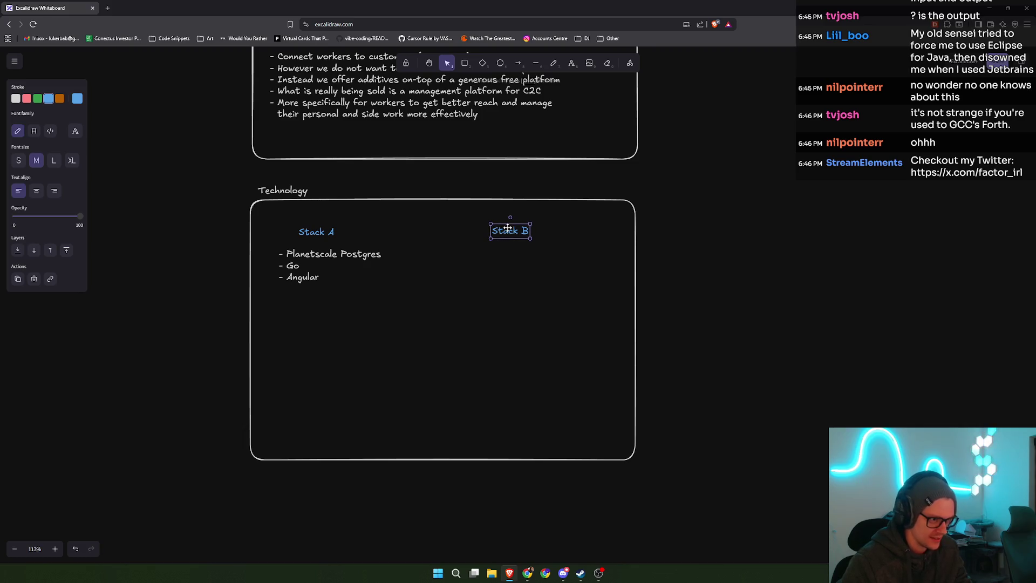
Step: Create a '- Convex' text item and place it under the Stack B heading
left_click(479, 261)
double_click(441, 253)
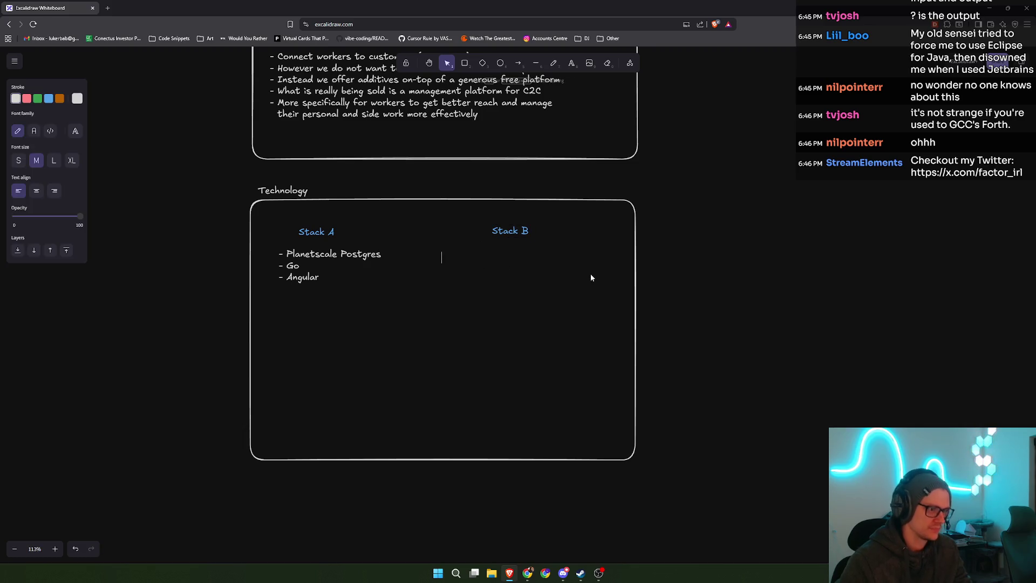
type("Convex")
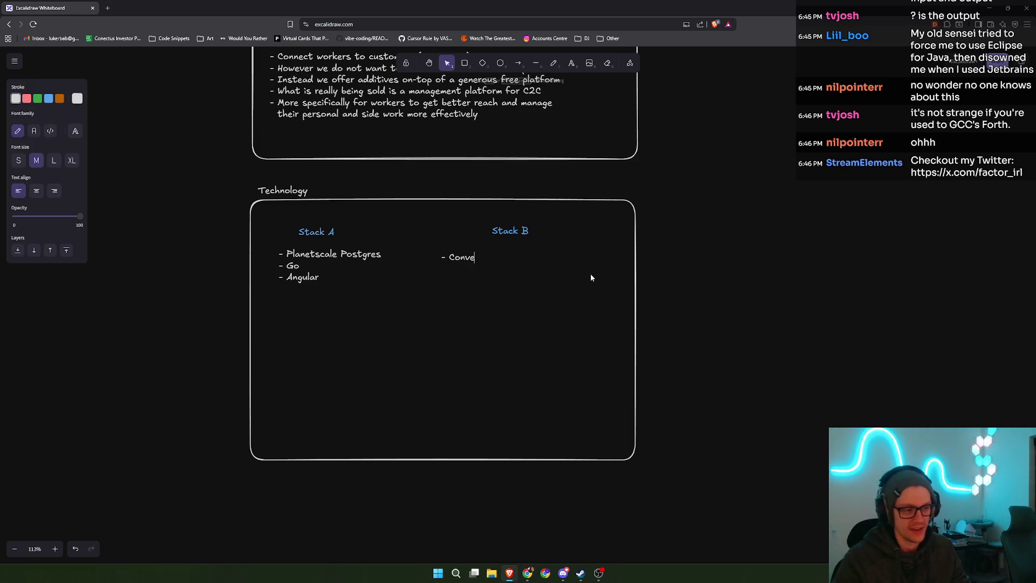
left_click(519, 313)
left_click_drag(463, 261, 504, 255)
left_click(502, 351)
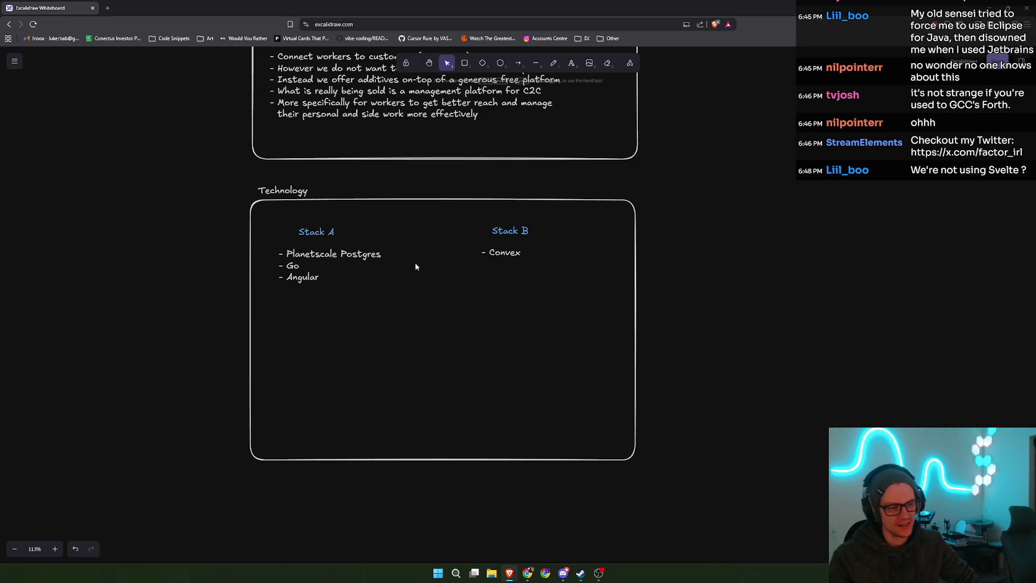
Step: Add an indented '- Typescript' line beneath Convex
left_click(496, 248)
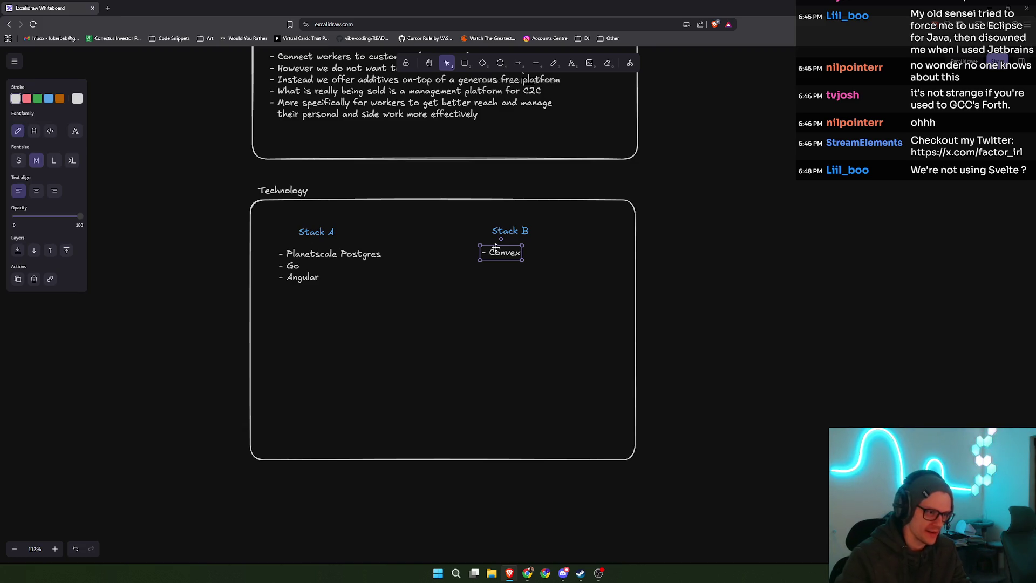
double_click(491, 252)
key("End")
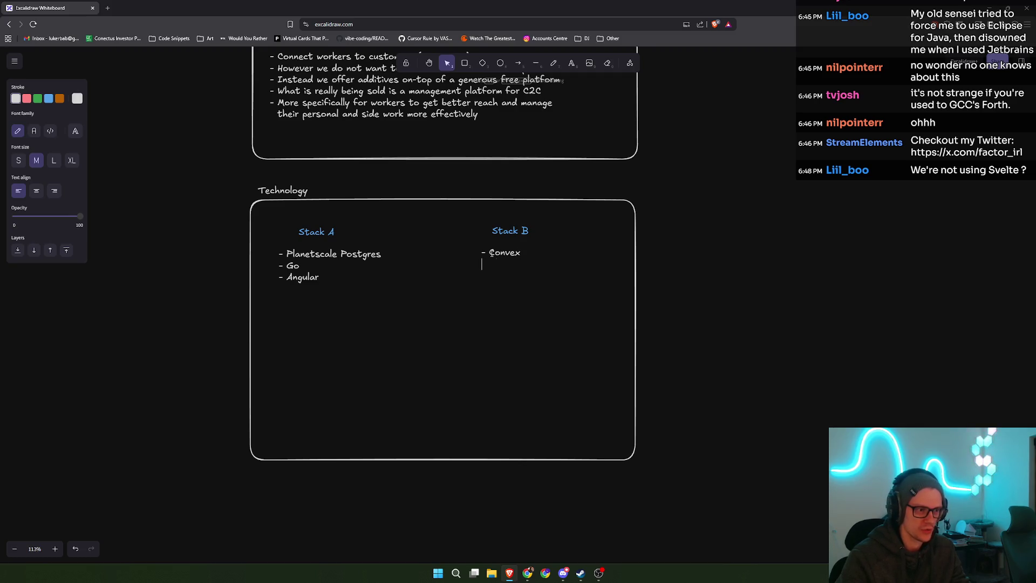
type("Typescrip")
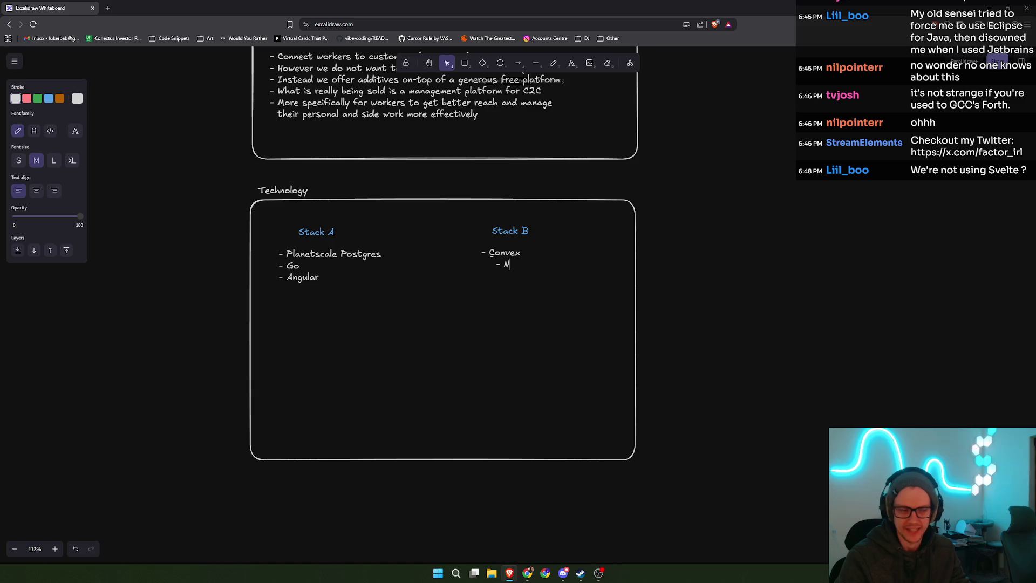
type("t")
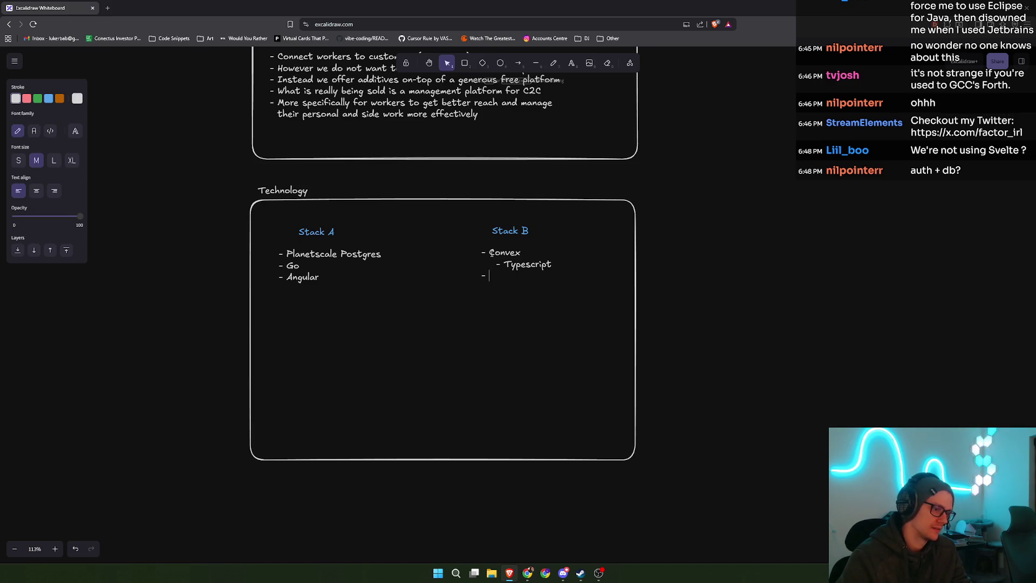
left_click(331, 252)
Step: Label Stack A's items 'DB: Planetscale Postgres', 'Backend: Go' and 'Client: Angular'
double_click(332, 253)
type("DB:")
key("Down")
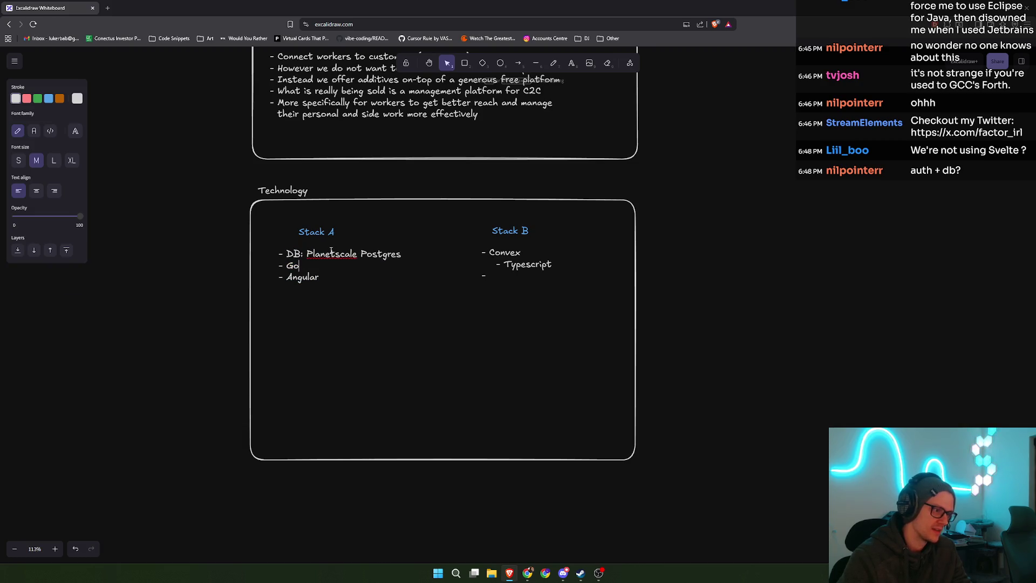
type("Backend: Go - ")
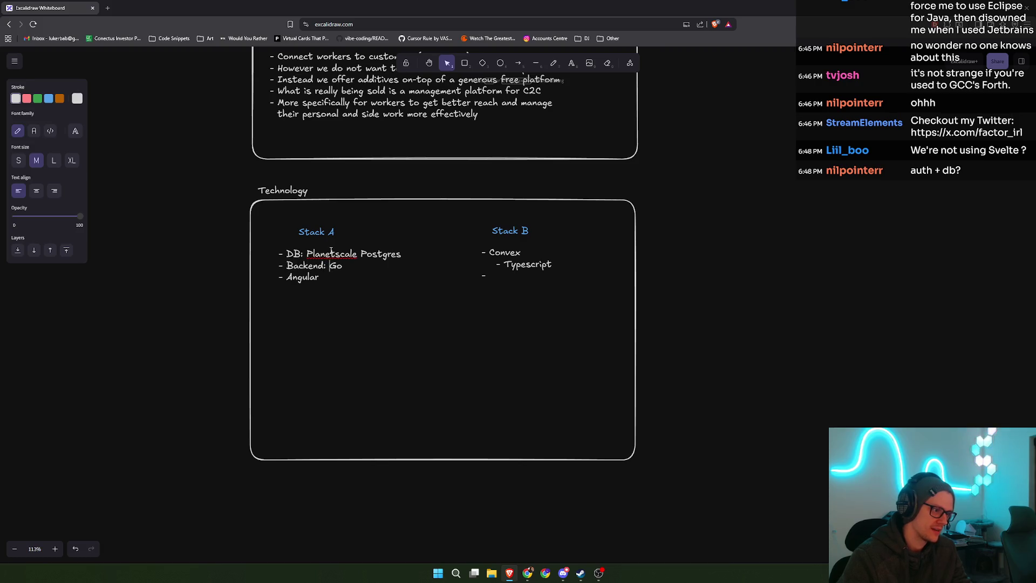
type("Client:")
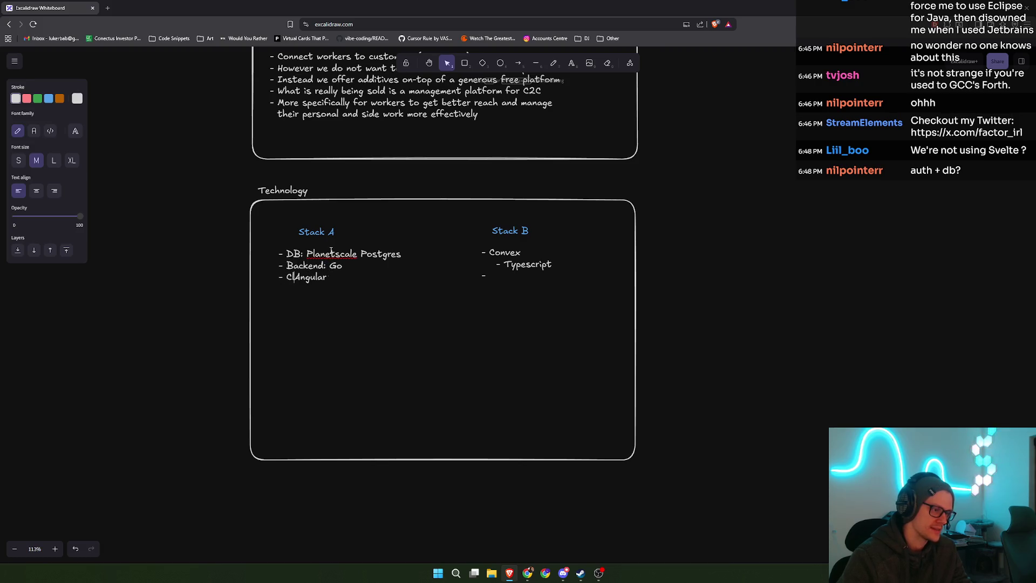
left_click(491, 252)
Step: Make Stack B read 'DB + BE: Convex' with 'Client: Tanstack' beneath
double_click(491, 251)
left_click(489, 252)
type("DB ")
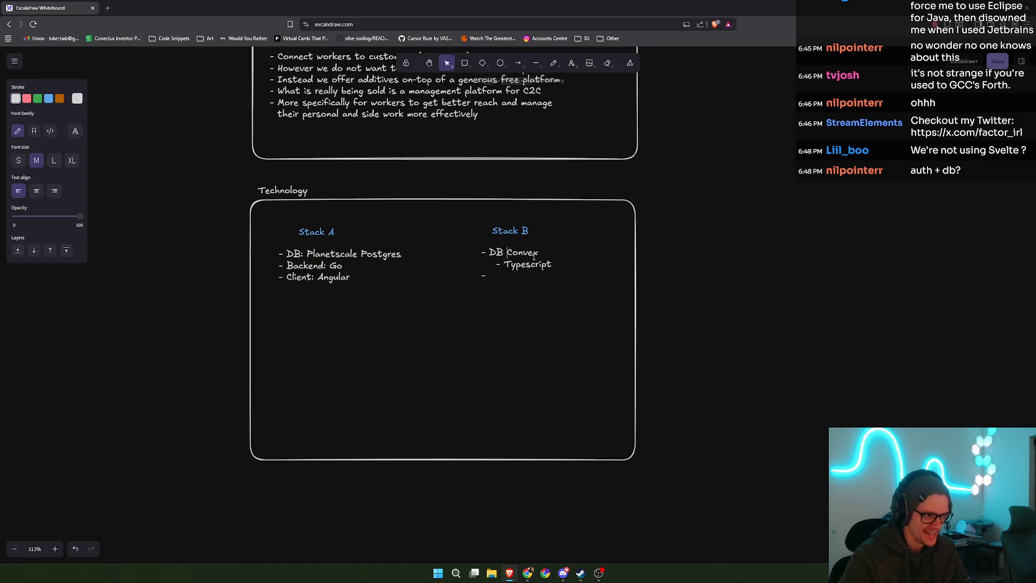
type("+ B")
type("E:")
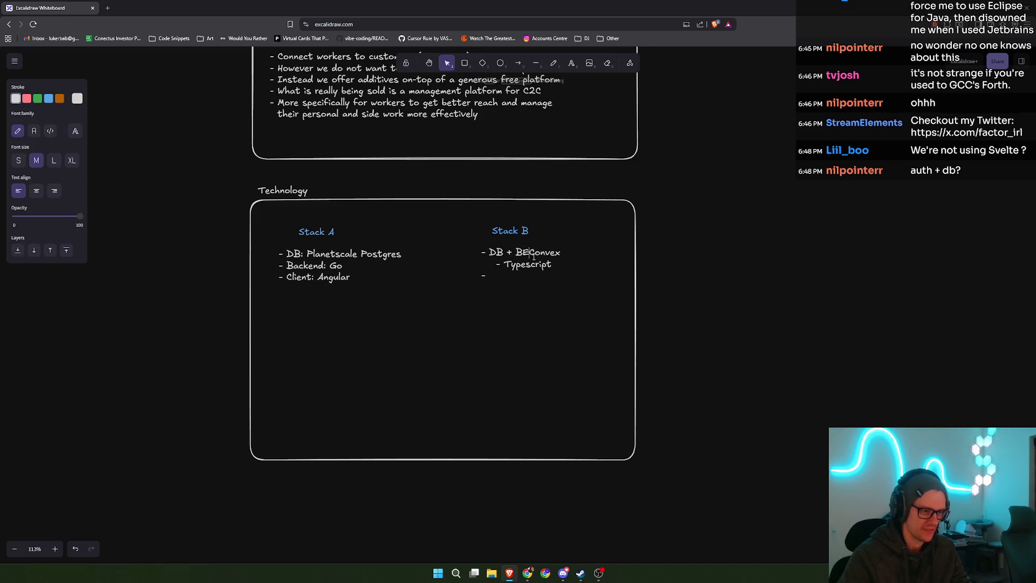
left_click(511, 340)
double_click(475, 274)
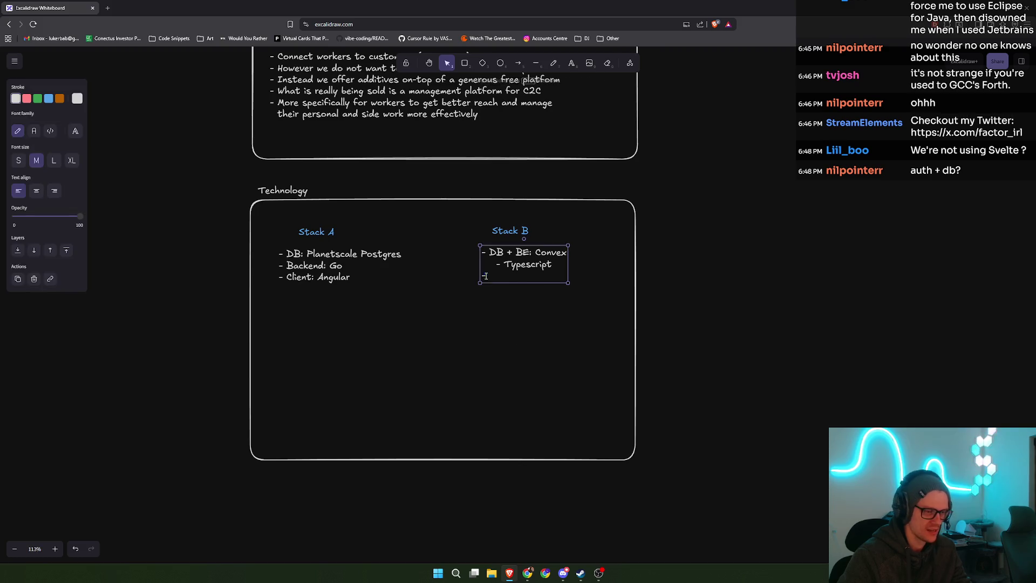
type("Client: Tanstack")
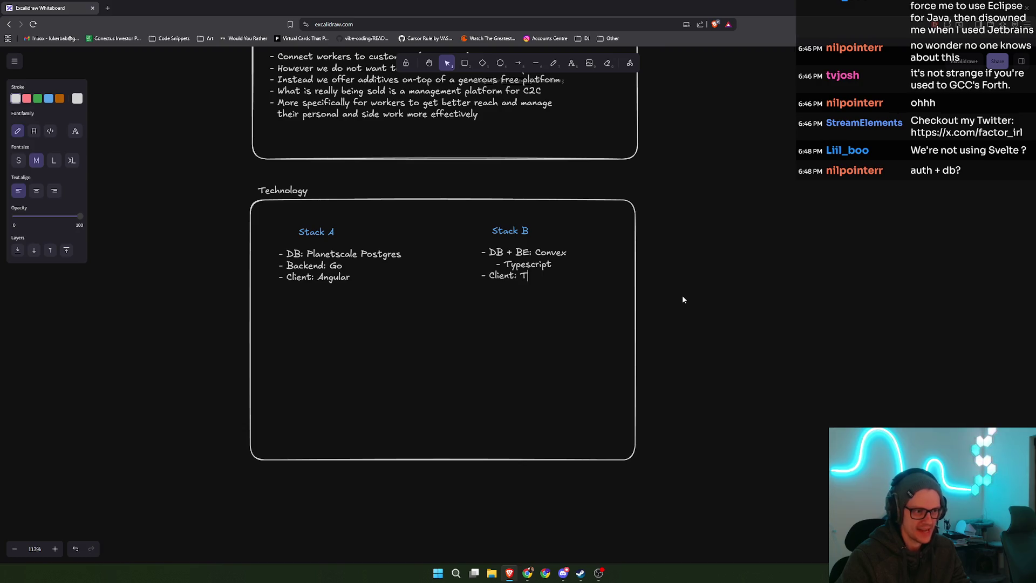
left_click(422, 371)
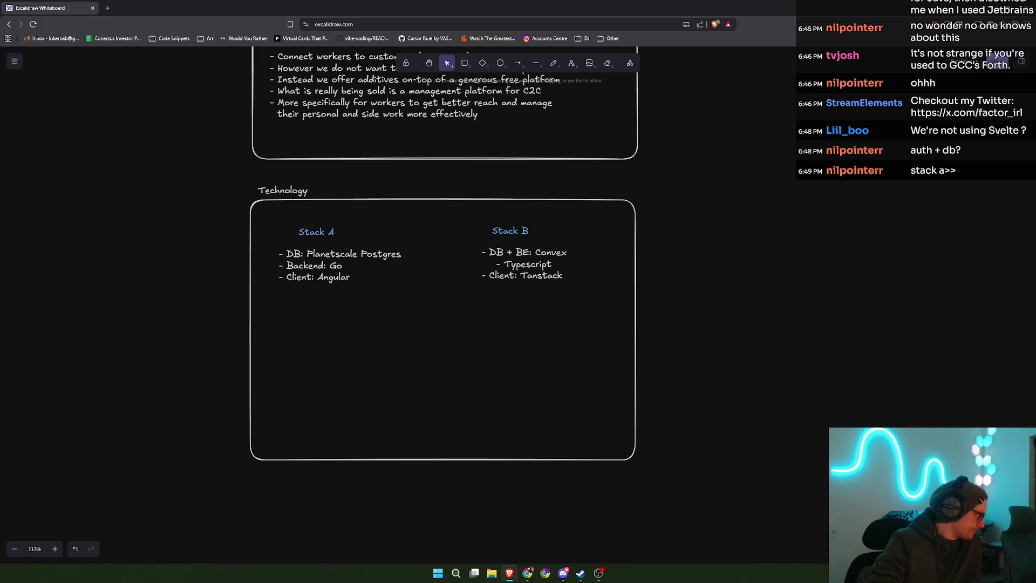
left_click(107, 8)
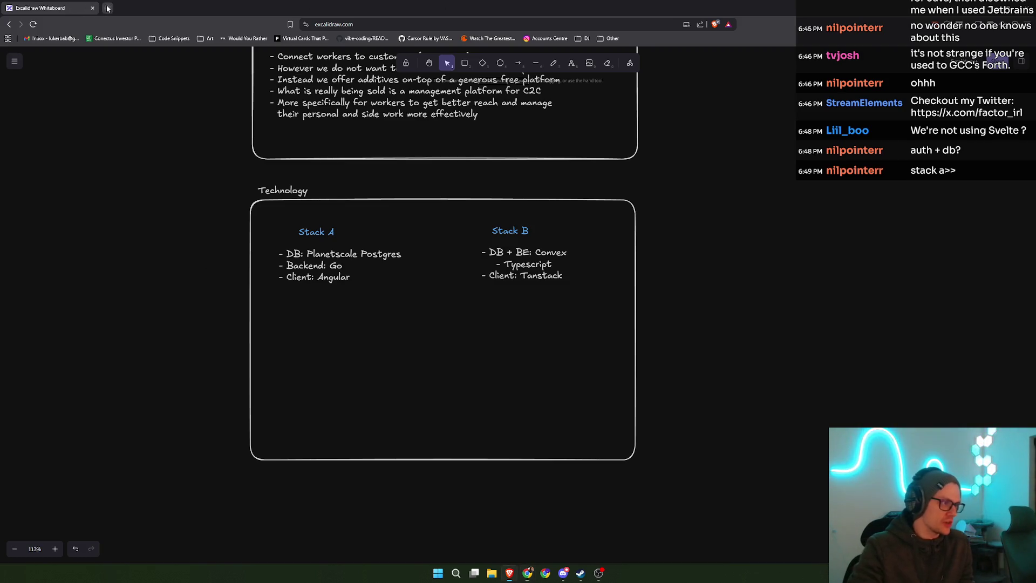
Step: Search Brave for 'convex' and open the official convex.dev homepage
type("convex")
key("Return")
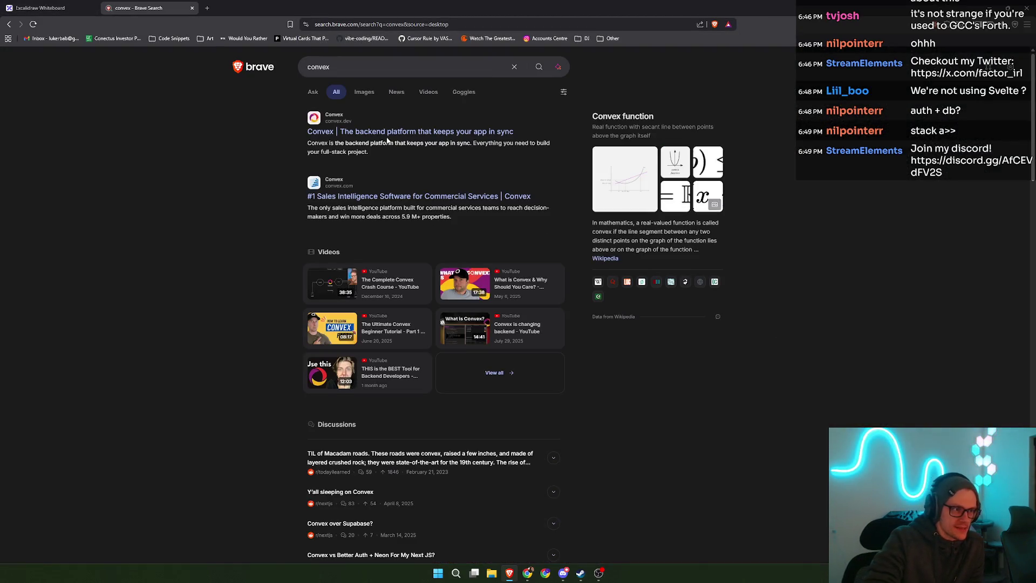
left_click(380, 132)
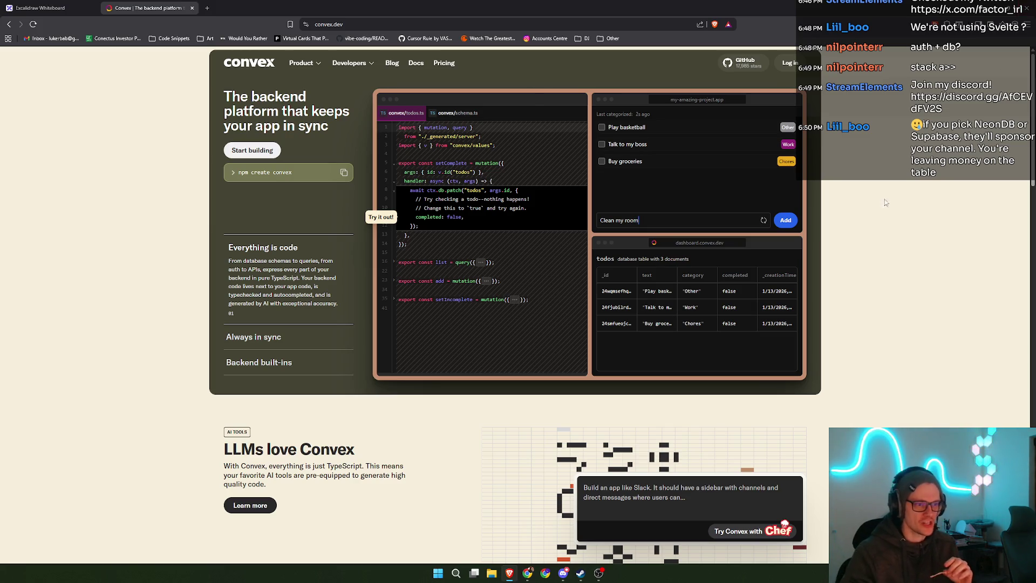
left_click(653, 221)
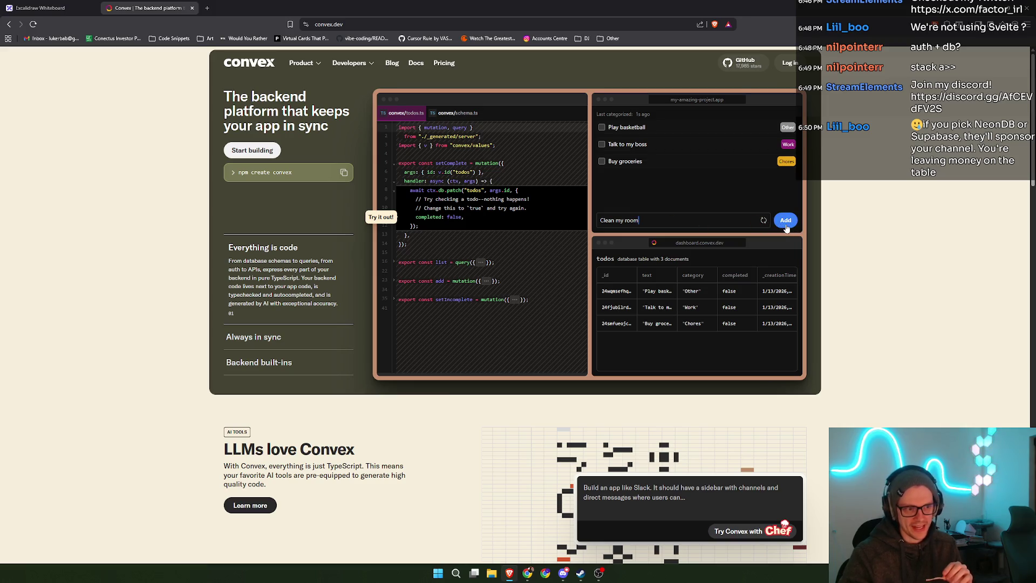
Step: Add todo entries to the convex.dev live demo and try checking off 'Buy groceries'
left_click(786, 222)
type("throom and kitchen")
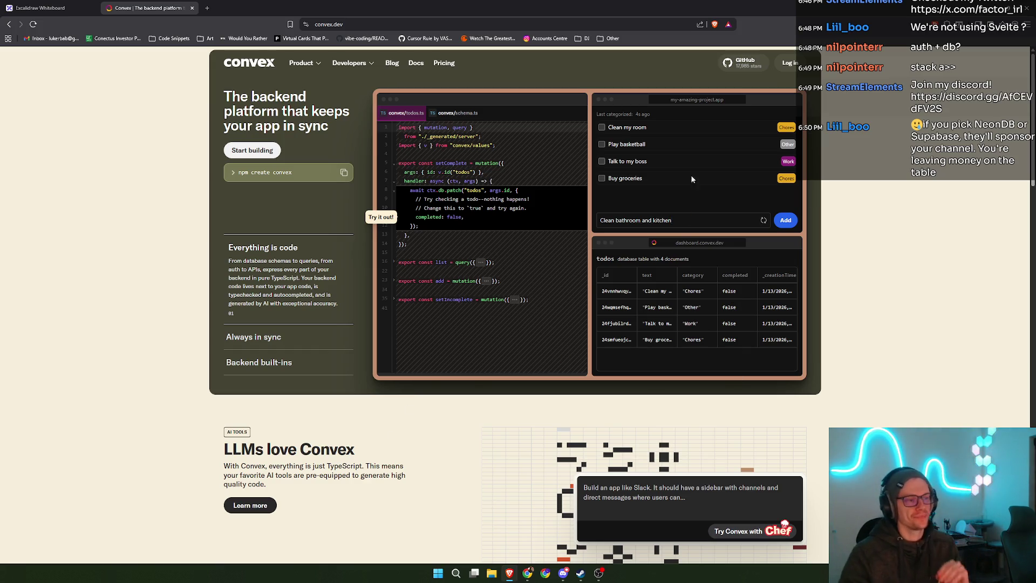
left_click(602, 180)
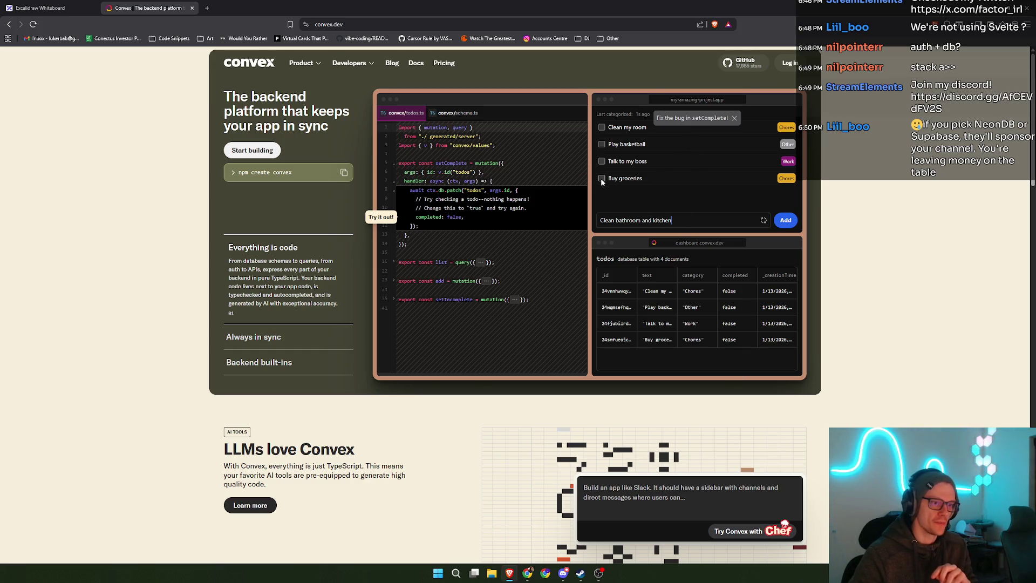
left_click(735, 220)
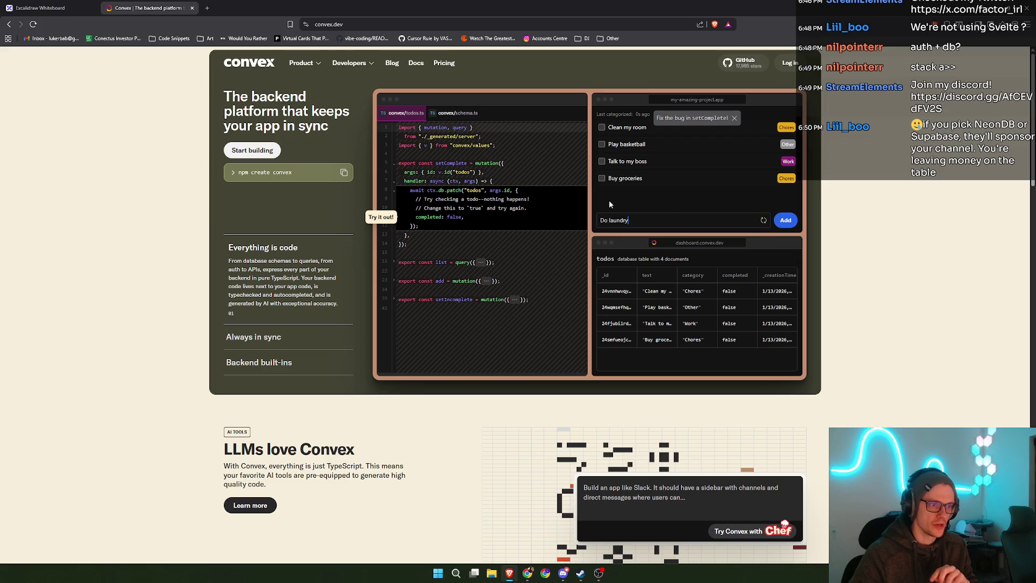
left_click(602, 178)
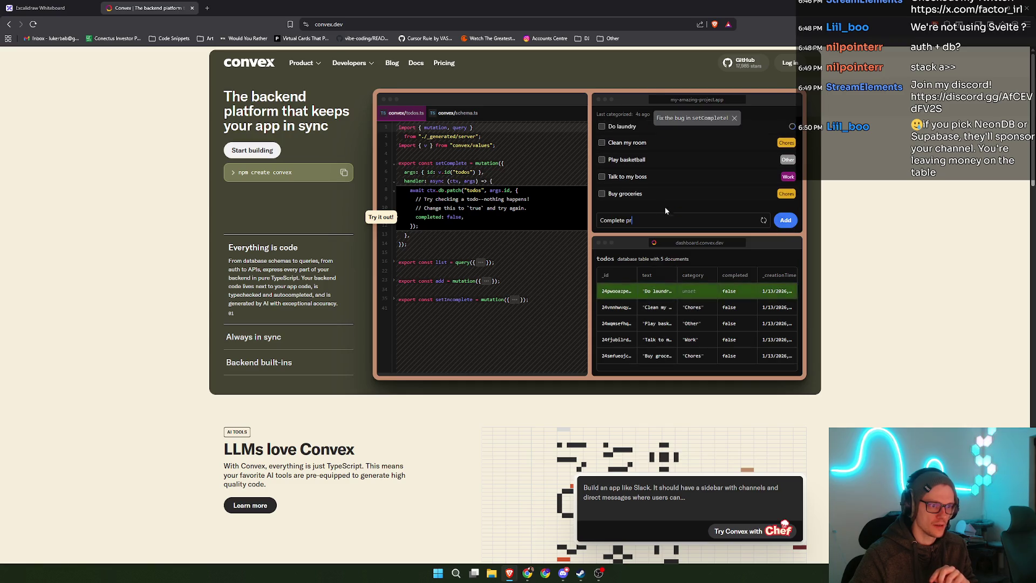
Step: Open the Realtime feature page from the Product menu, then the Pricing page
mouse_move(305, 63)
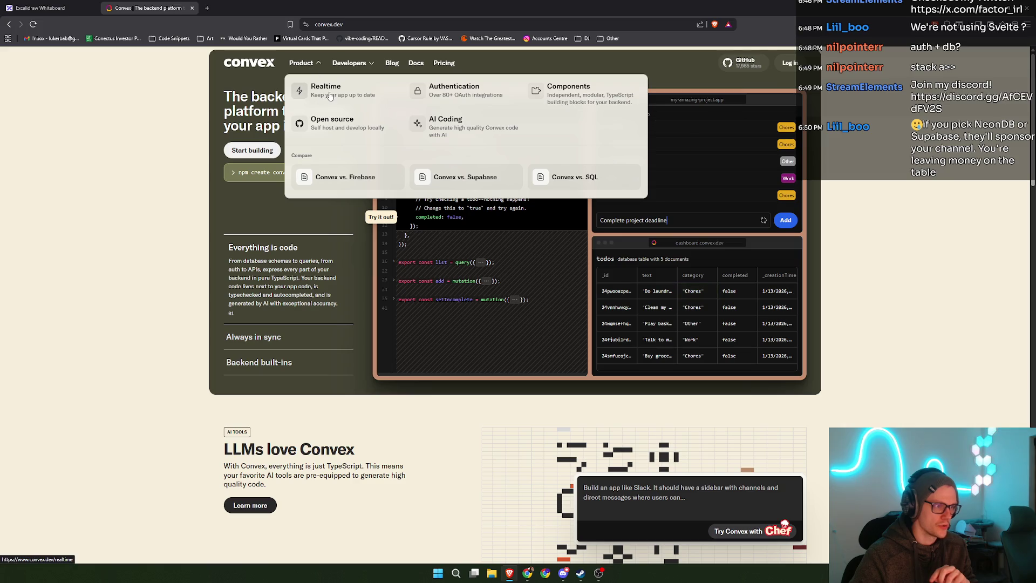
left_click(331, 96)
mouse_move(351, 63)
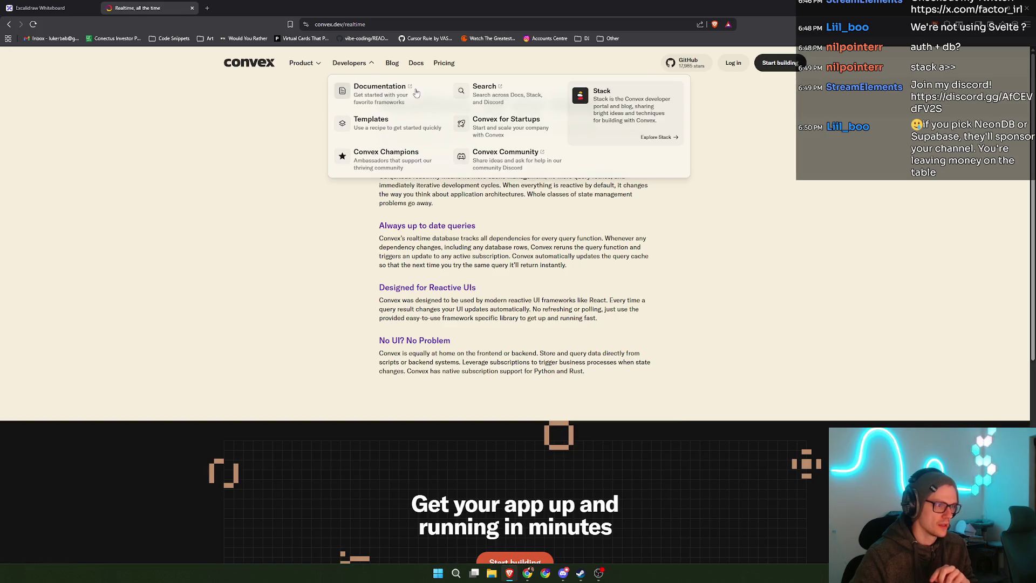
mouse_move(305, 63)
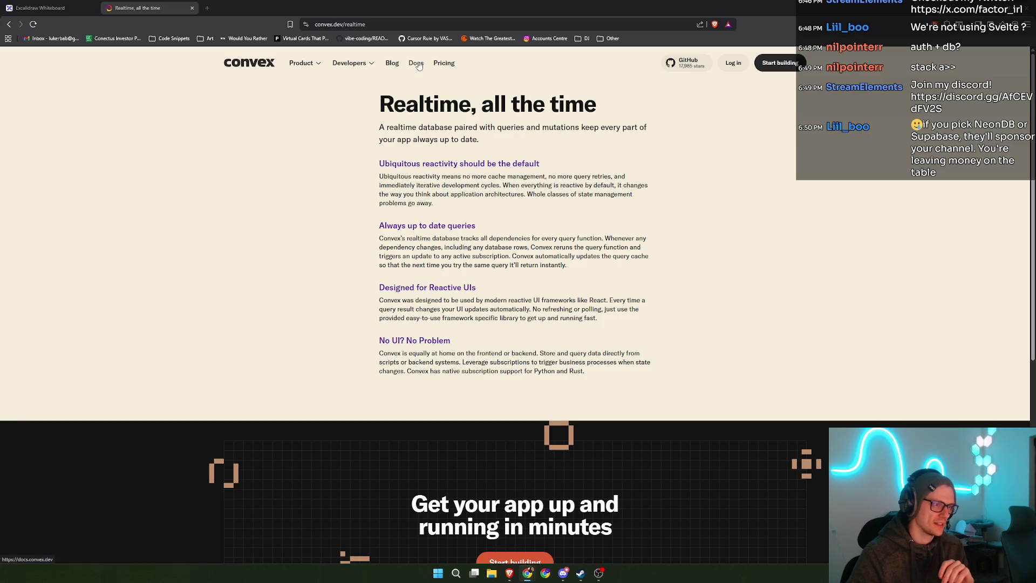
left_click(439, 64)
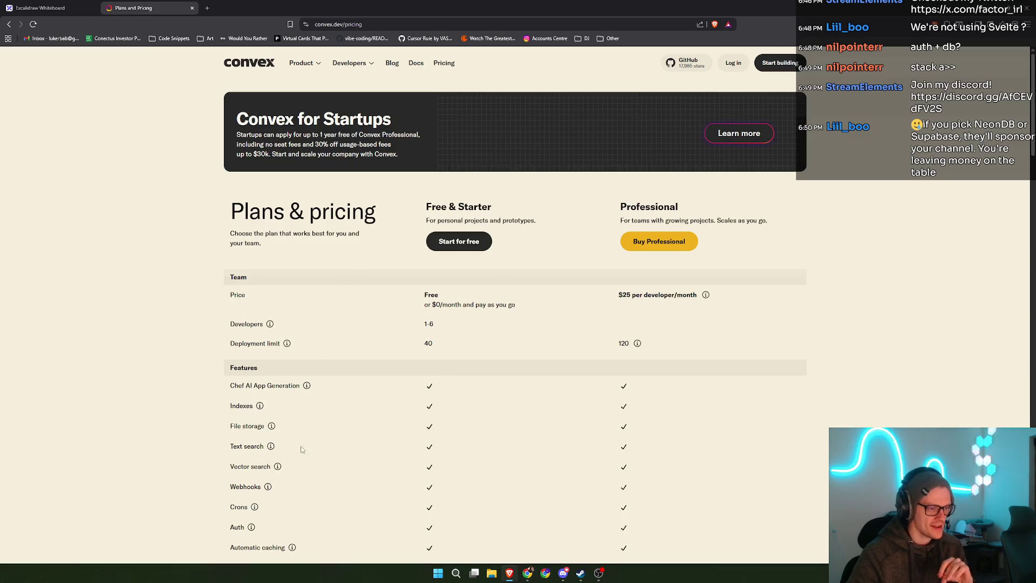
Step: Scroll through the Free & Starter versus Professional ($25/developer/month) feature and resource tables
scroll(400, 284, "down", 3)
scroll(471, 335, "down", 1)
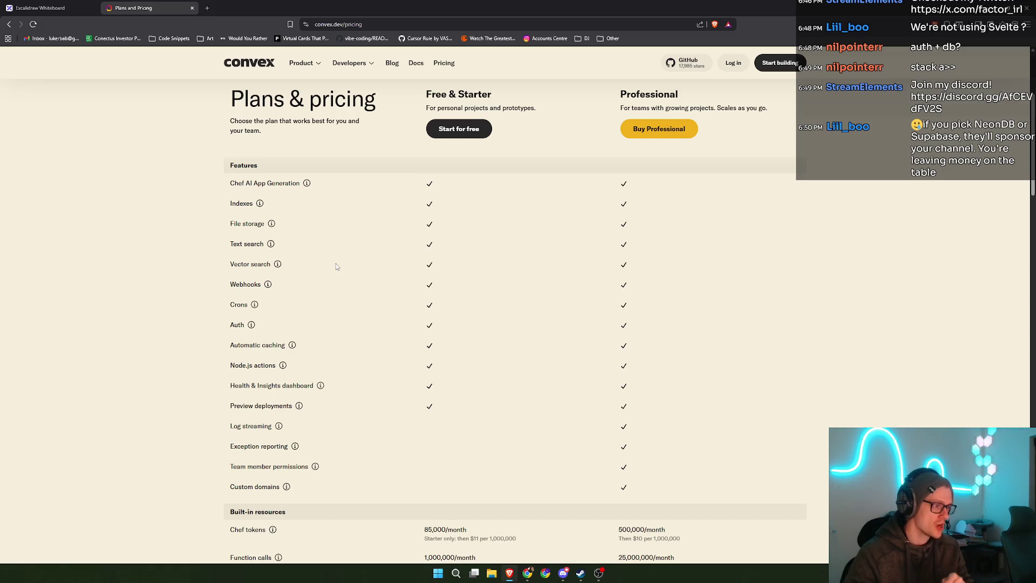
left_click_drag(227, 244, 263, 245)
left_click(320, 264)
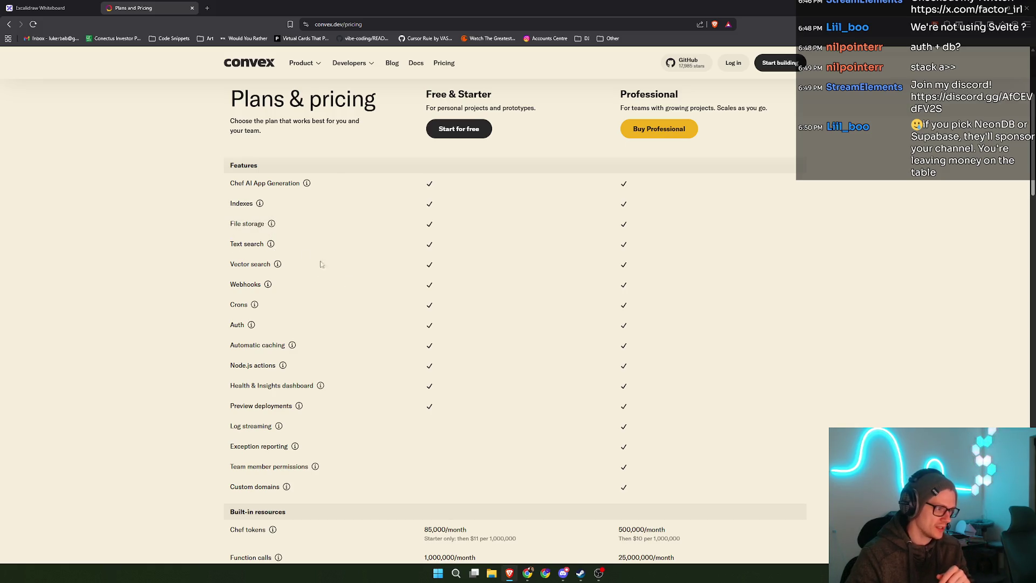
scroll(257, 404, "down", 2)
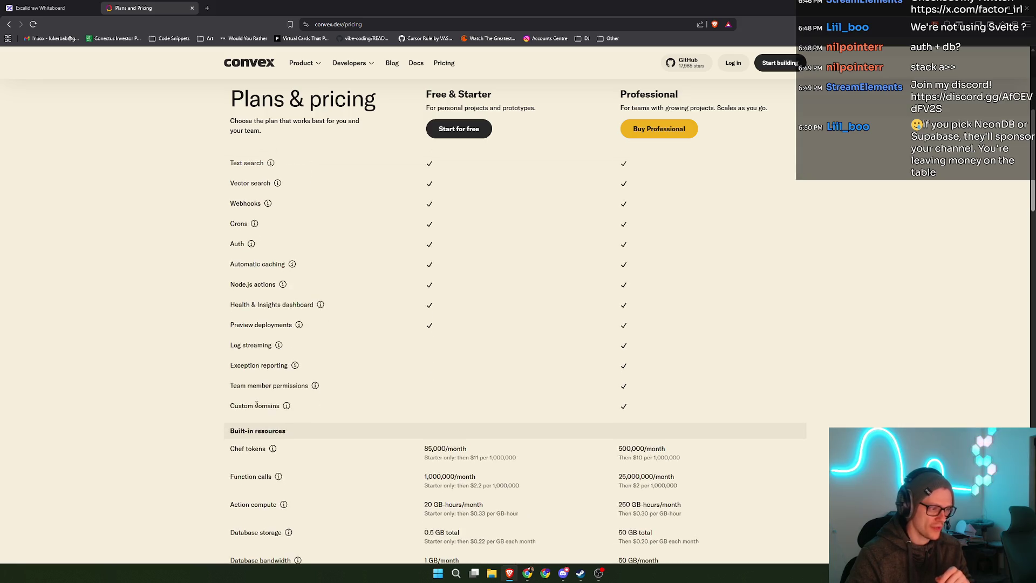
scroll(256, 405, "down", 1)
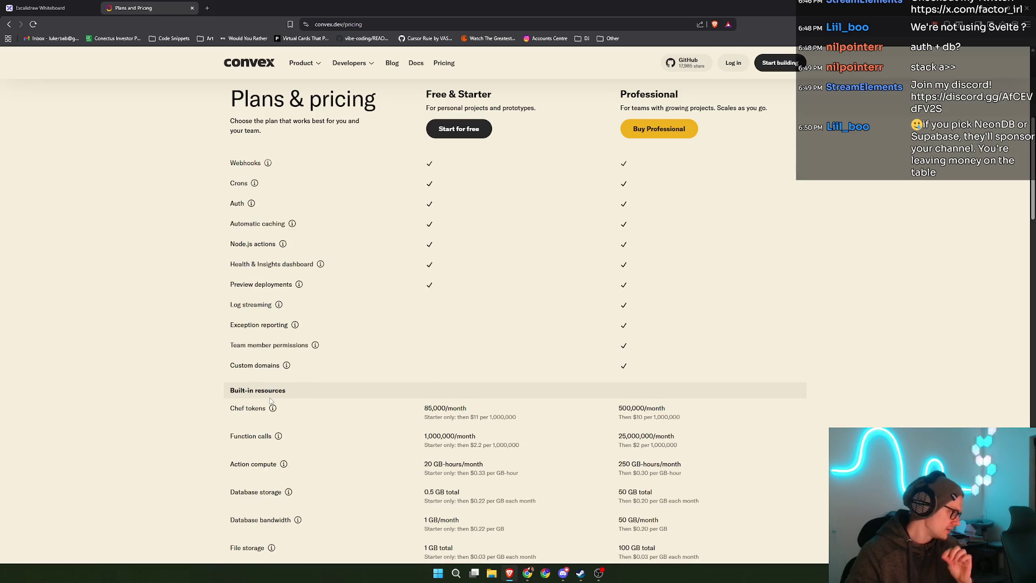
scroll(271, 400, "up", 5)
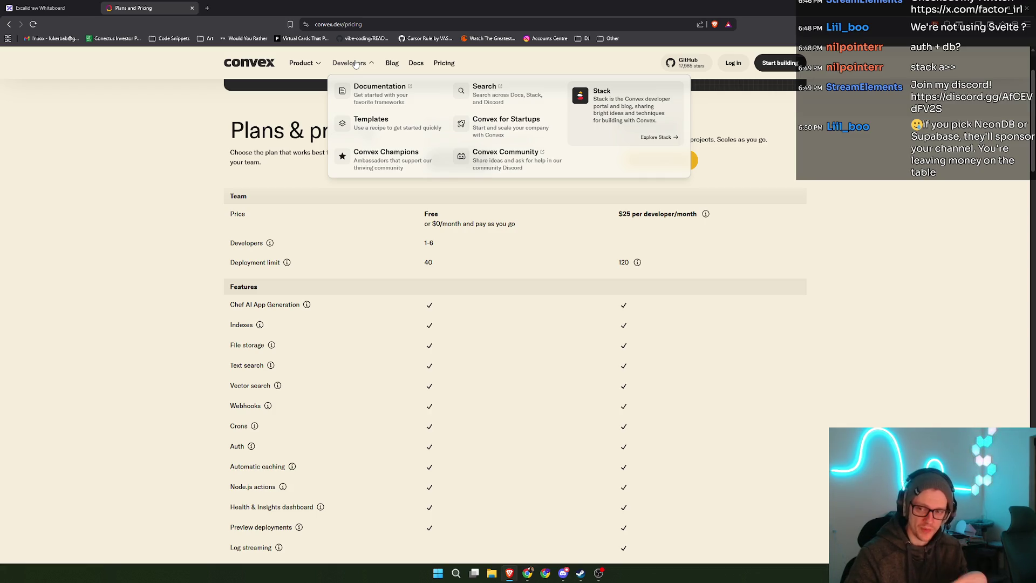
left_click(367, 87)
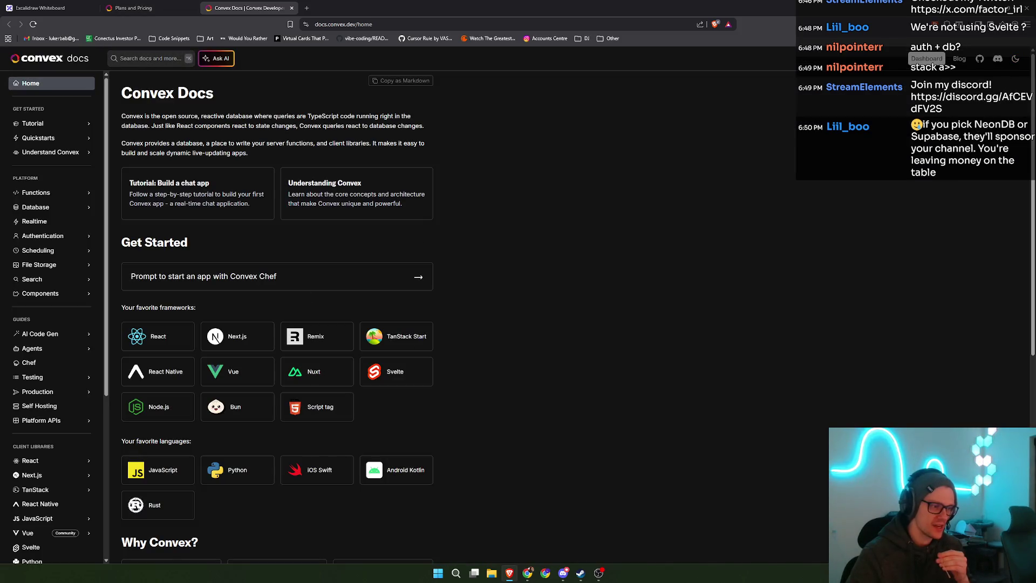
Step: In Convex Docs, go through AI Code Gen and Agents to the Agent Usage page
scroll(555, 448, "down", 3)
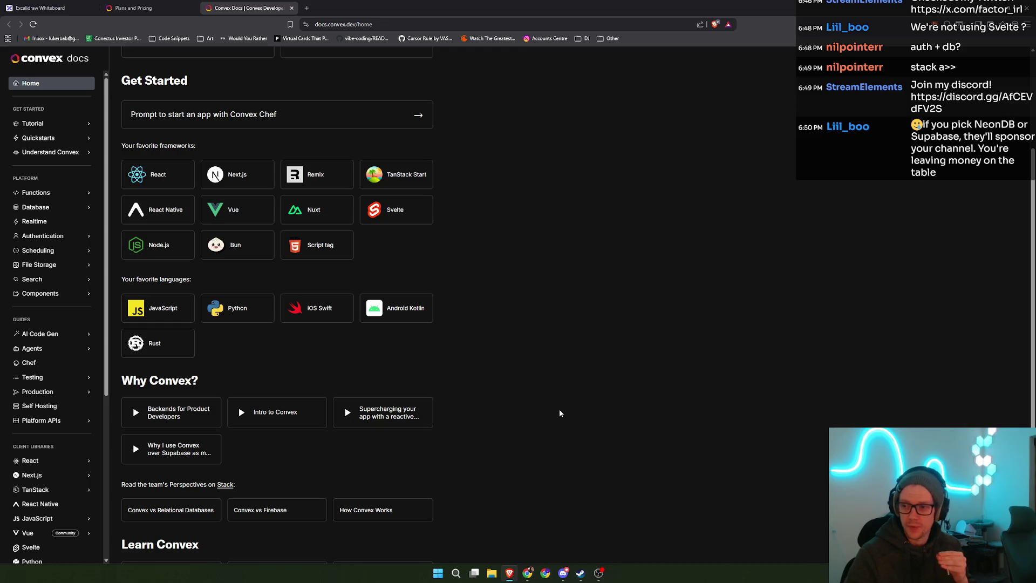
key("alt+Tab")
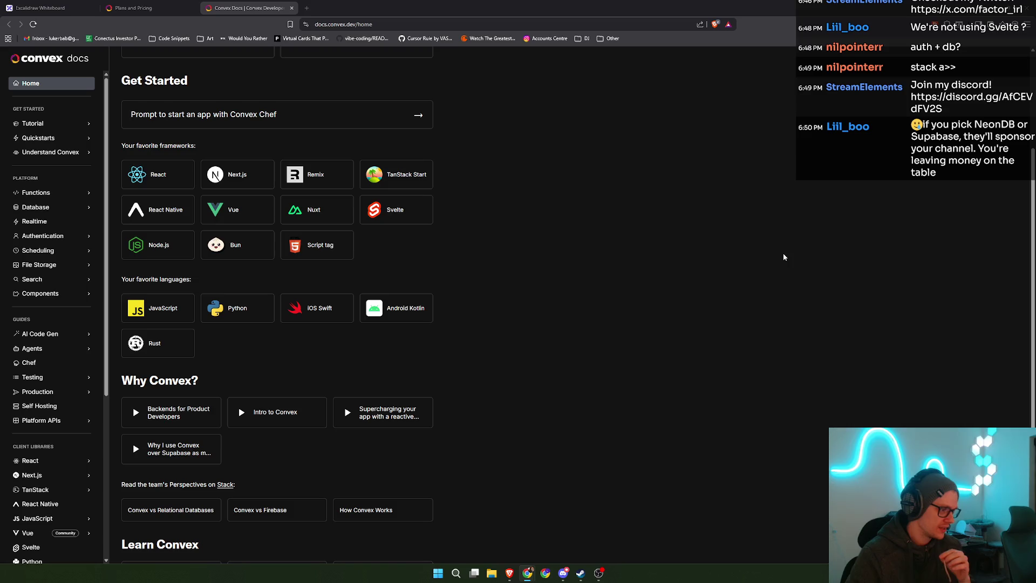
scroll(318, 356, "up", 1)
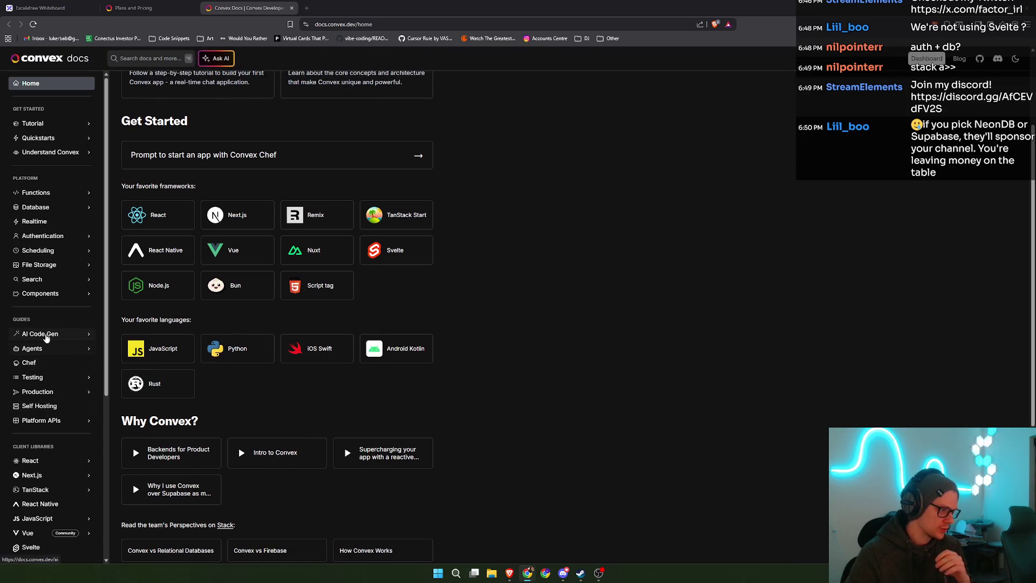
left_click(43, 334)
left_click(47, 366)
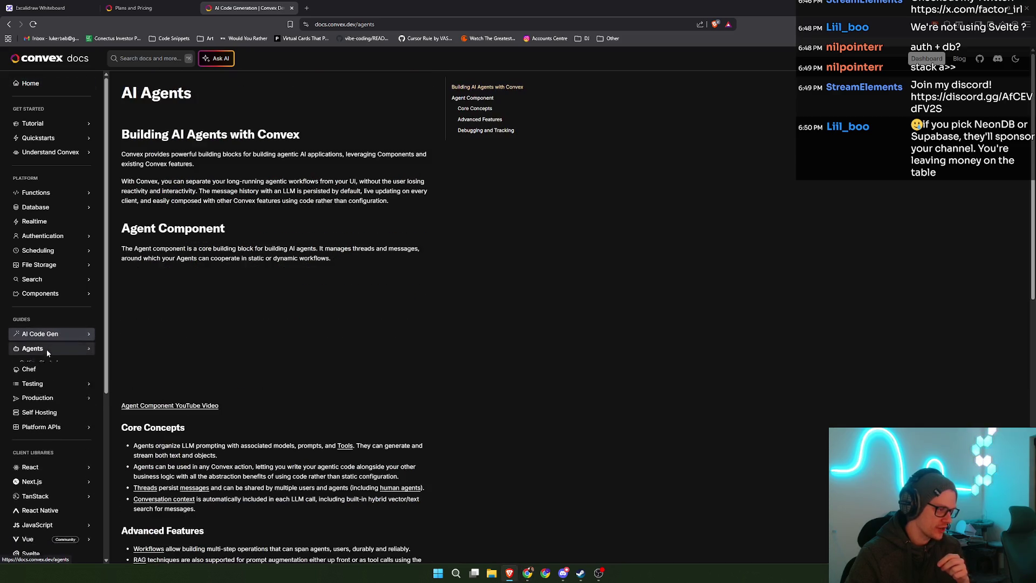
scroll(66, 435, "down", 2)
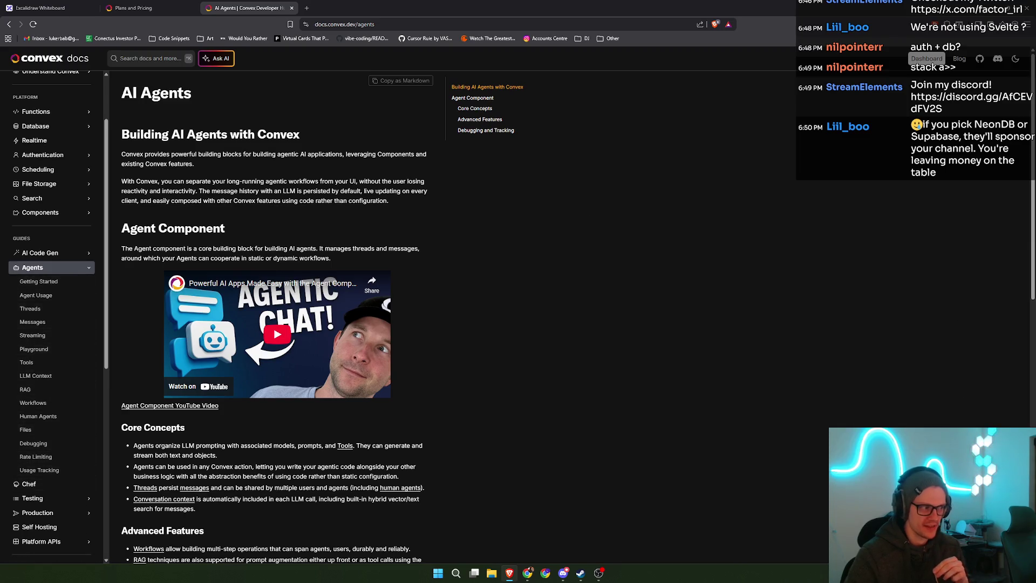
left_click(39, 296)
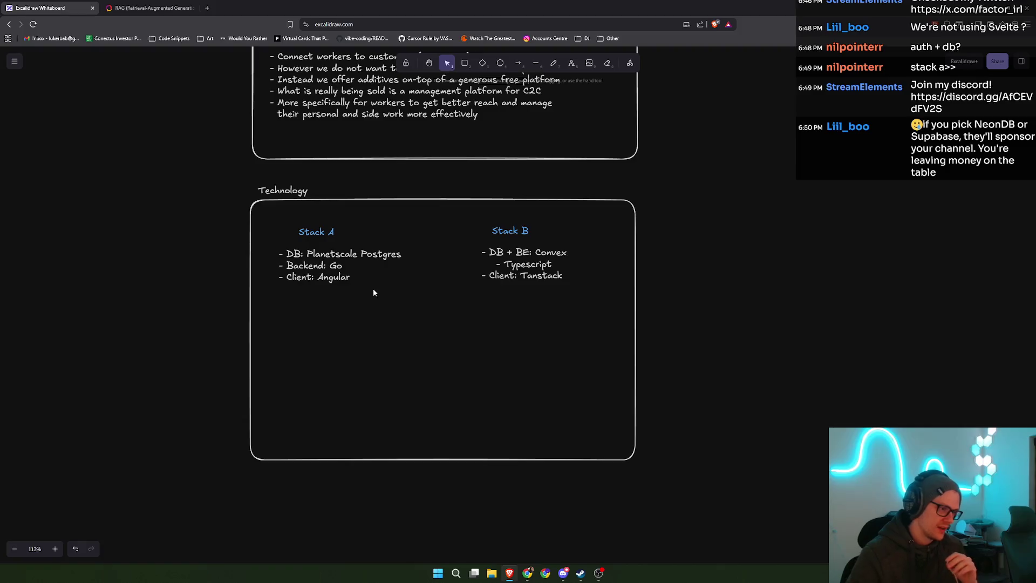
double_click(314, 255)
left_click(329, 291)
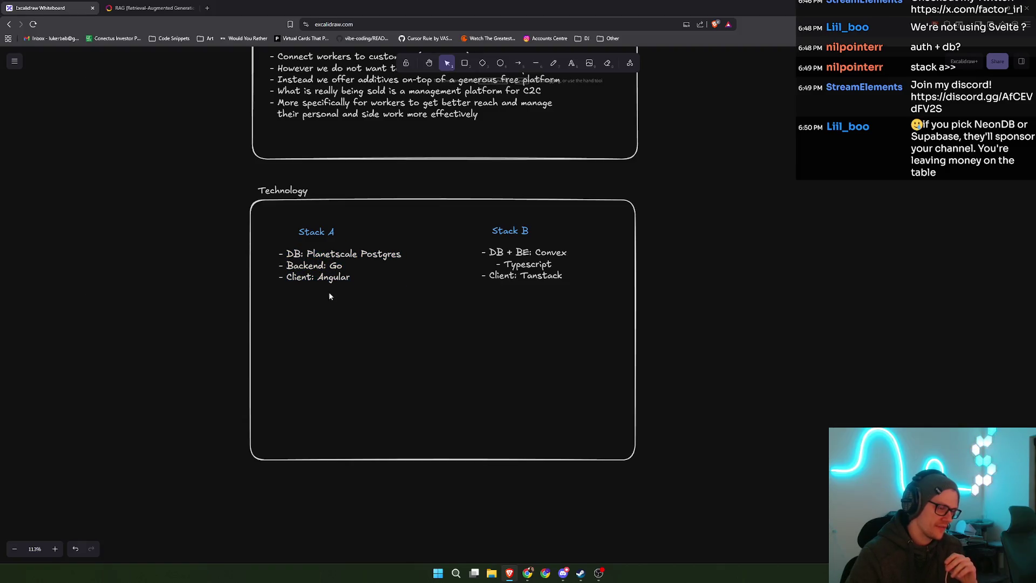
left_click(331, 275)
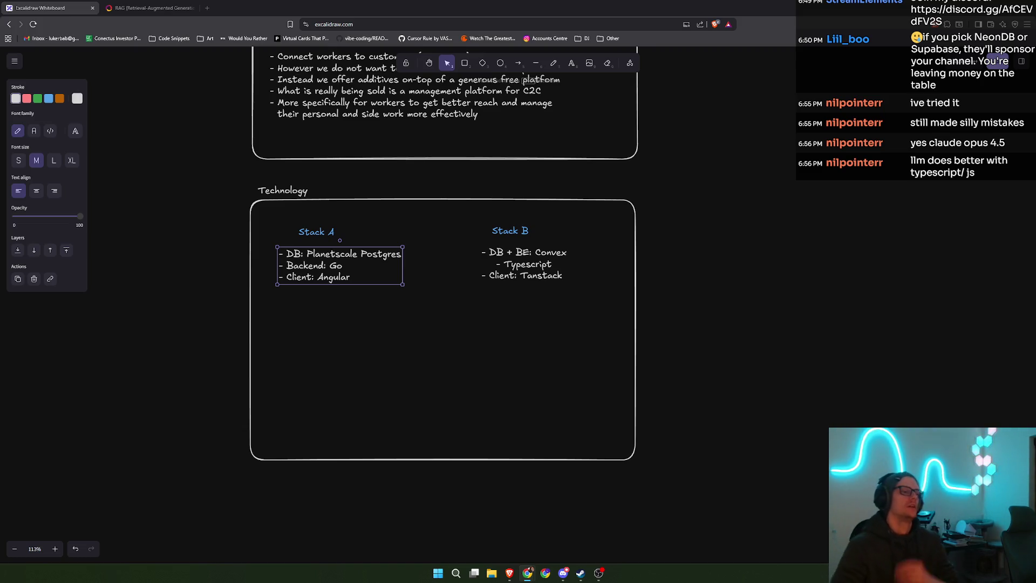
Step: Select both stack headings and lists and shift them slightly right
left_click_drag(281, 224, 573, 319)
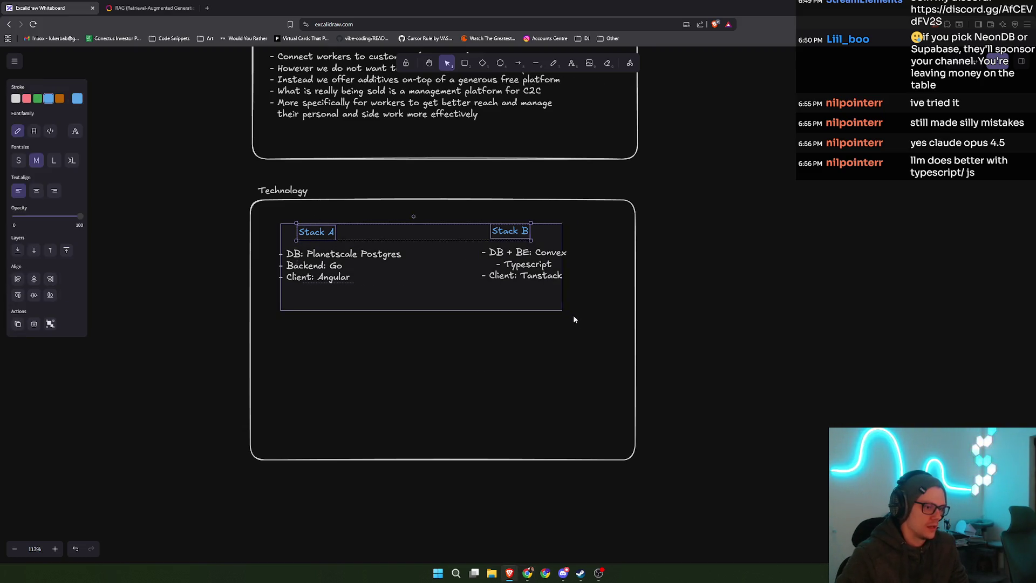
left_click_drag(274, 216, 594, 345)
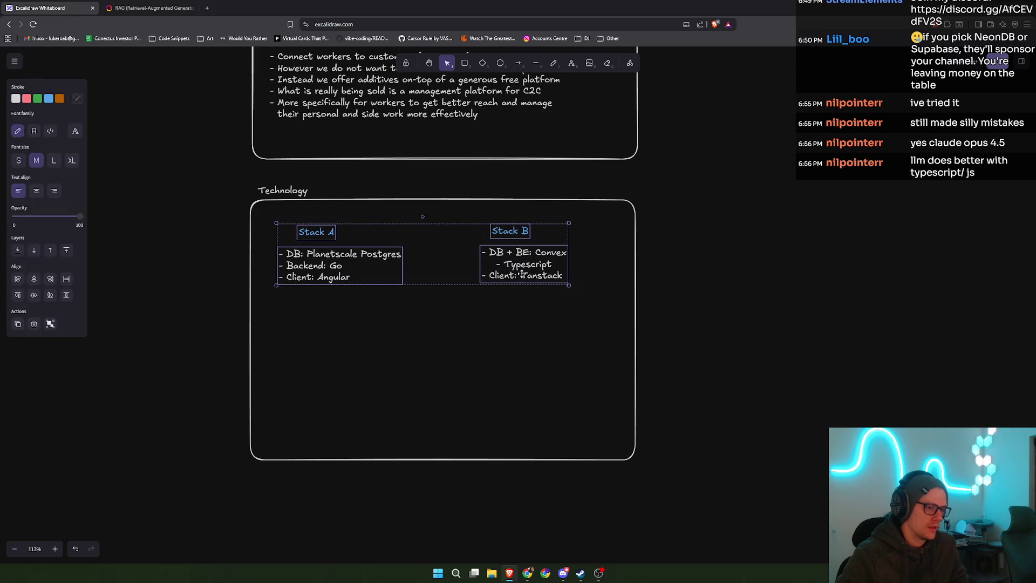
left_click_drag(522, 274, 533, 272)
left_click(532, 336)
Step: Change Stack A's backend entry to 'Backend: Go/Typescript'
double_click(334, 262)
left_click(356, 264)
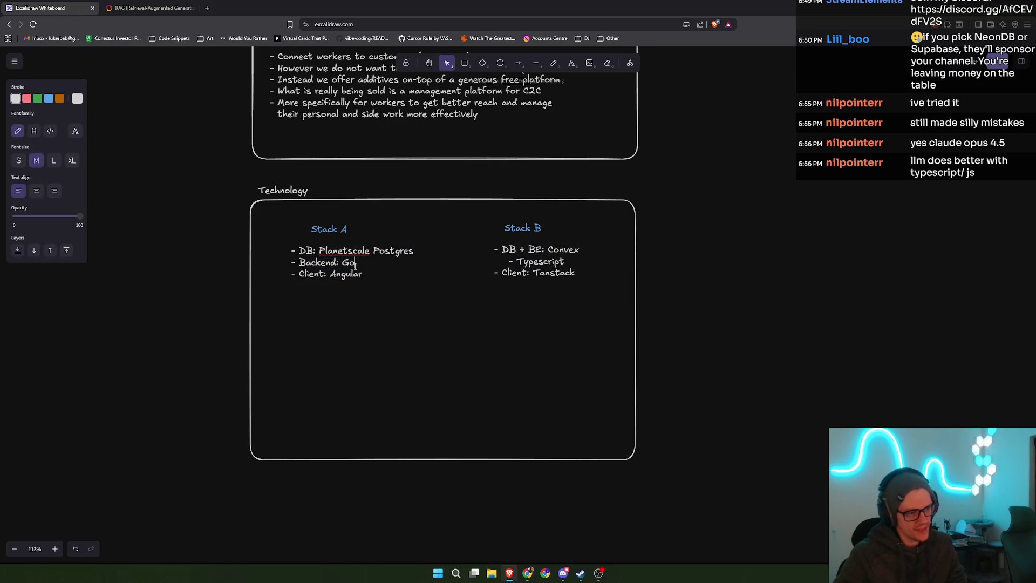
type("/Typescri")
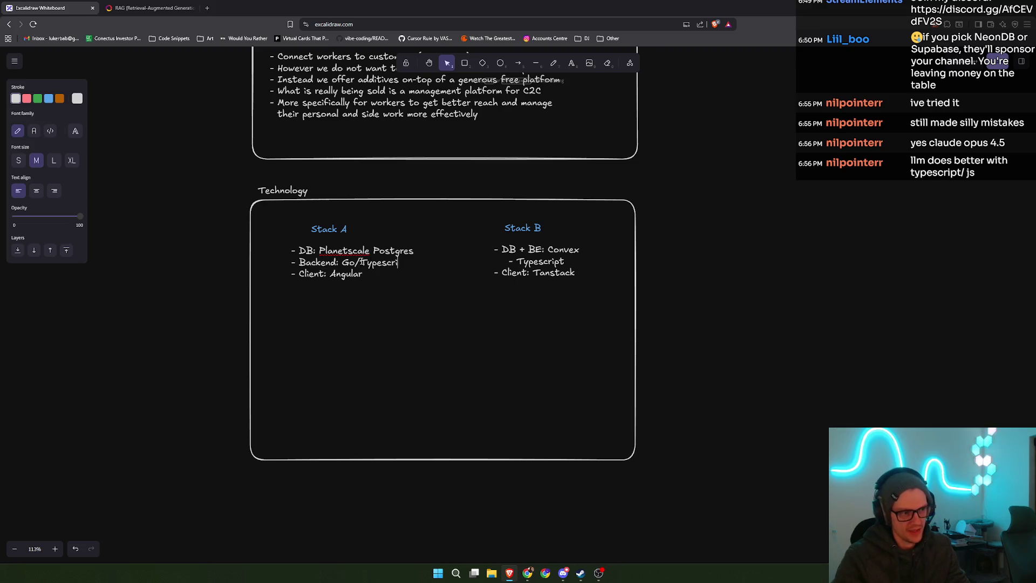
type("pt")
key("Return")
key("ctrl+z")
left_click(454, 359)
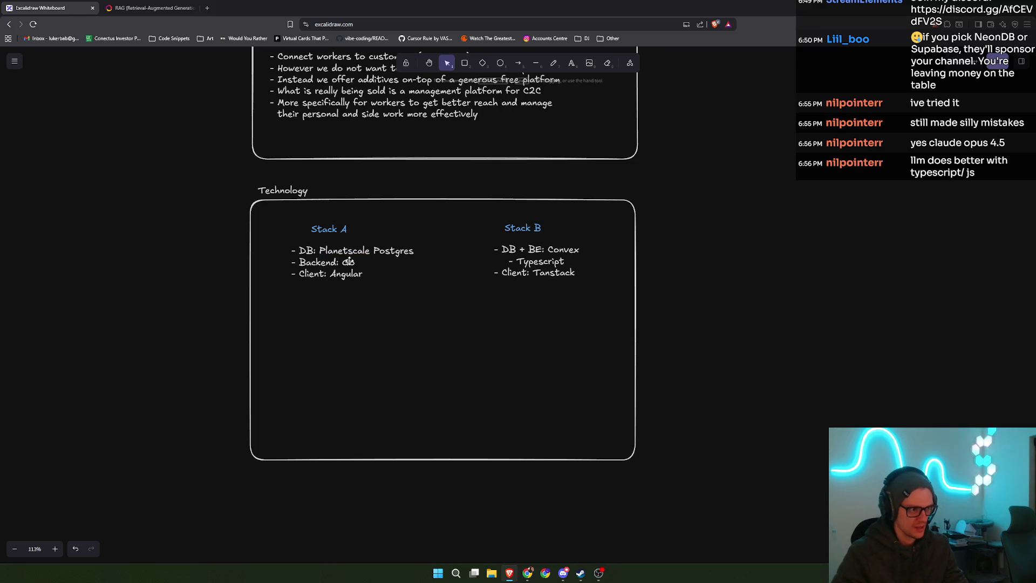
left_click(353, 262)
double_click(357, 262)
type("/Typescript")
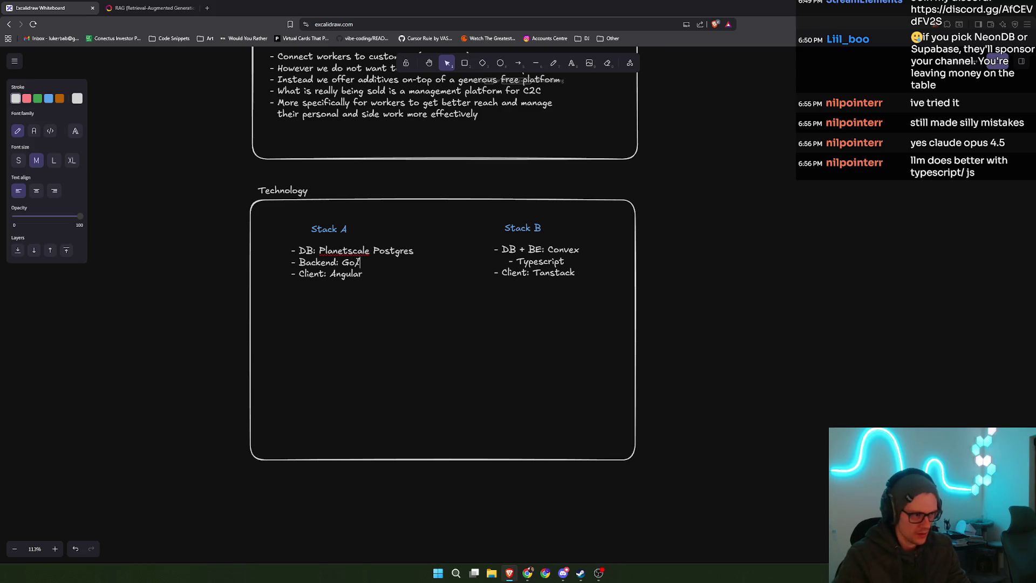
left_click(403, 346)
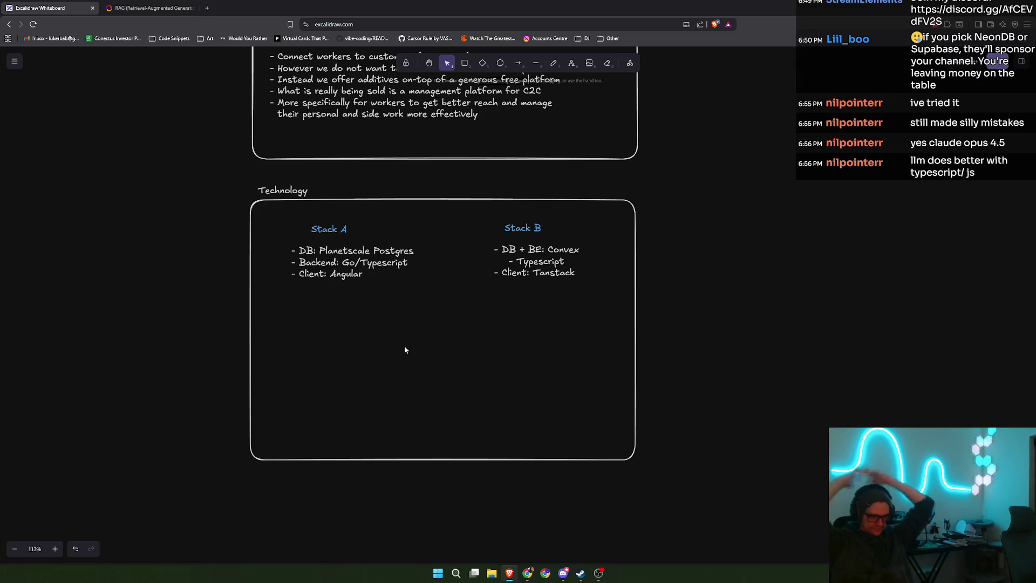
Step: Search Brave for 'Golang and llm agents' and open the go.dev post 'Building LLM-powered applications in Go'
left_click(207, 8)
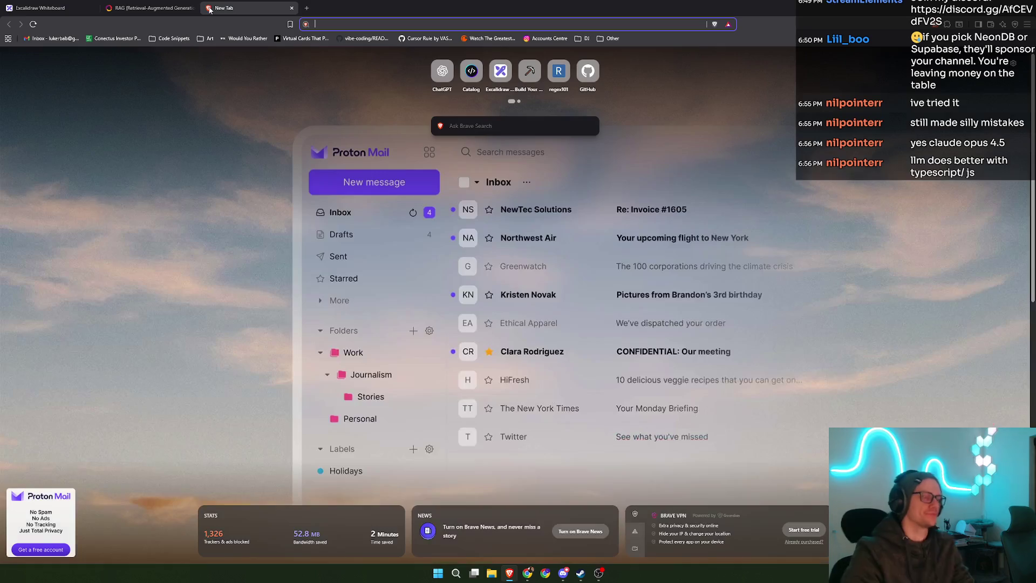
type("Golang ")
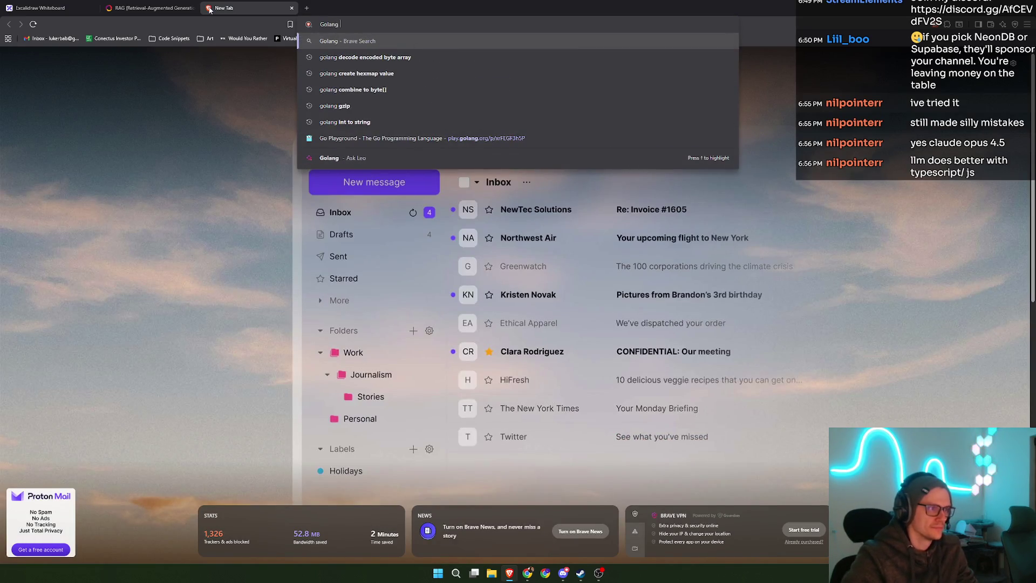
type("and llm agents")
key("Return")
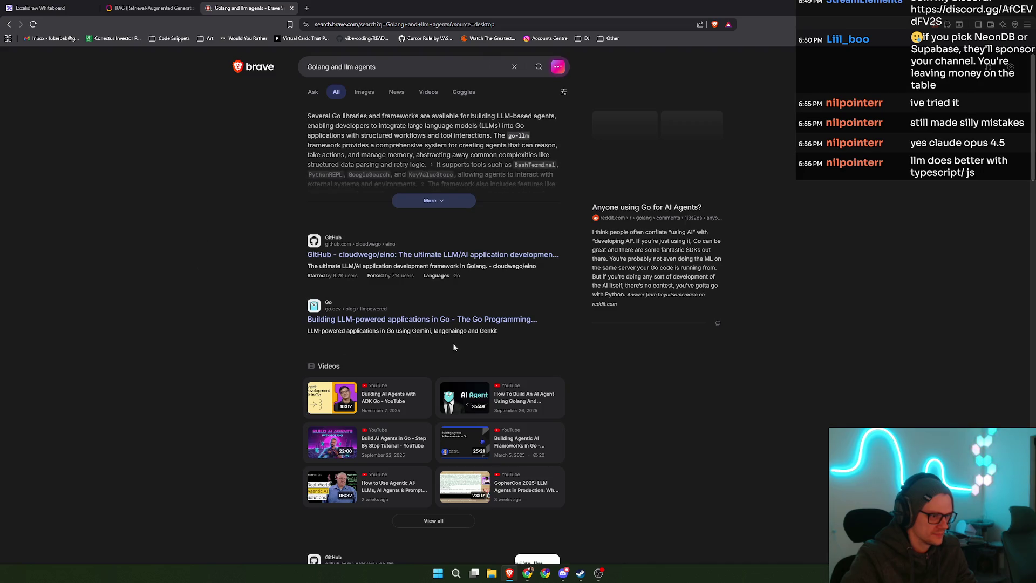
left_click(458, 320)
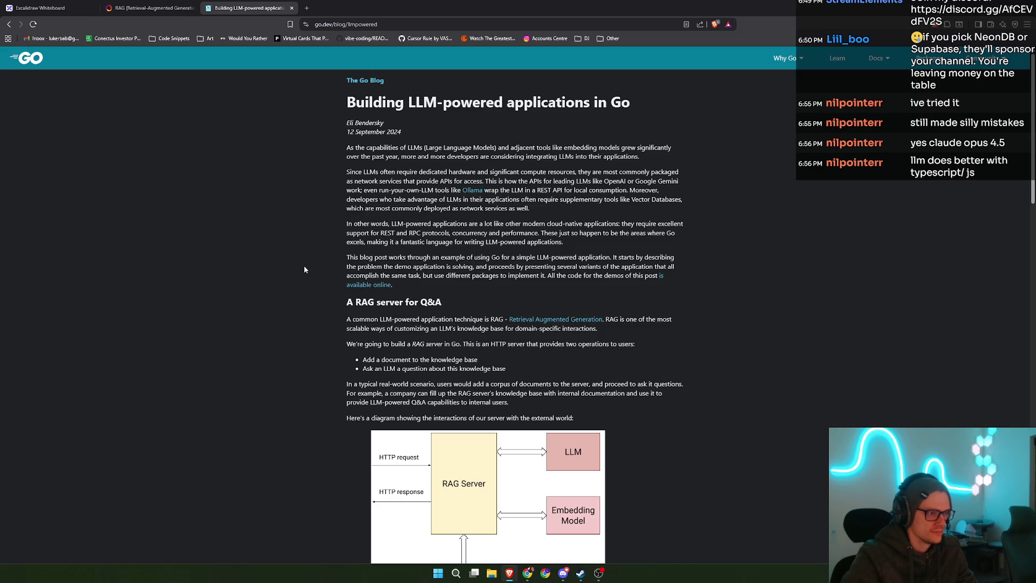
Step: Read down through the Go article's RAG server section, then start a new tab with 'warp' typed
scroll(304, 269, "down", 2)
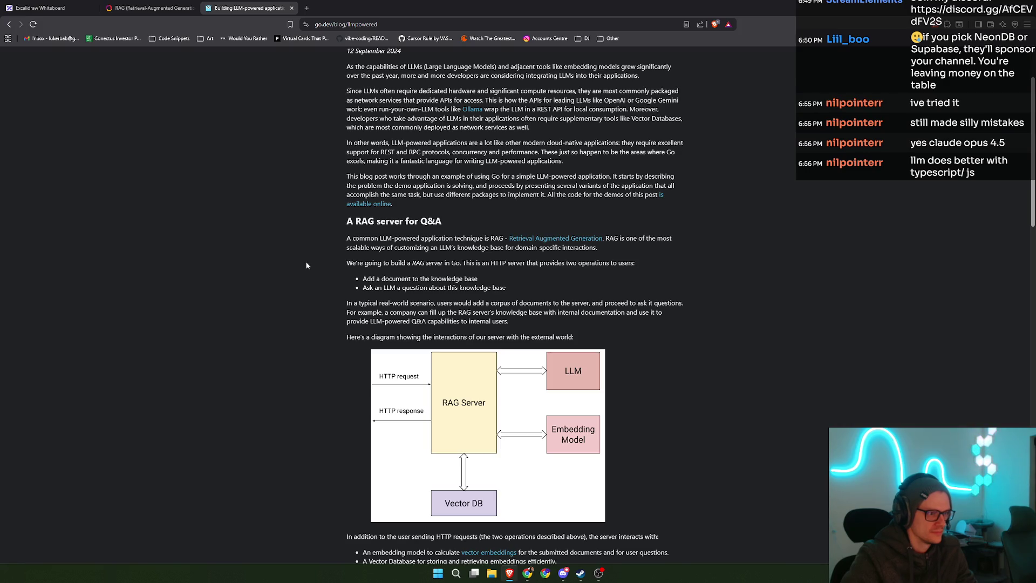
scroll(306, 265, "down", 1)
left_click_drag(364, 238, 477, 238)
left_click_drag(363, 247, 500, 247)
left_click(314, 284)
scroll(315, 284, "down", 1)
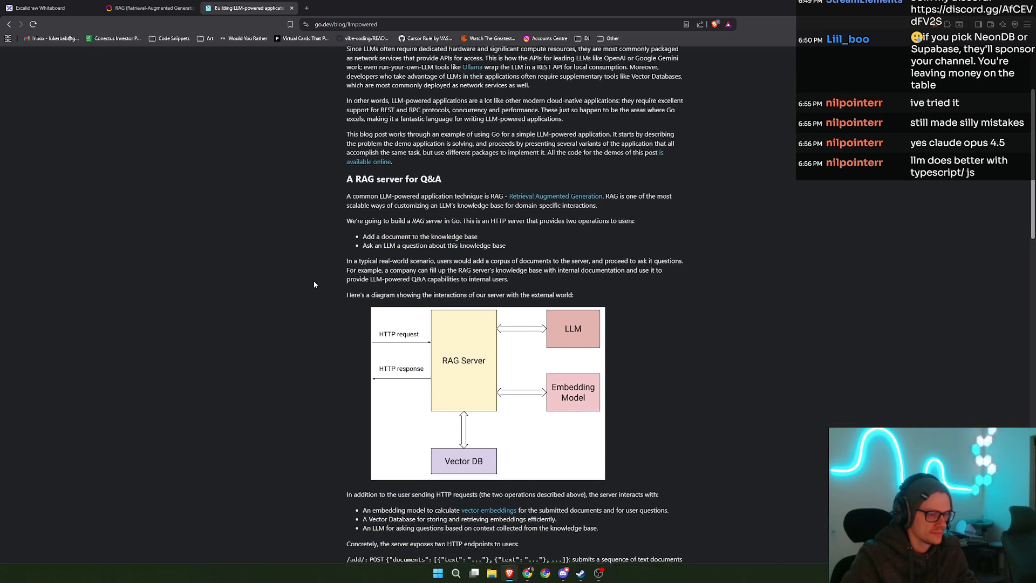
scroll(315, 284, "down", 4)
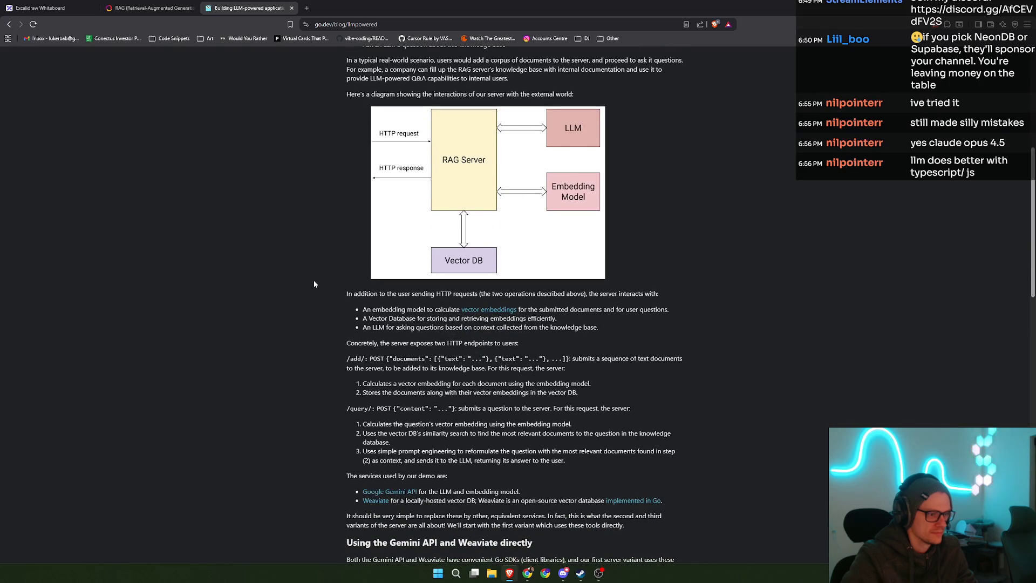
scroll(314, 285, "down", 2)
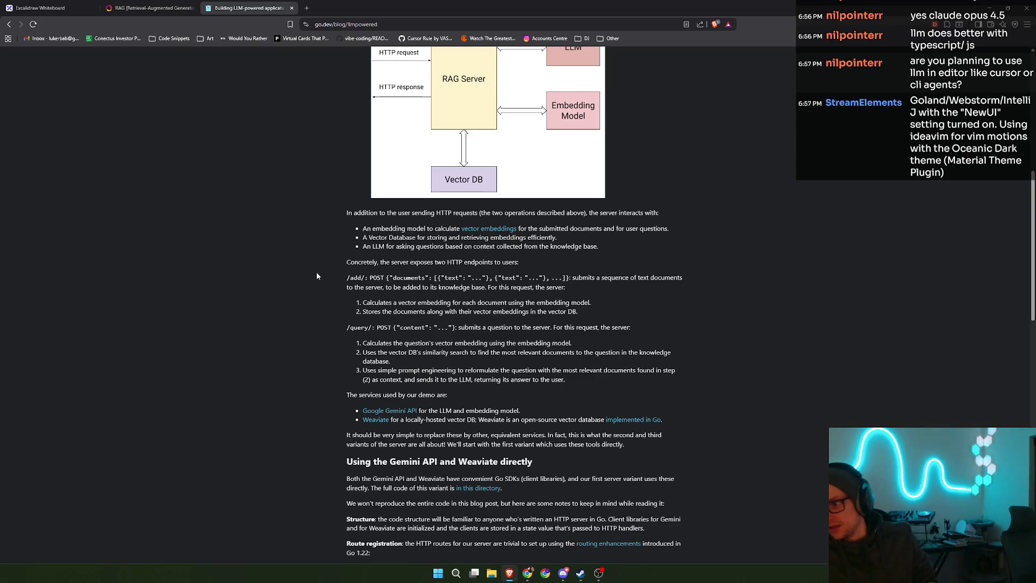
left_click(312, 9)
type("war")
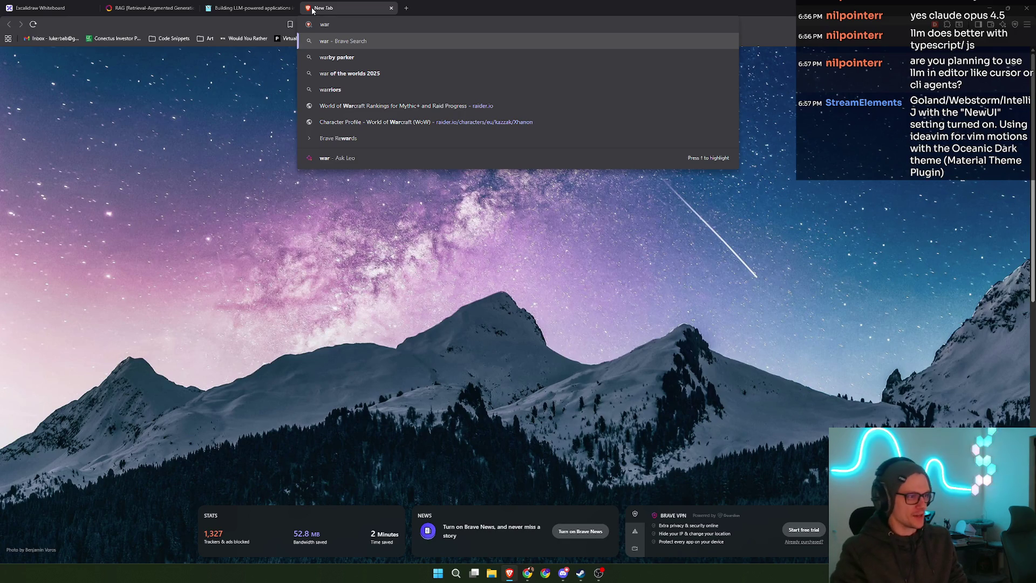
type("p")
Step: Launch Warp from a Start search for 'war', un-maximize its window, and open the AI model list
key("super")
type("war")
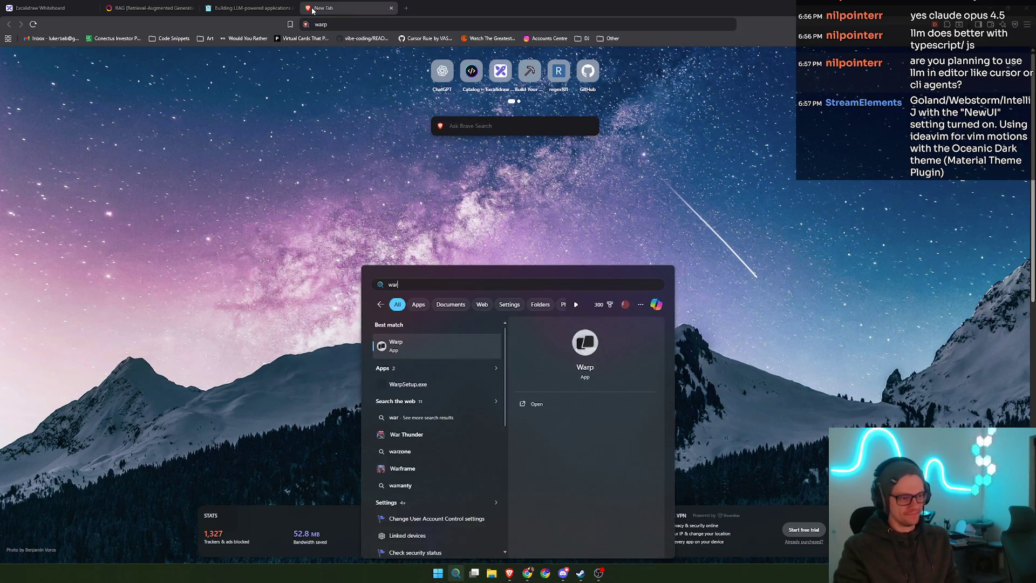
key("Return")
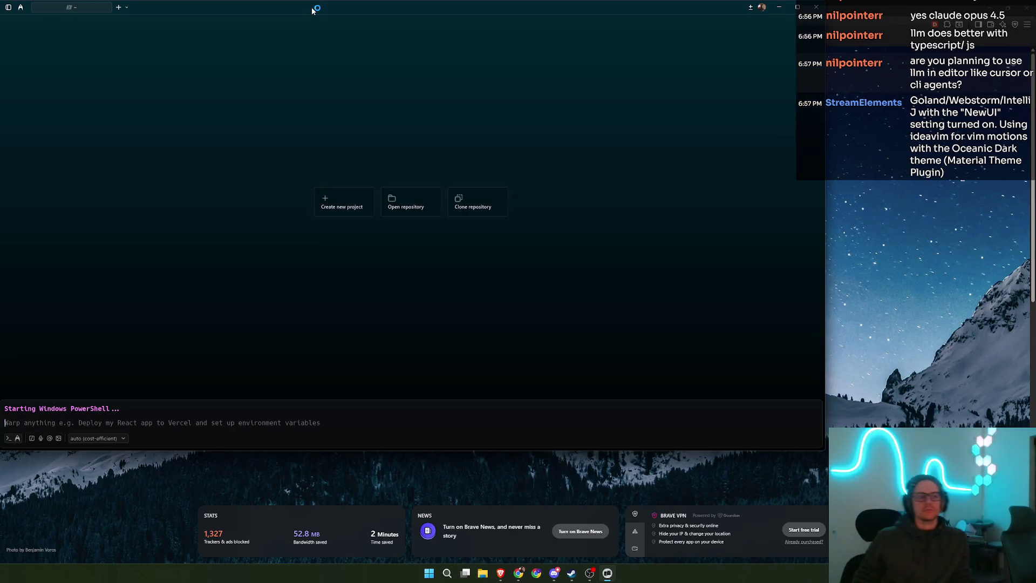
mouse_move(381, 8)
left_mouse_down()
mouse_move(474, 62)
mouse_move(469, 74)
left_mouse_up()
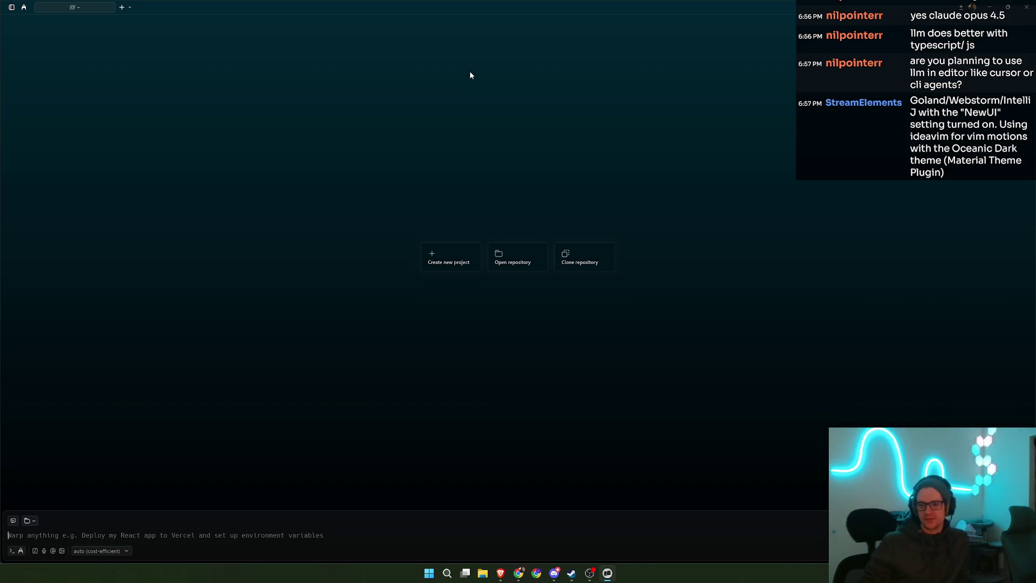
left_click(100, 551)
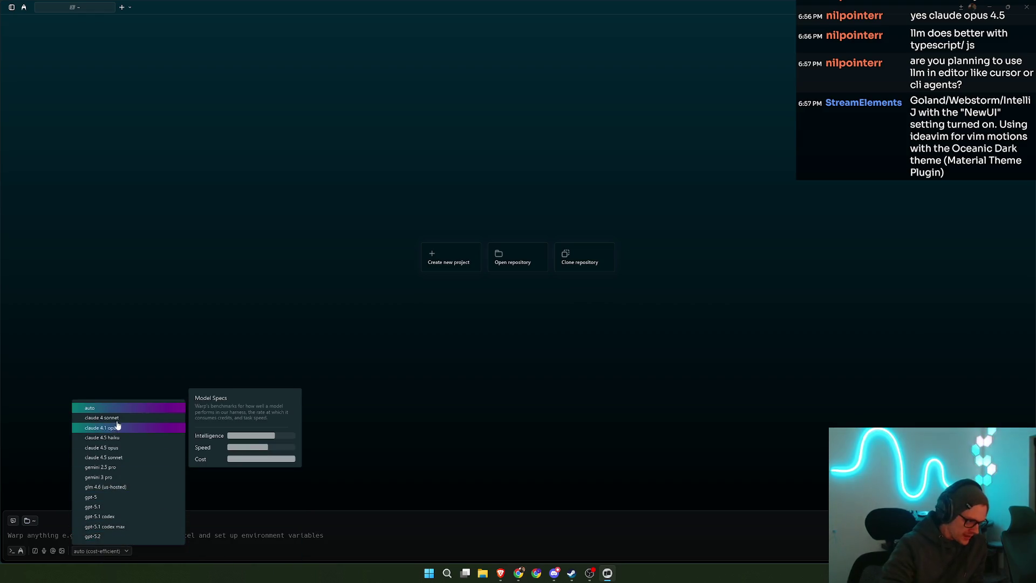
key("Escape")
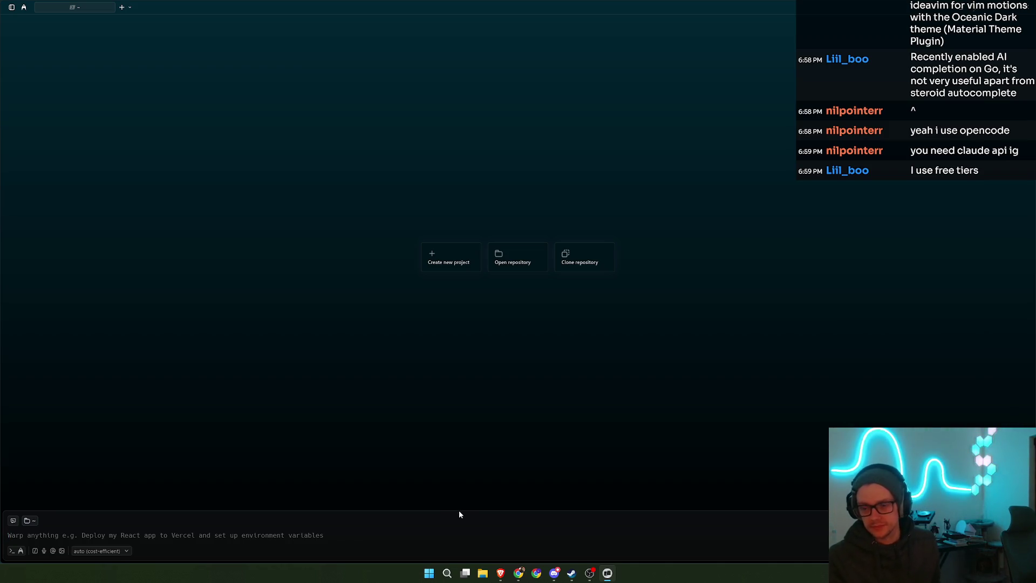
Step: Bring Brave forward and search for 'warp terminal pricing'
left_click(521, 577)
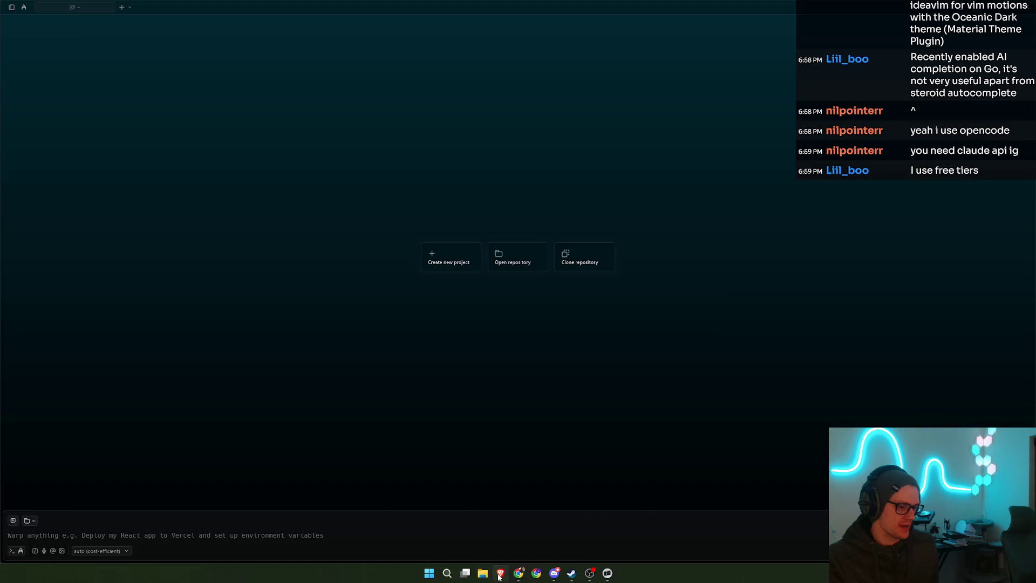
left_click(501, 573)
type("warp")
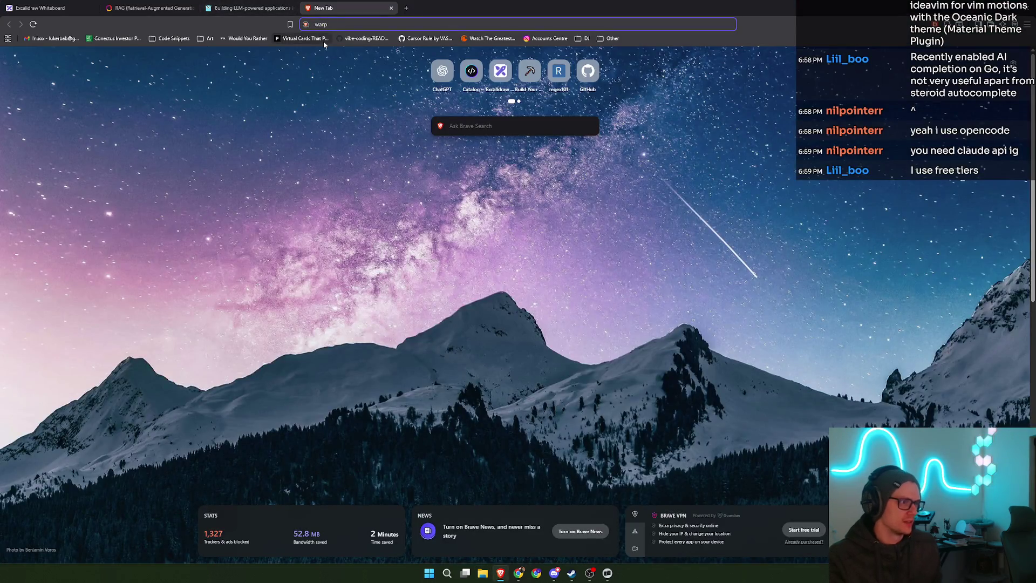
type(" terminal pricing")
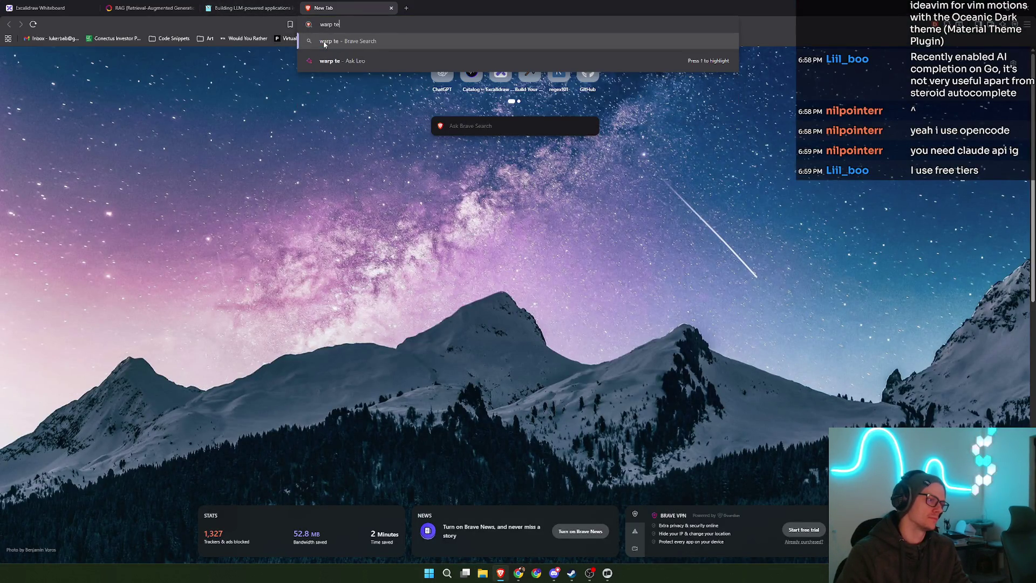
key("Return")
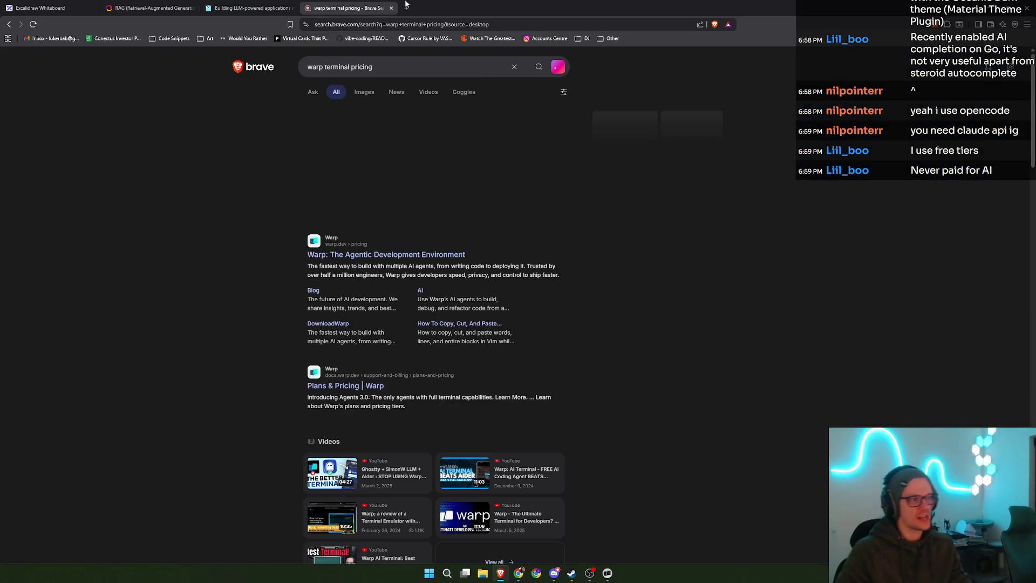
Step: Search a developer's handle in a new tab, open their YouTube channel, then close that tab
left_click(409, 5)
type("bh")
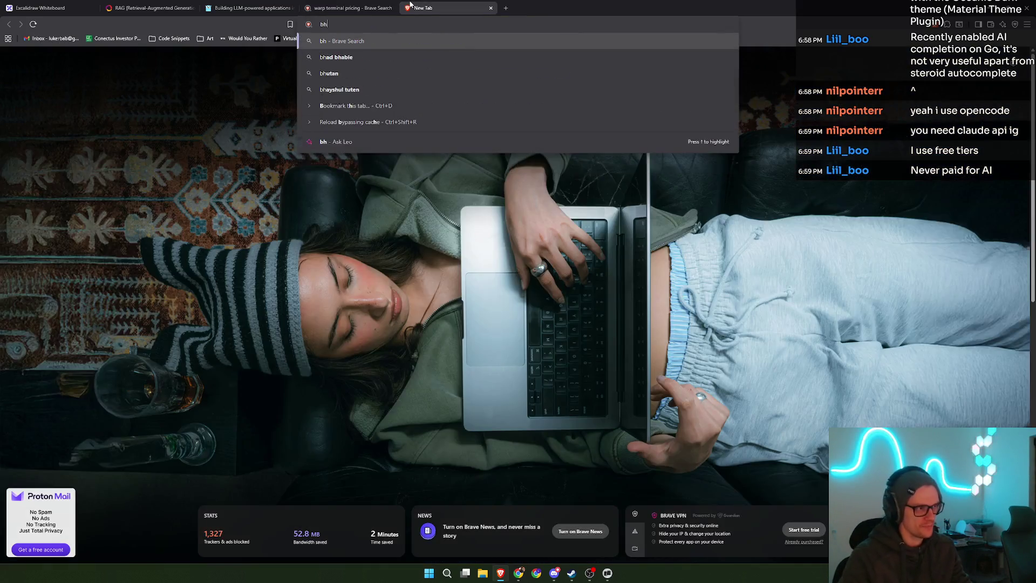
type("old")
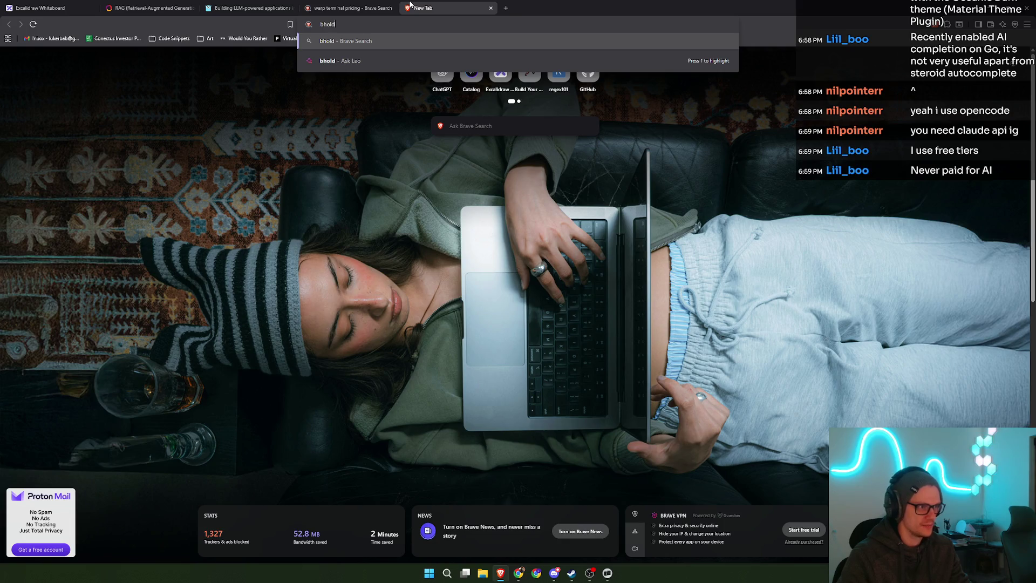
type("mesdev")
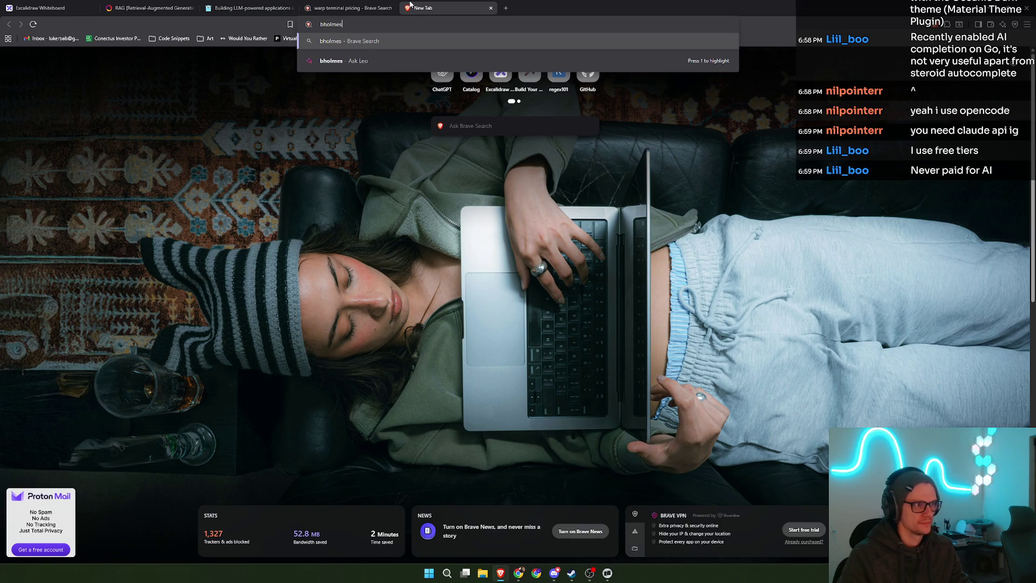
key("Return")
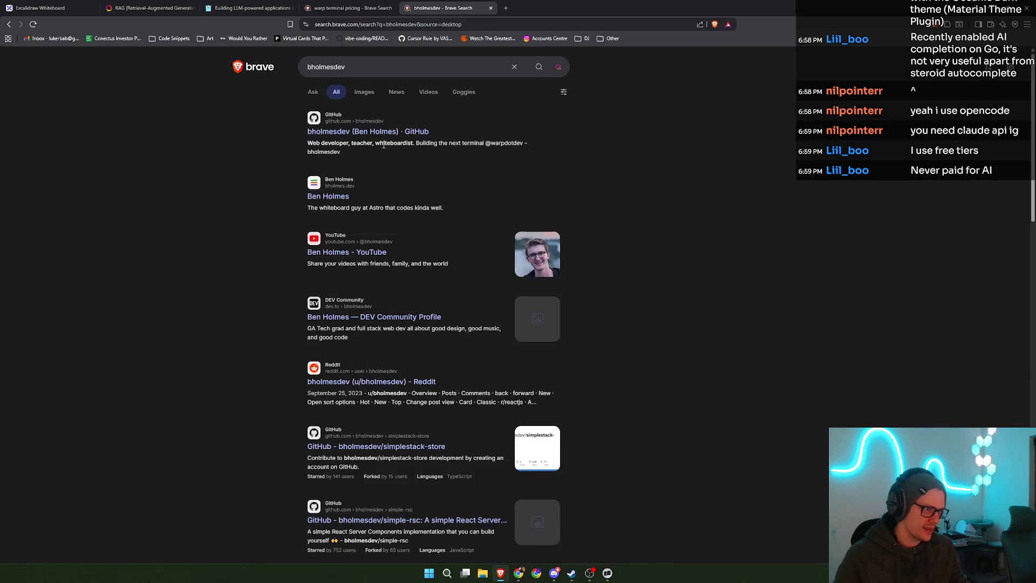
left_click(353, 253)
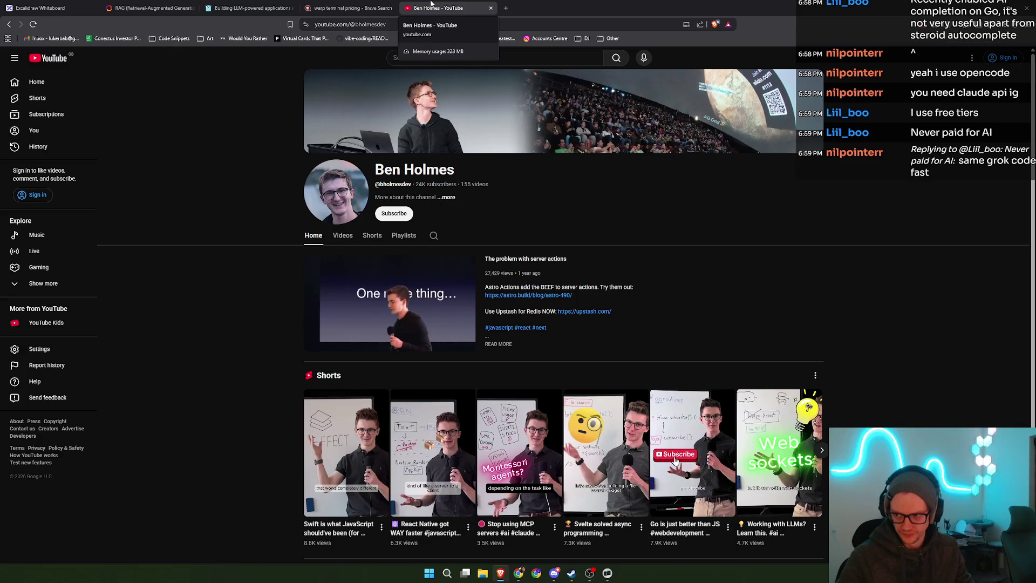
middle_click(430, 4)
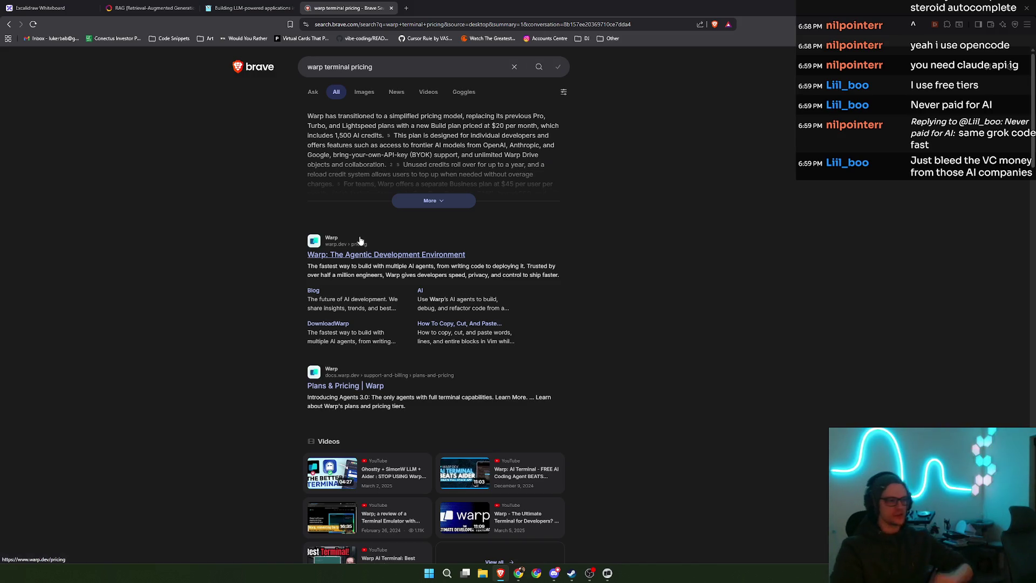
Step: Open Warp's pricing page and highlight the Build plan's $18 price and 1,500 AI credits per month
left_click(372, 257)
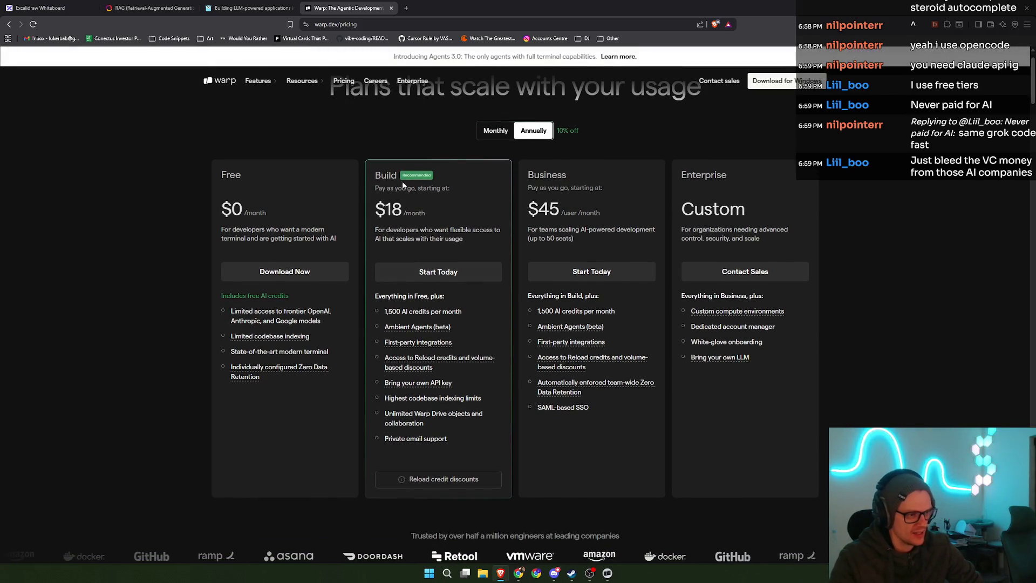
left_click_drag(375, 210, 426, 214)
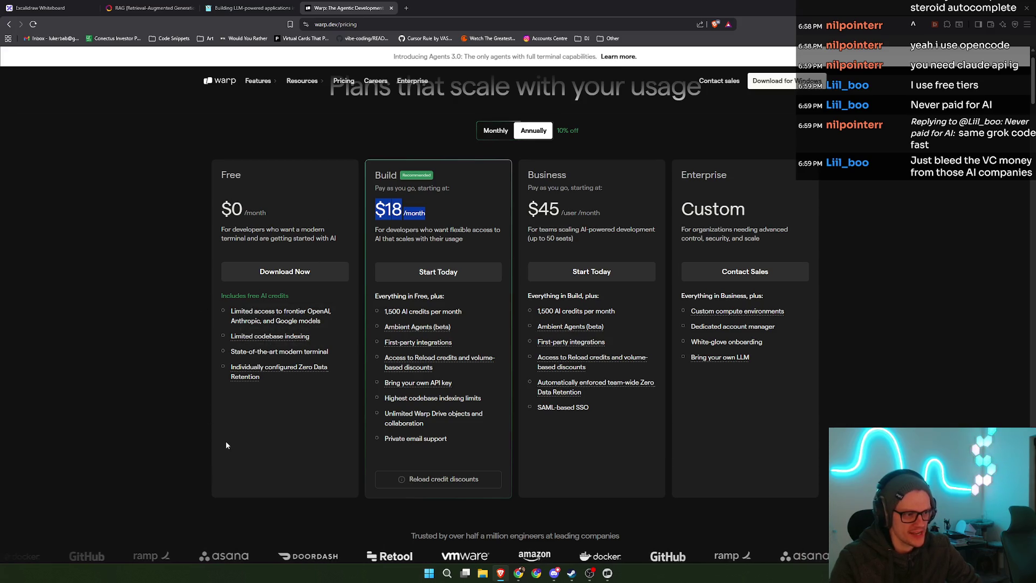
left_click_drag(462, 312, 382, 315)
left_click(424, 314)
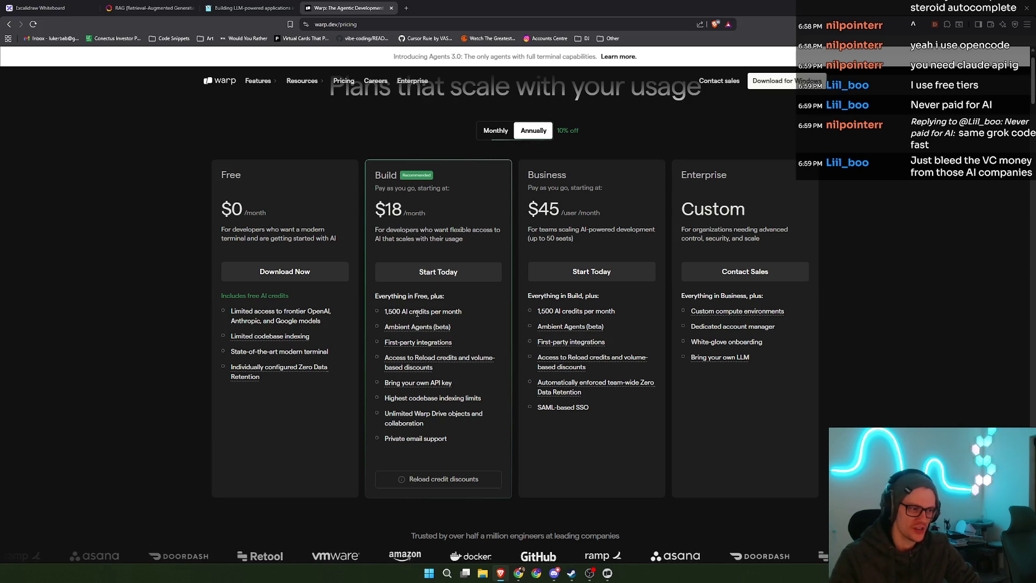
left_click_drag(387, 310, 412, 312)
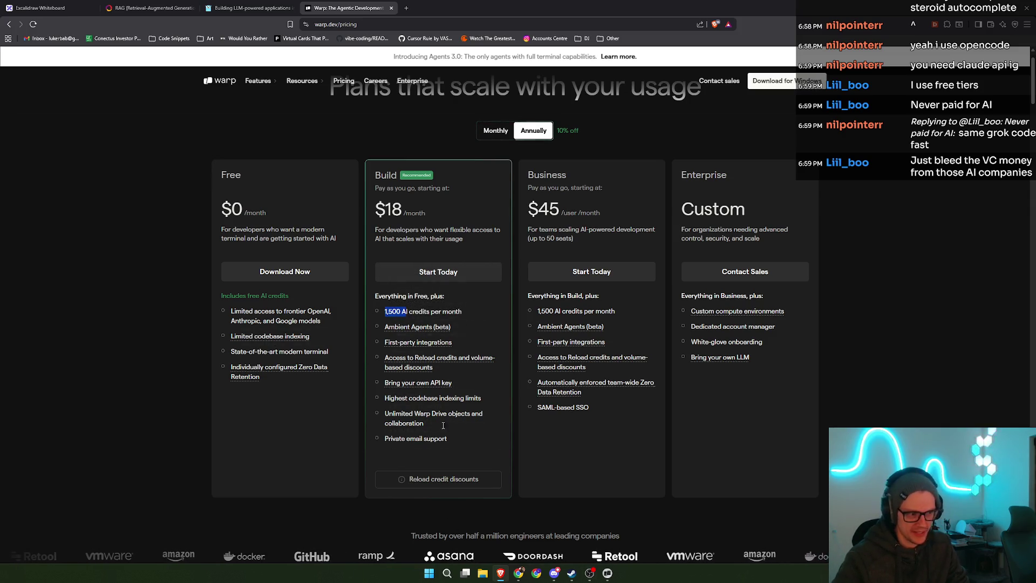
left_click(431, 448)
Step: Highlight the bring-your-own API key feature and the Free plan's first bullet, then switch to Warp
left_click_drag(452, 383, 379, 385)
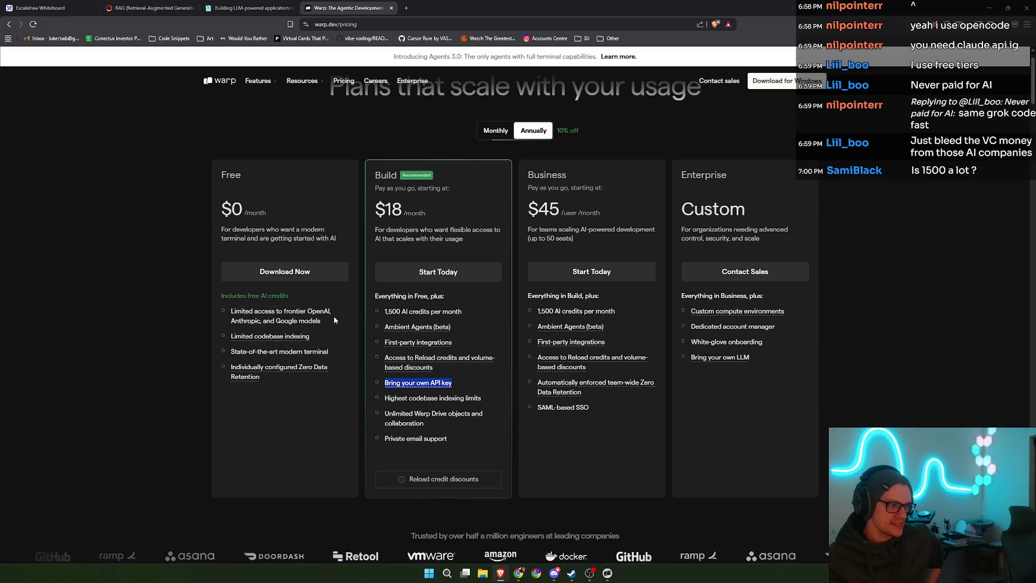
left_click_drag(333, 327, 231, 311)
left_click(230, 321)
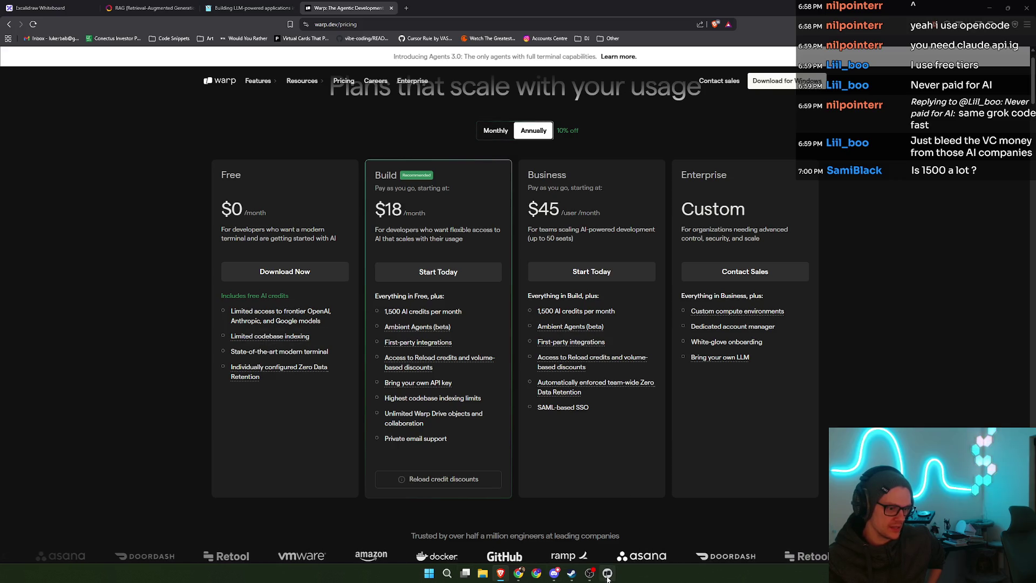
key("alt+Tab")
Step: View Warp's Billing and usage settings showing 0/100 AI usage, then return to warp.dev/pricing
left_click(972, 7)
left_click(924, 42)
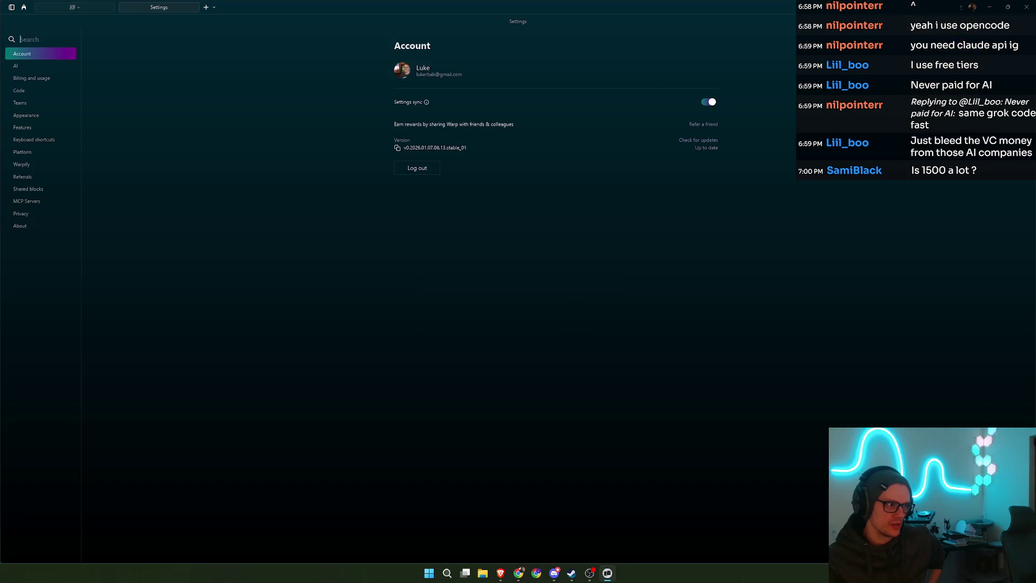
left_click(36, 78)
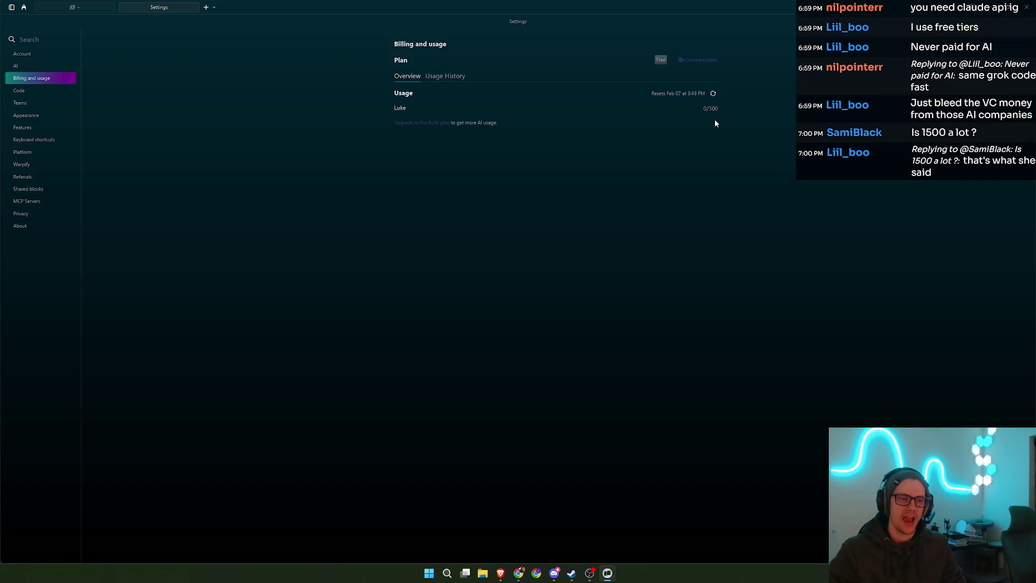
left_click(698, 59)
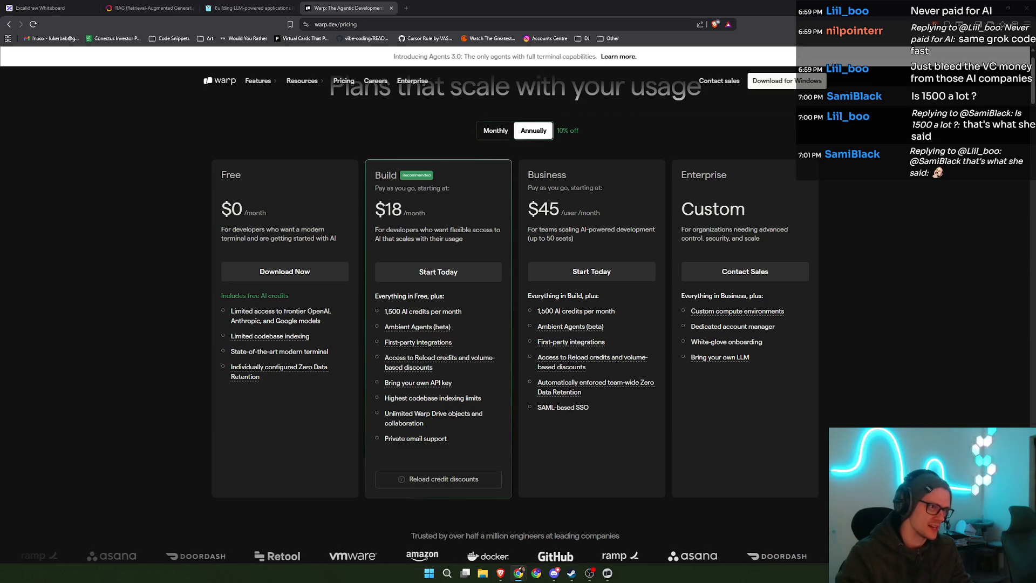
left_click(405, 8)
Step: Search 'claude pro', open Claude's site, and go to the Max plan pricing page
type("claude ")
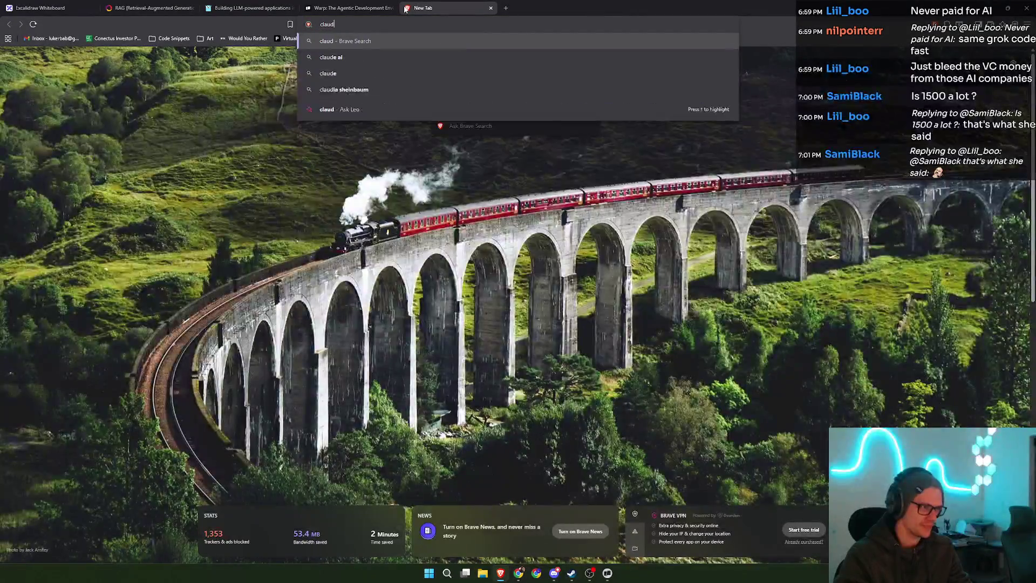
type("prod")
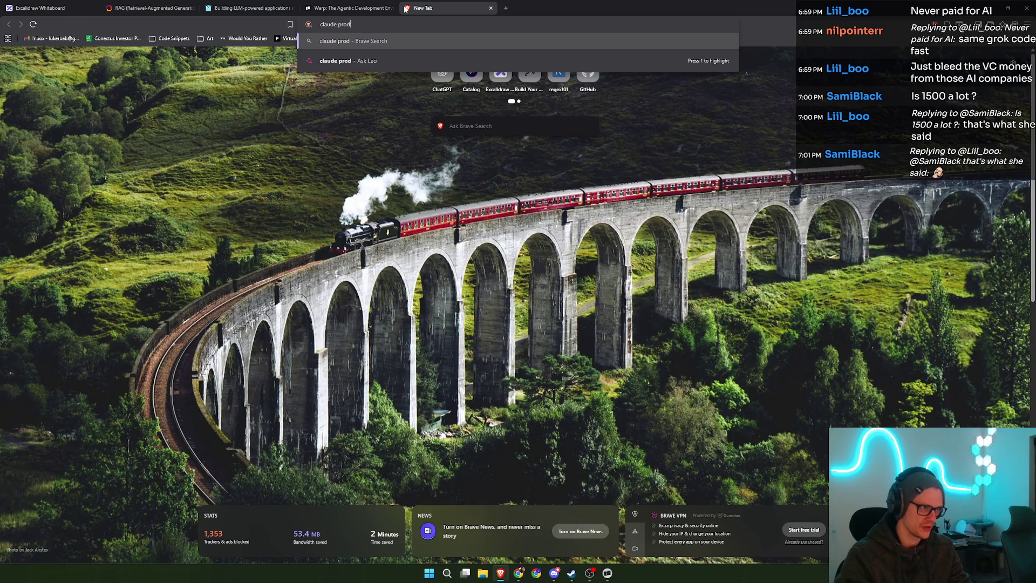
key("Return")
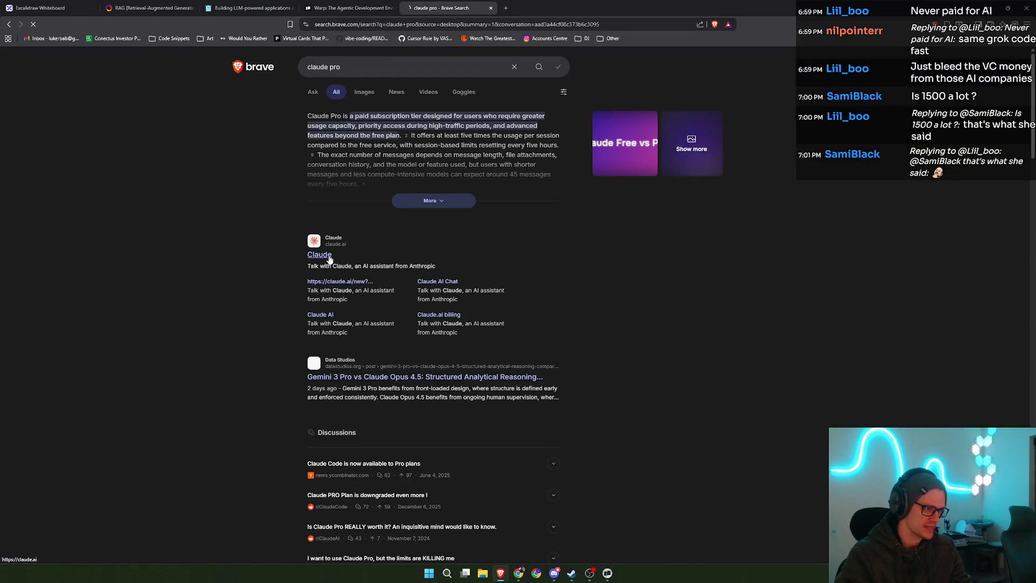
left_click(330, 260)
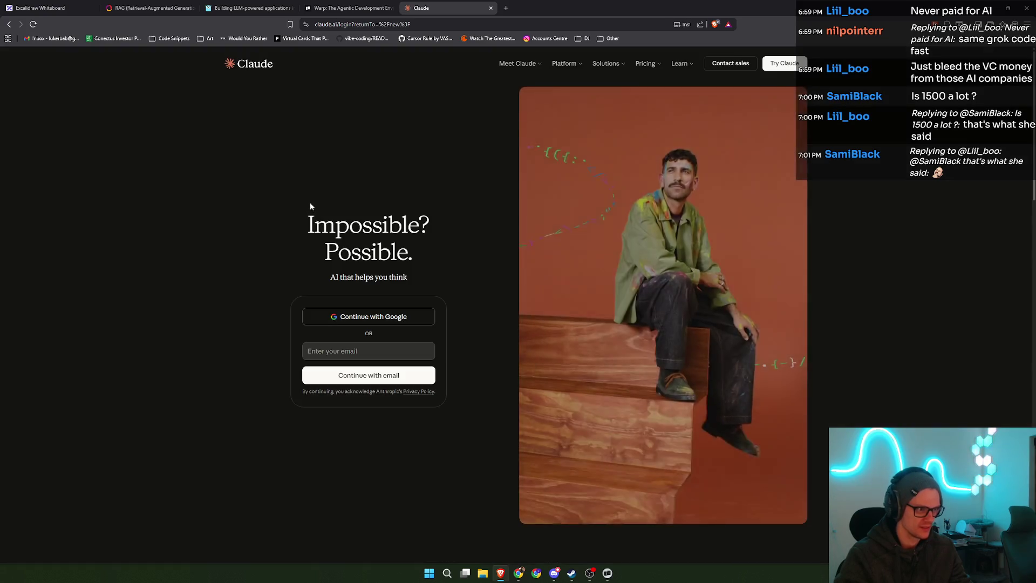
mouse_move(648, 64)
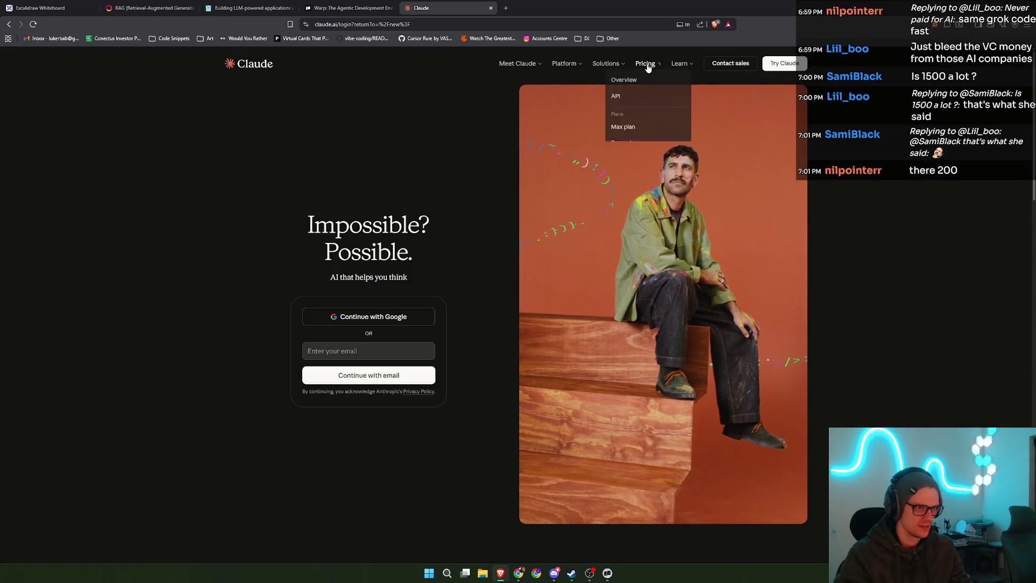
left_click(623, 133)
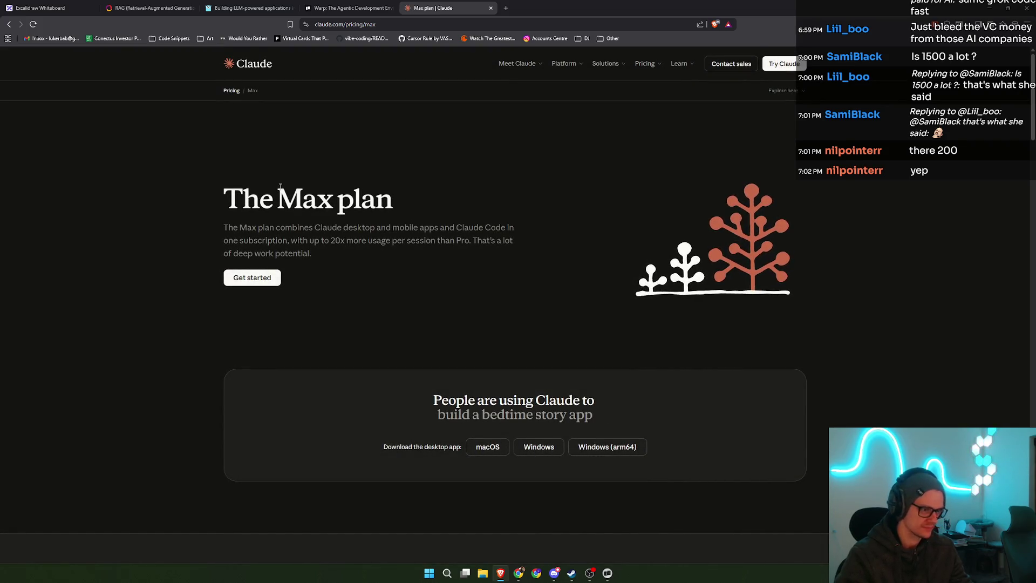
Step: Scroll through the Max plan page offering up to 20x more usage than Pro
scroll(233, 184, "down", 6)
scroll(233, 183, "up", 6)
scroll(233, 187, "down", 7)
scroll(233, 186, "up", 3)
scroll(234, 191, "down", 10)
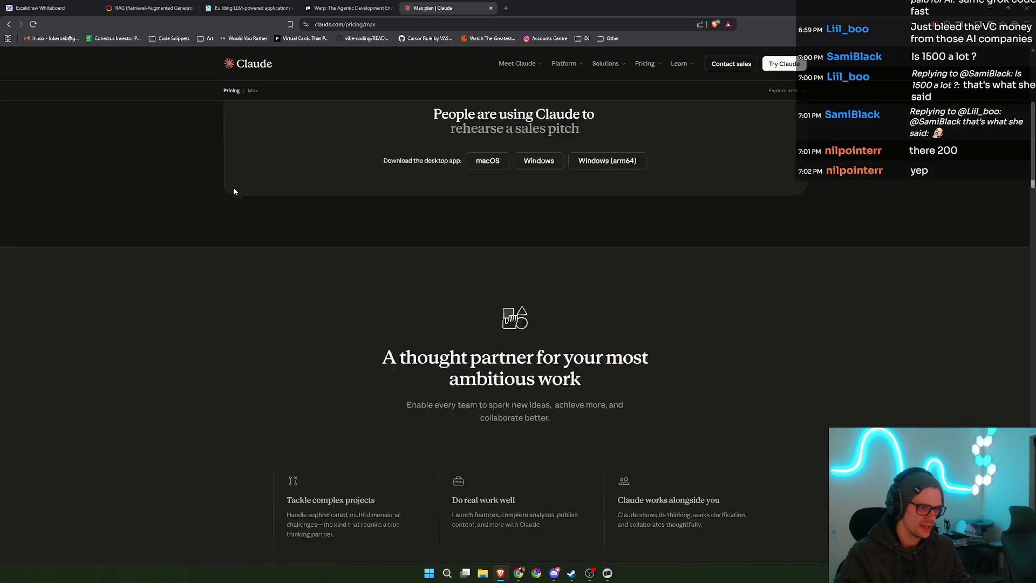
scroll(216, 243, "up", 4)
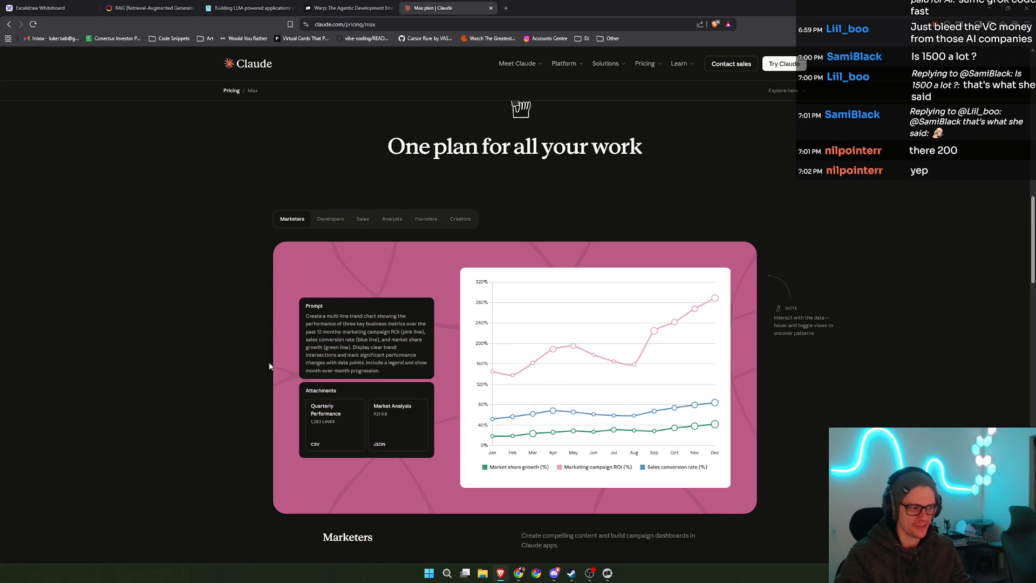
scroll(216, 340, "up", 6)
scroll(219, 343, "up", 6)
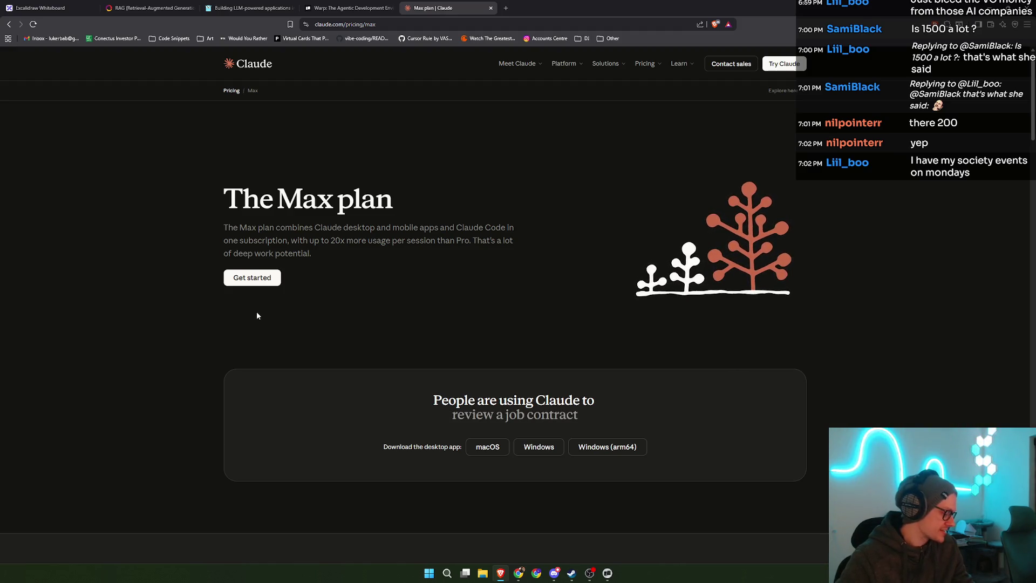
Step: Close the Claude tab, check Reload credit discounts, close Warp's Settings, and open the AI model list
key("ctrl+w")
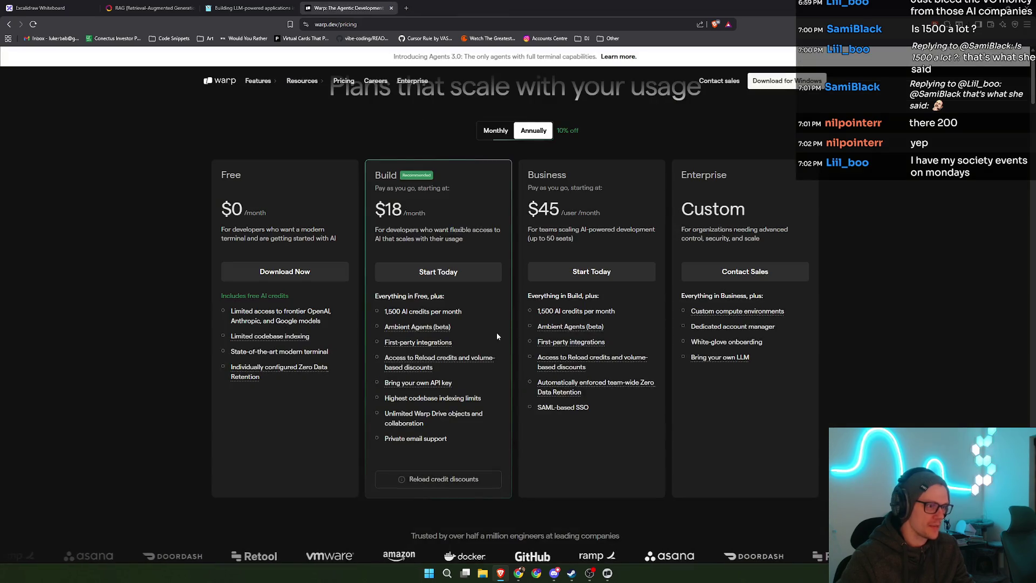
mouse_move(452, 481)
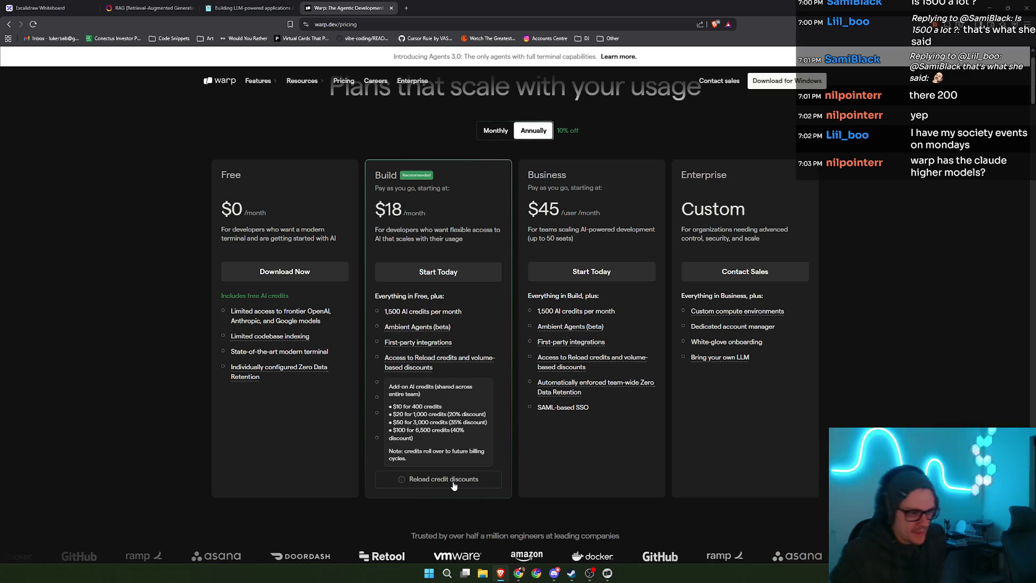
key("alt+Tab")
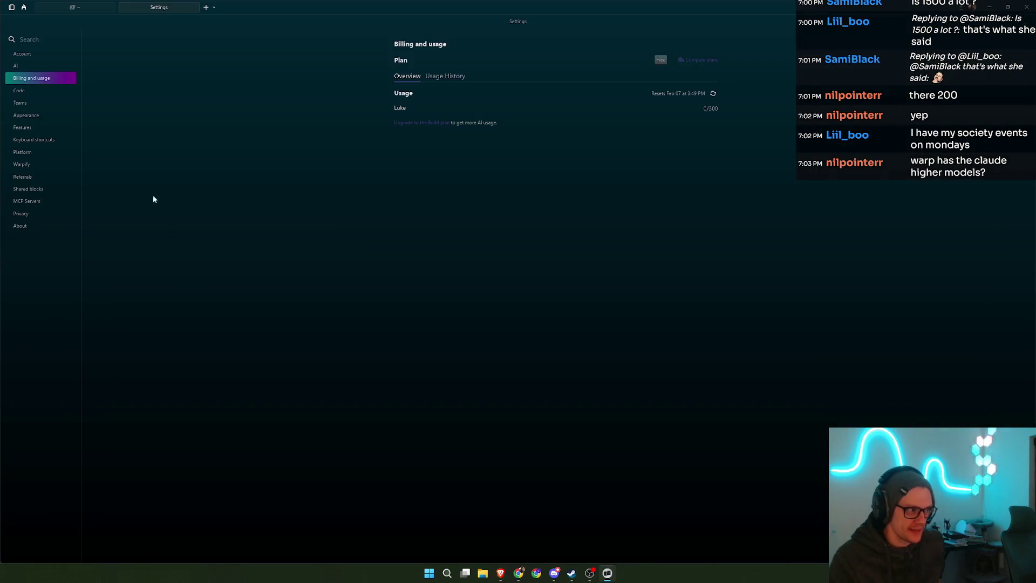
left_click(195, 7)
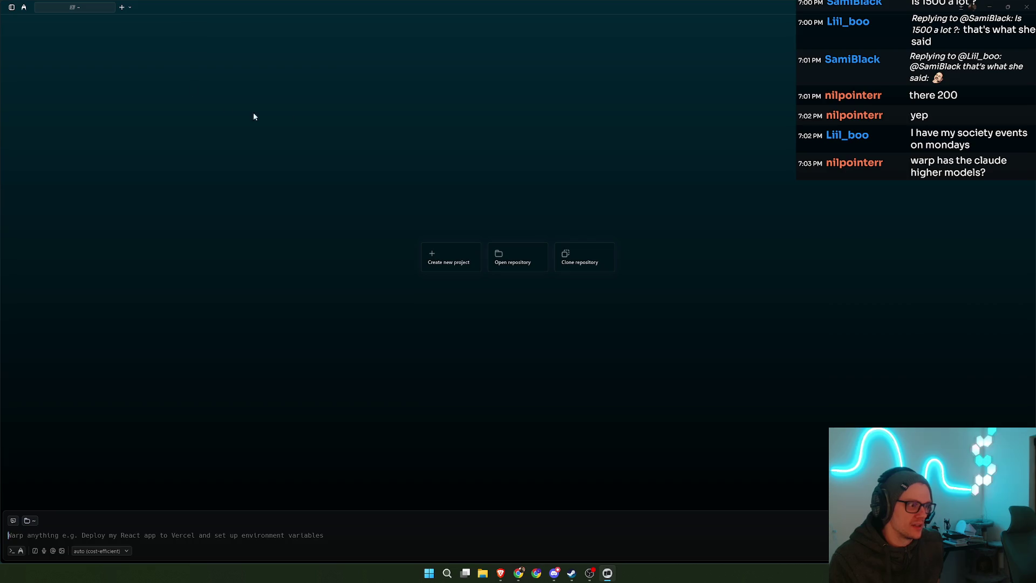
left_click(102, 550)
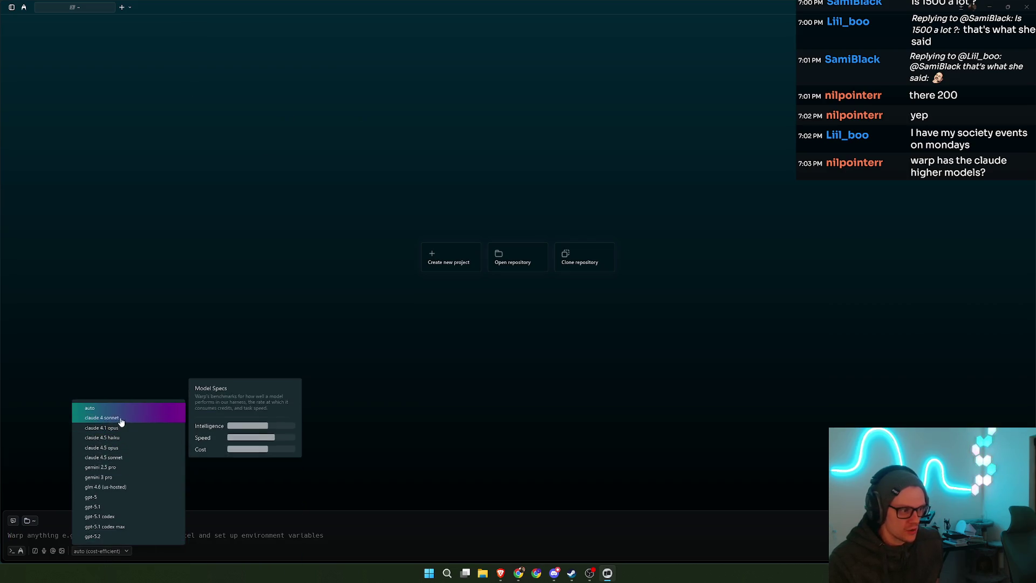
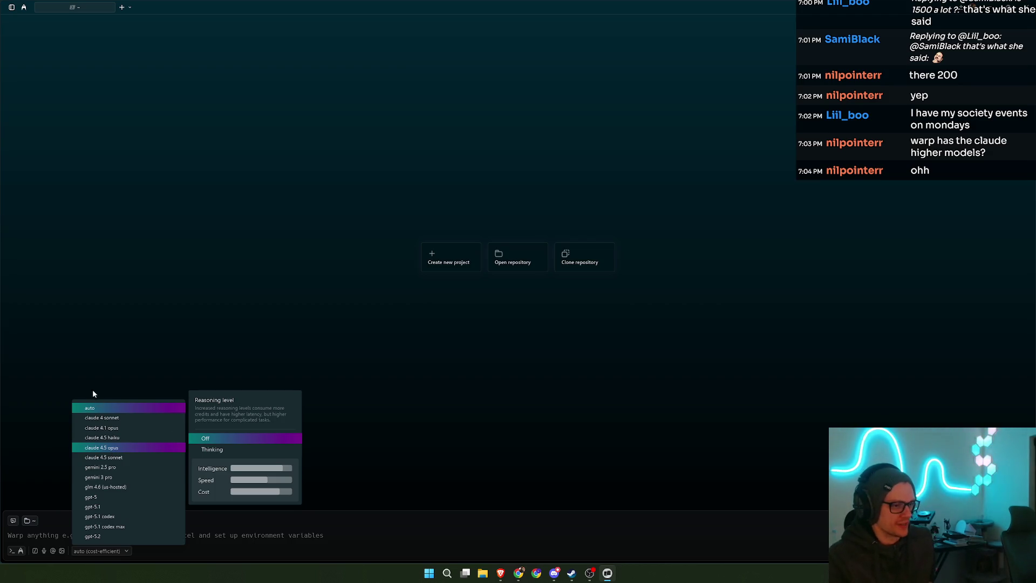
Step: Dismiss Warp's model dropdown and bring up the warp.dev/pricing page in the browser
key("Escape")
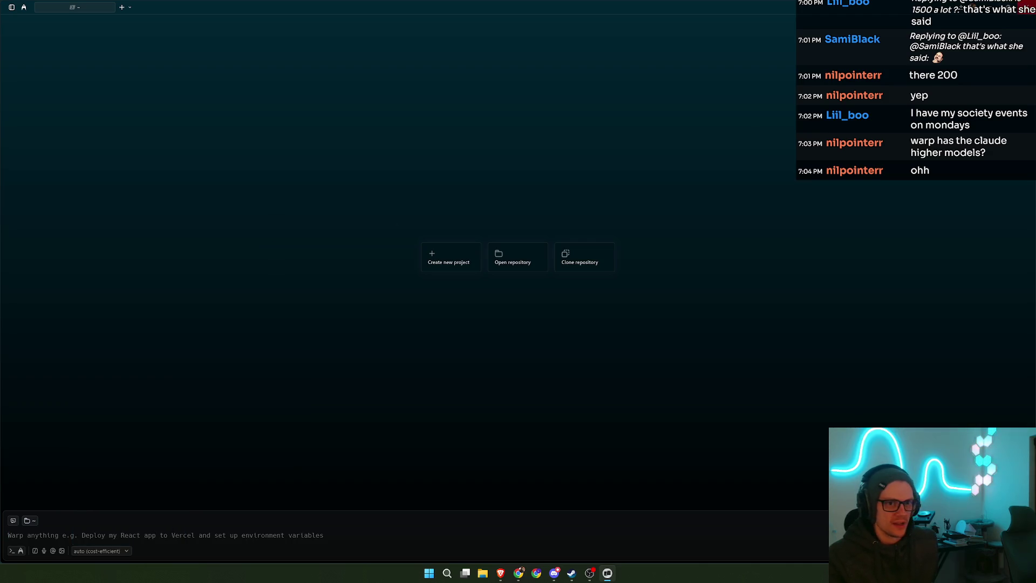
key("alt+Tab")
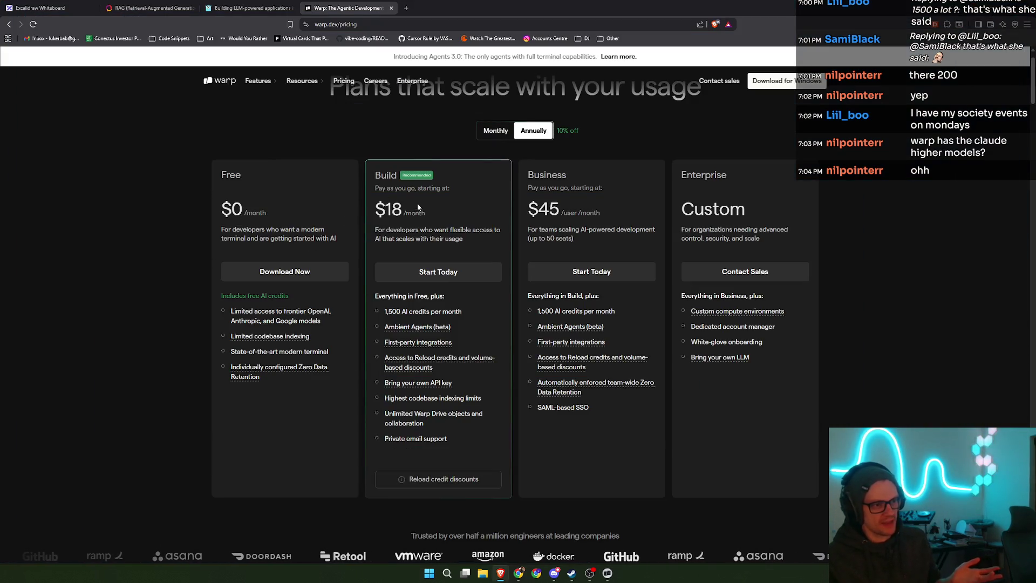
Step: Switch Warp pricing to monthly billing, highlight the $20 Build price, then return to Excalidraw
left_click_drag(376, 209, 415, 213)
left_click(434, 209)
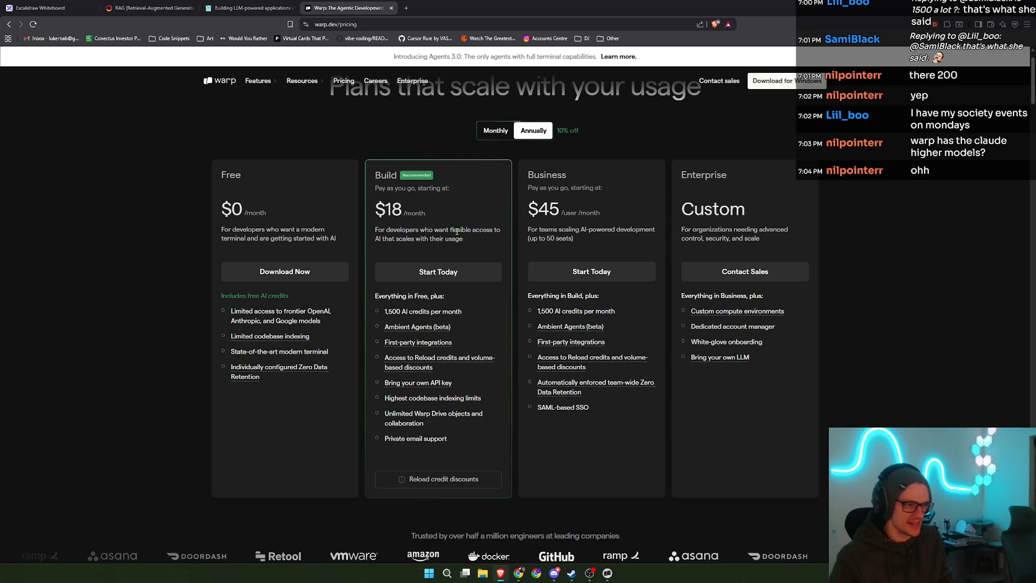
left_click(490, 131)
left_click(534, 133)
left_click(500, 136)
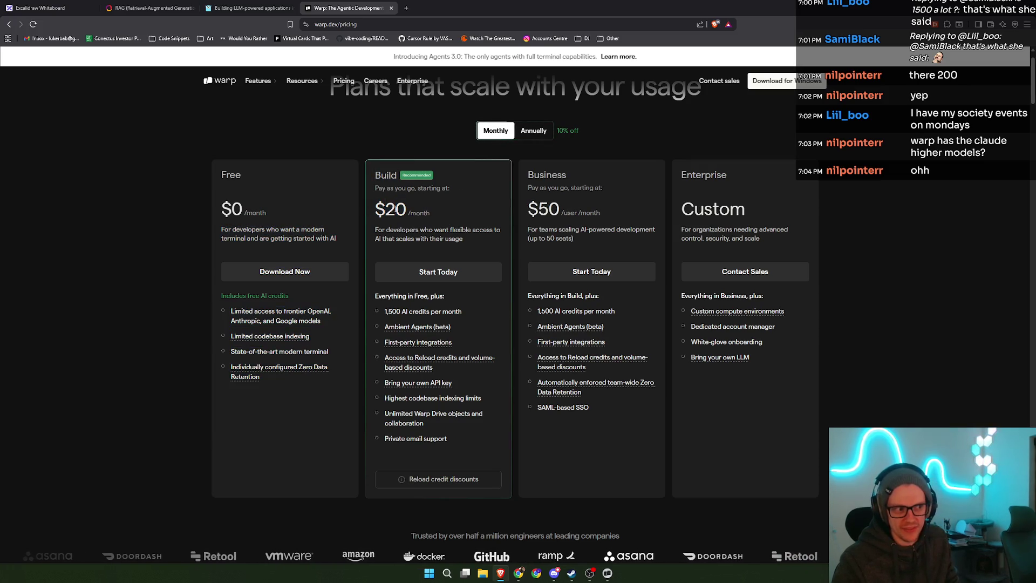
double_click(393, 210)
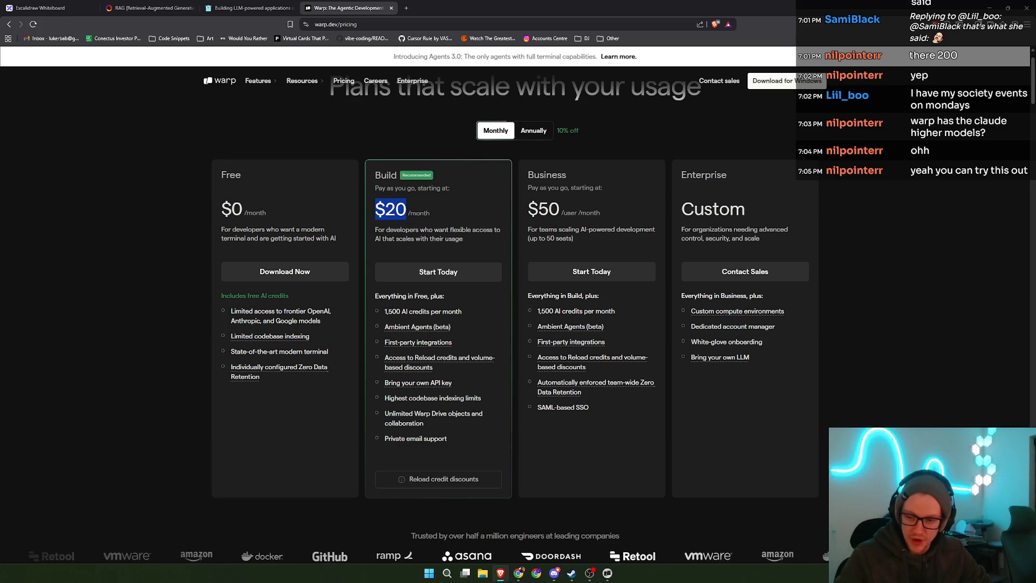
key("alt+Tab")
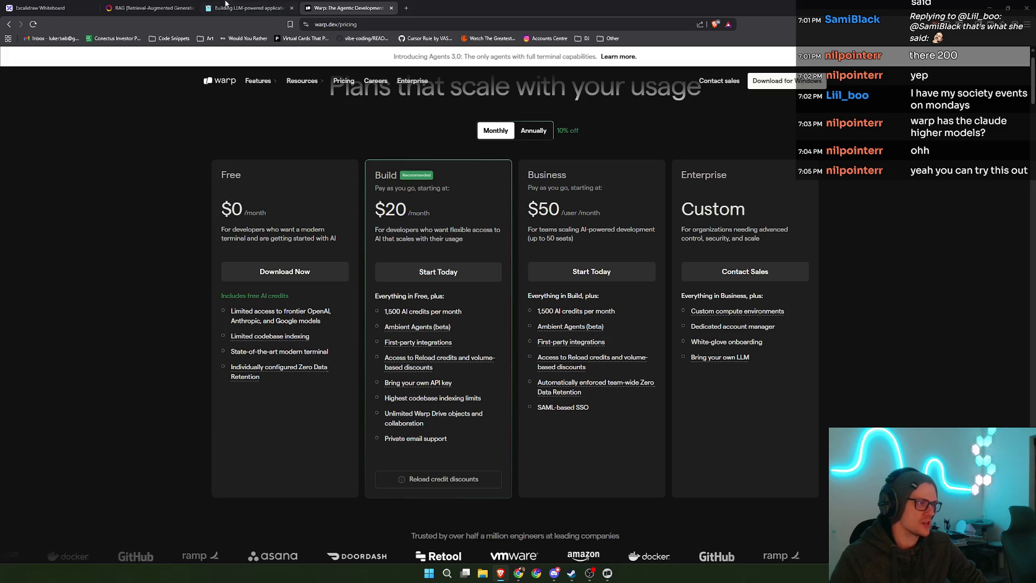
left_click(41, 8)
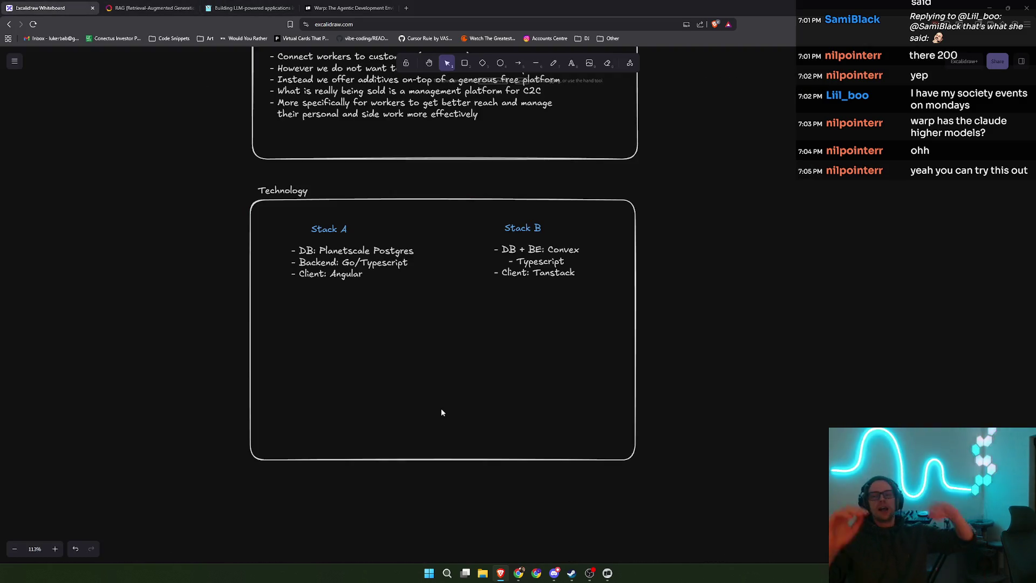
Step: Shift the Stack B list and its heading slightly left
key("alt+Tab")
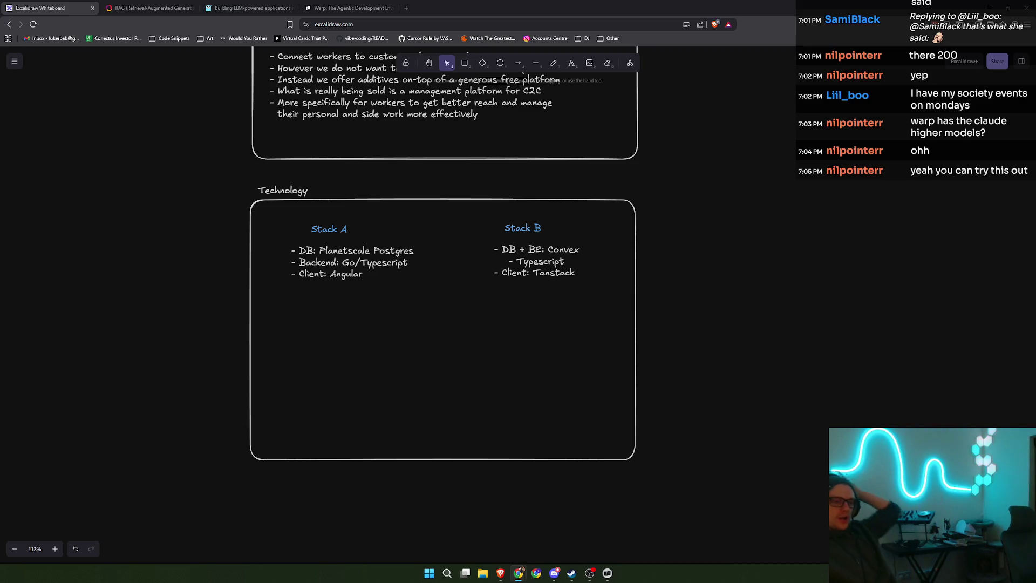
left_click_drag(544, 265, 516, 265)
left_click(502, 335)
left_click_drag(519, 227, 501, 227)
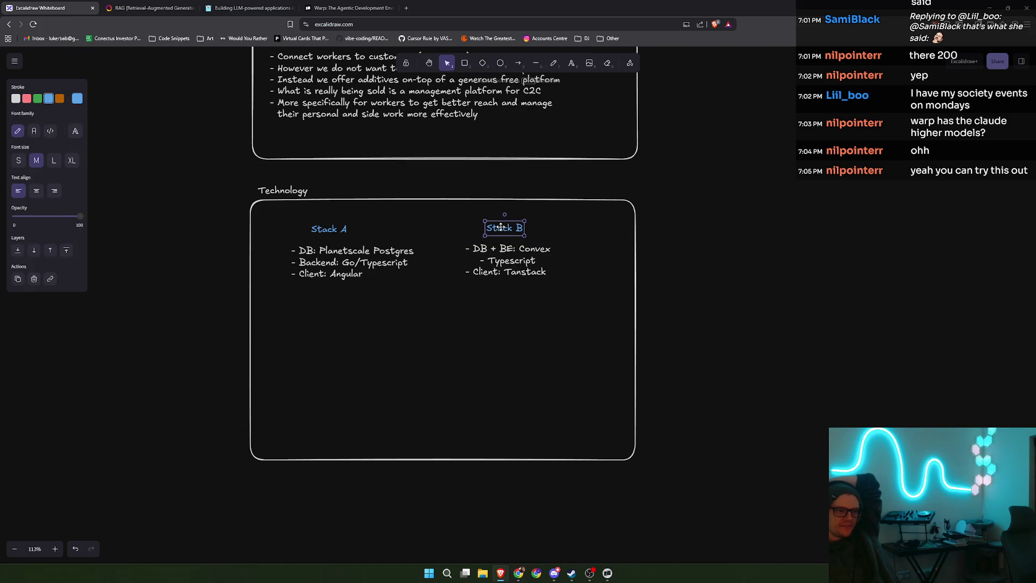
left_click(505, 397)
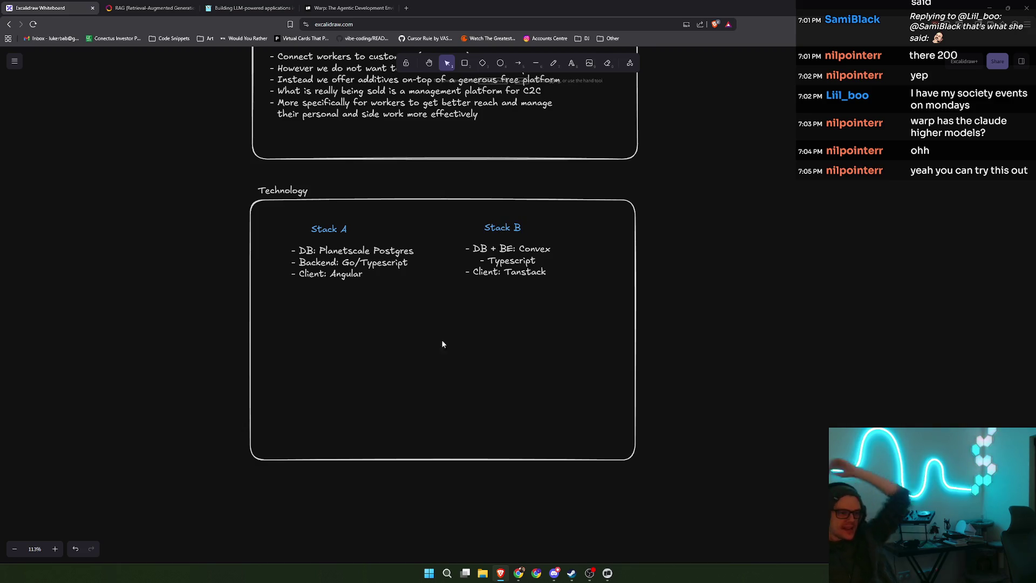
Step: Start a 'Pro:' list below Stack A with 'Flexible' as its first point
double_click(308, 304)
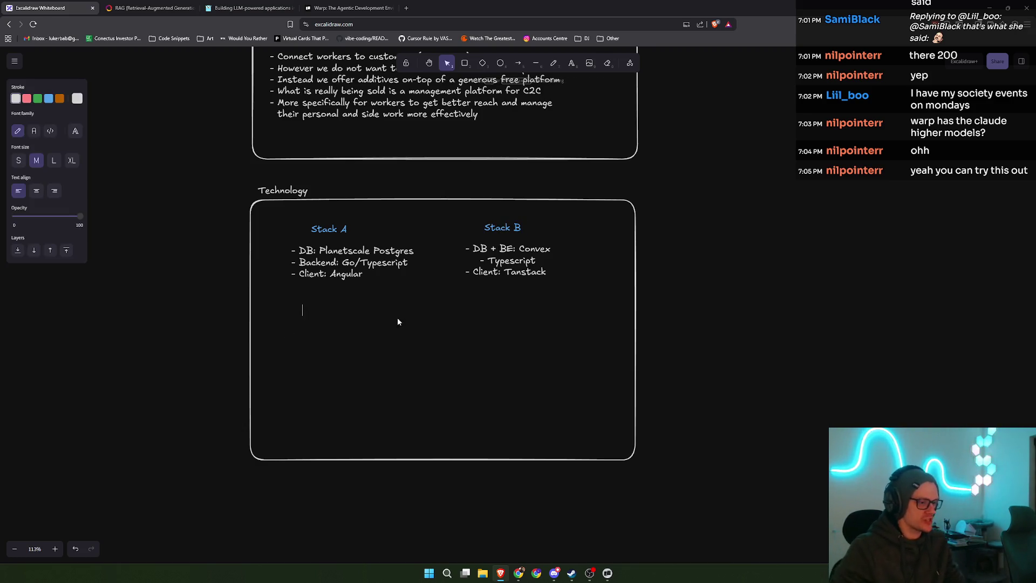
type("Pro")
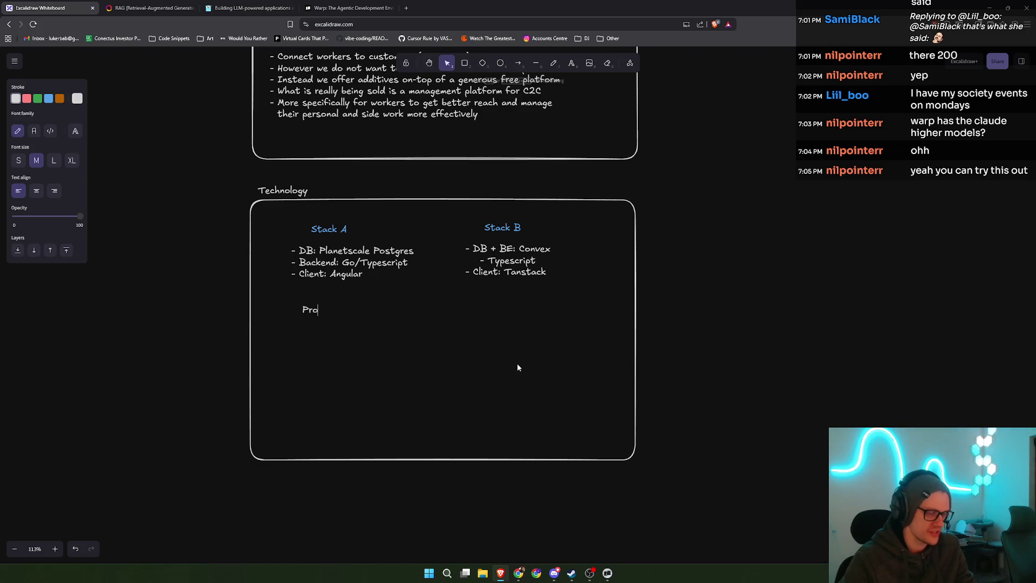
type(":")
key("Return")
key("Return")
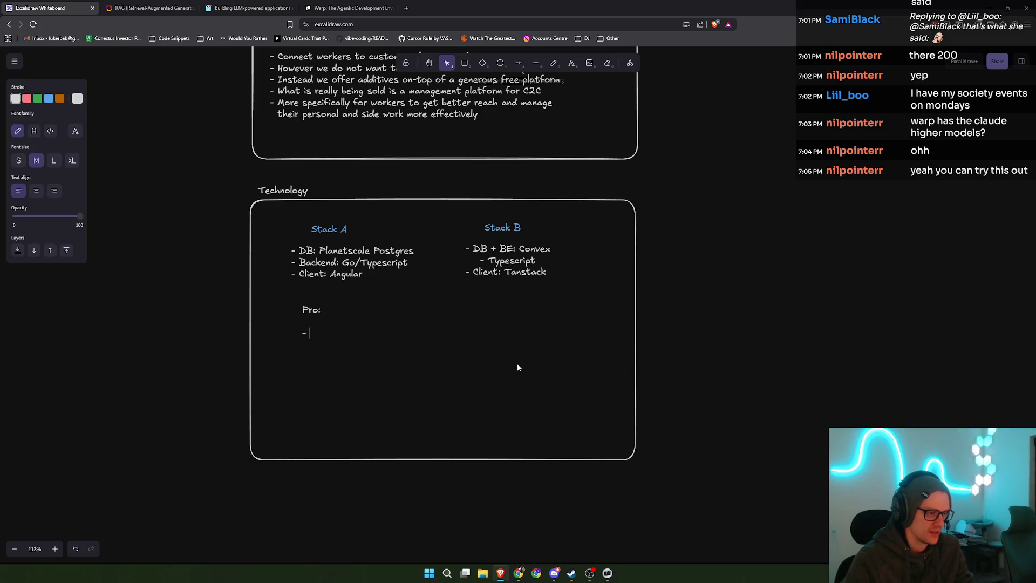
type("Flexible")
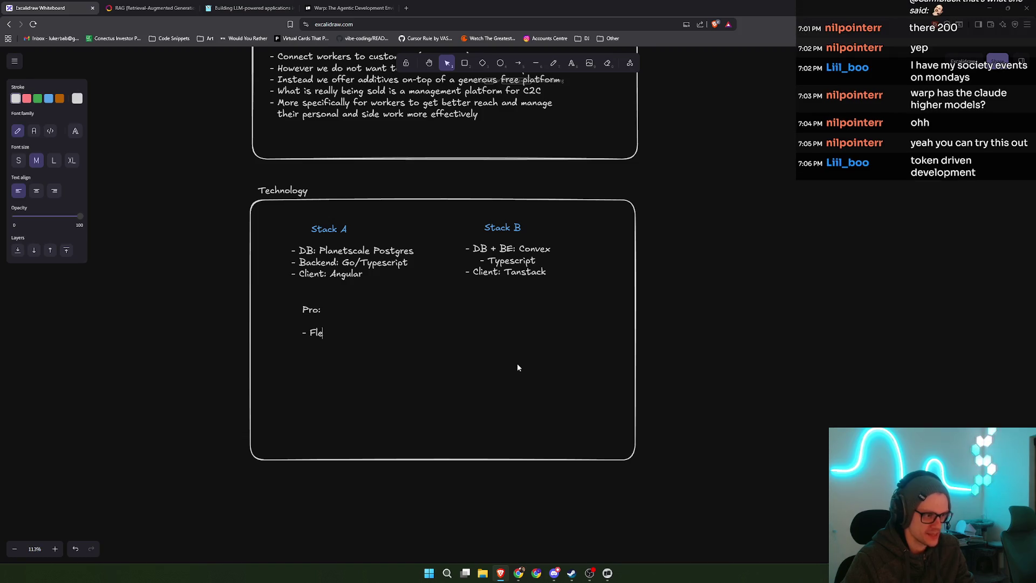
key("Return")
type("-")
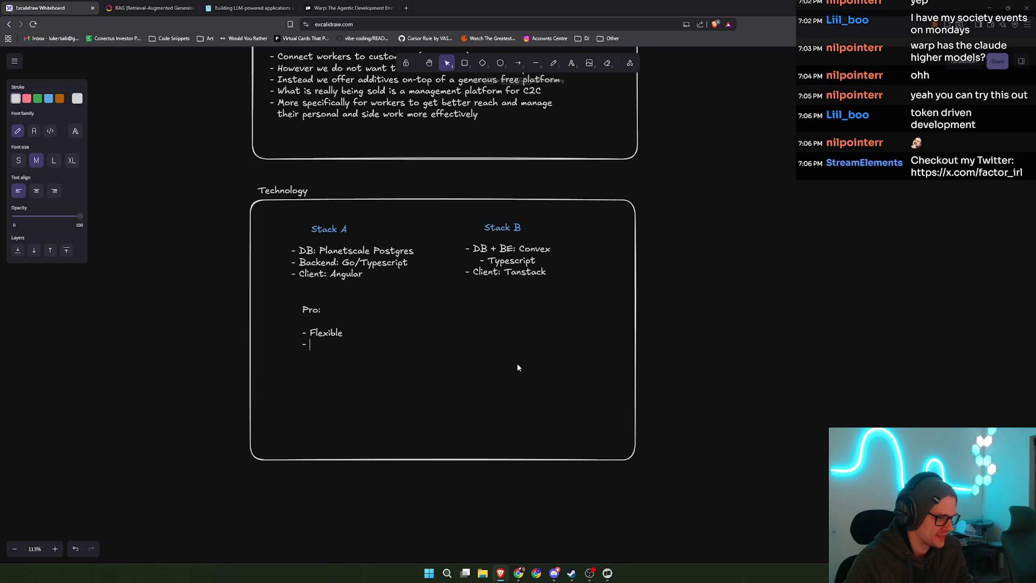
key("Escape")
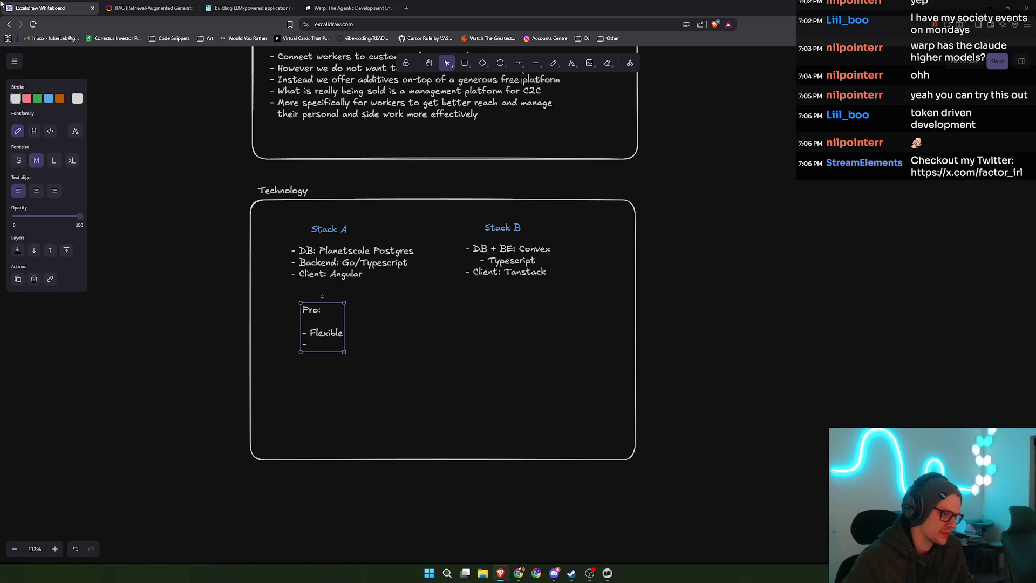
key("Return")
left_click(321, 348)
Step: Add a 'Con:' section reading '- Go possibly not great with LLMS?' and shift the block left
key("Return")
key("Return")
type("Con:")
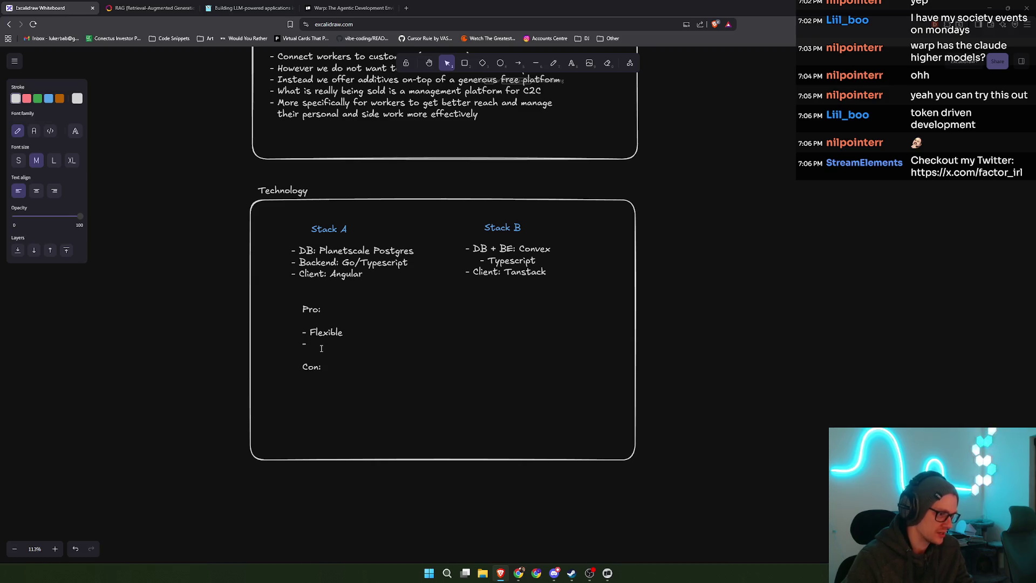
type("-")
type("- Go not well")
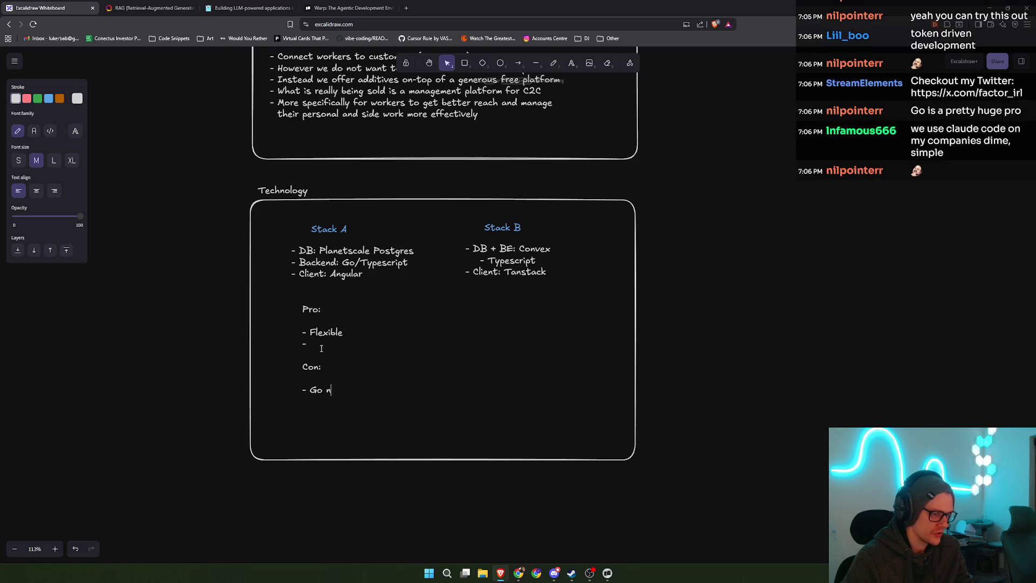
key("BackSpace")
key("BackSpace")
key("BackSpace")
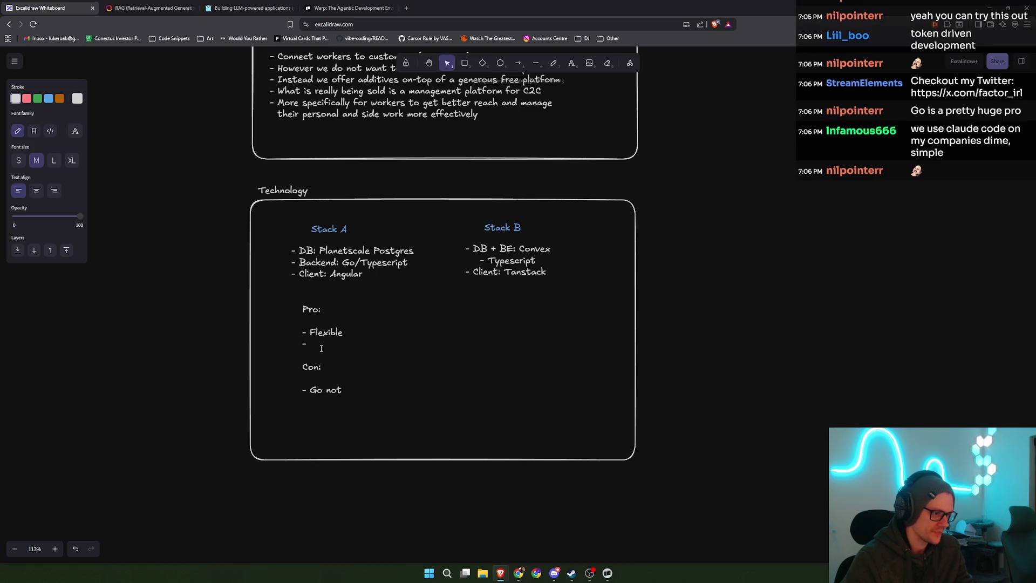
type("possibly not grea")
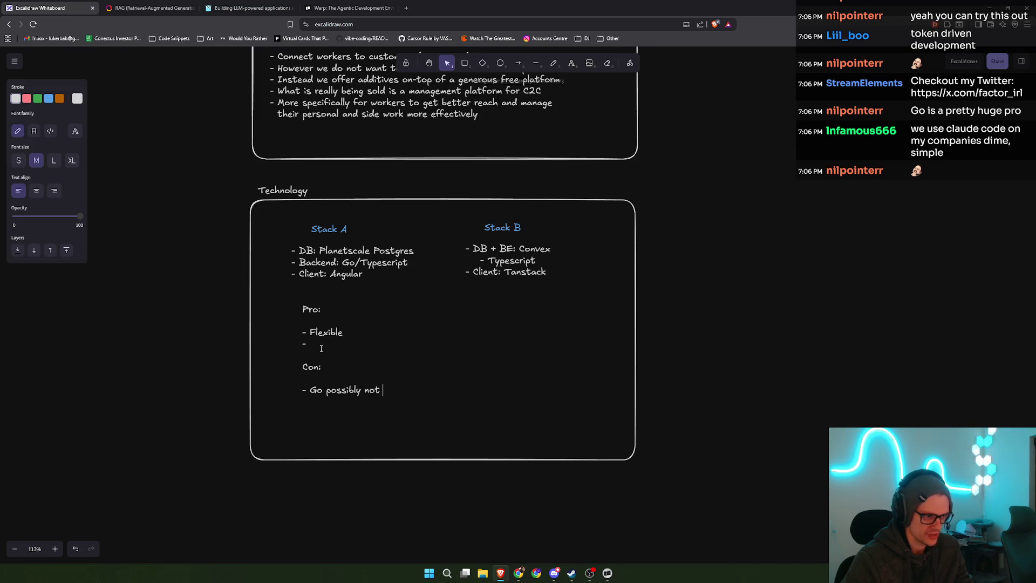
type("t with LLMS?")
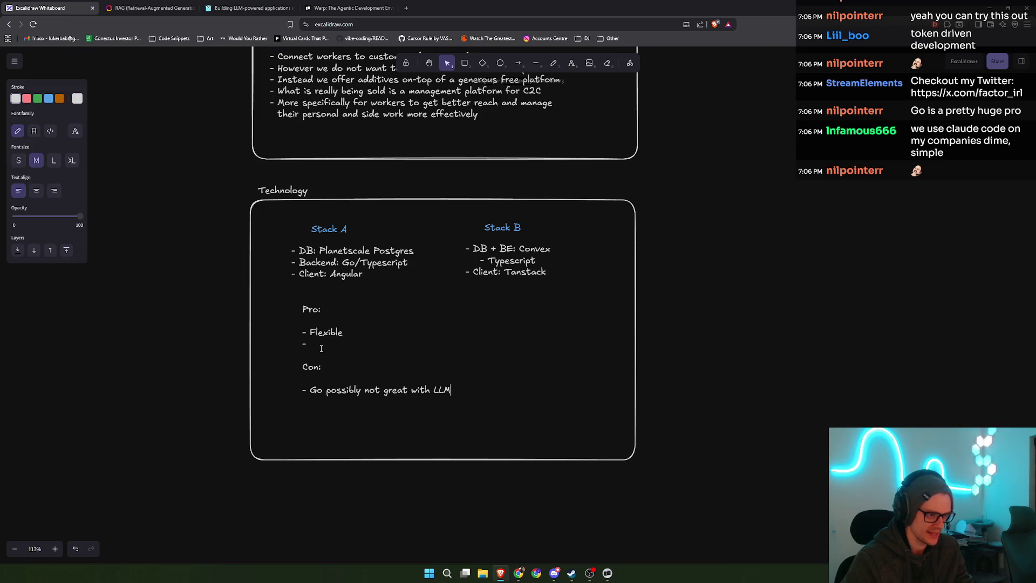
key("Escape")
left_click_drag(345, 385, 320, 382)
key("Escape")
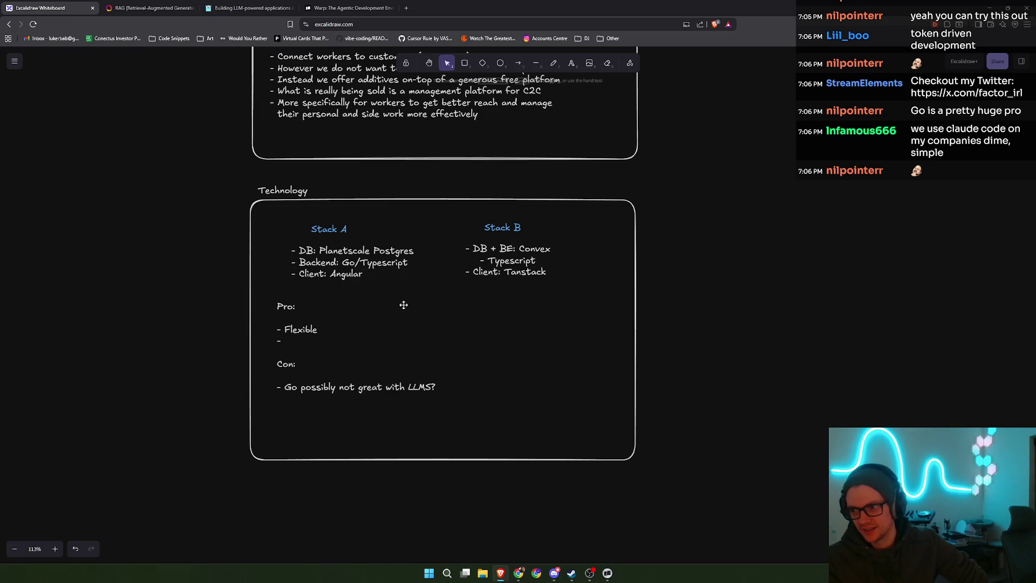
Step: Fill the empty second pro line with 'Golang'
double_click(311, 339)
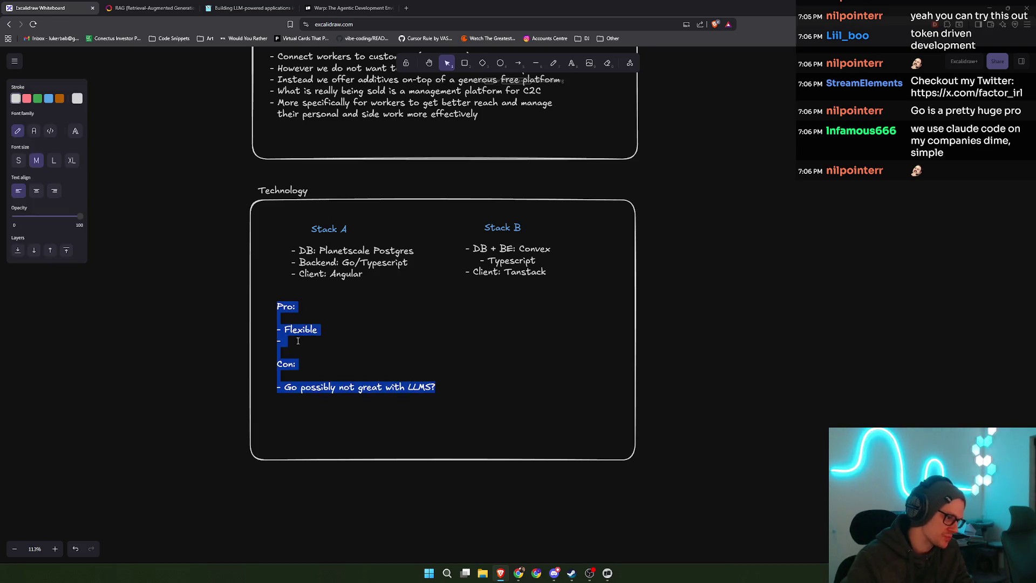
type("Golang")
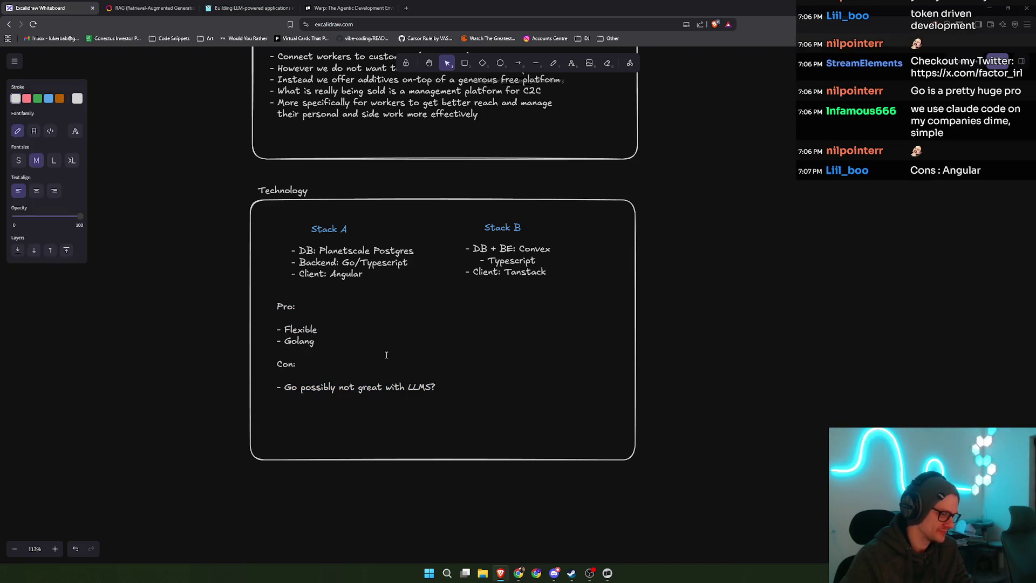
key("Return")
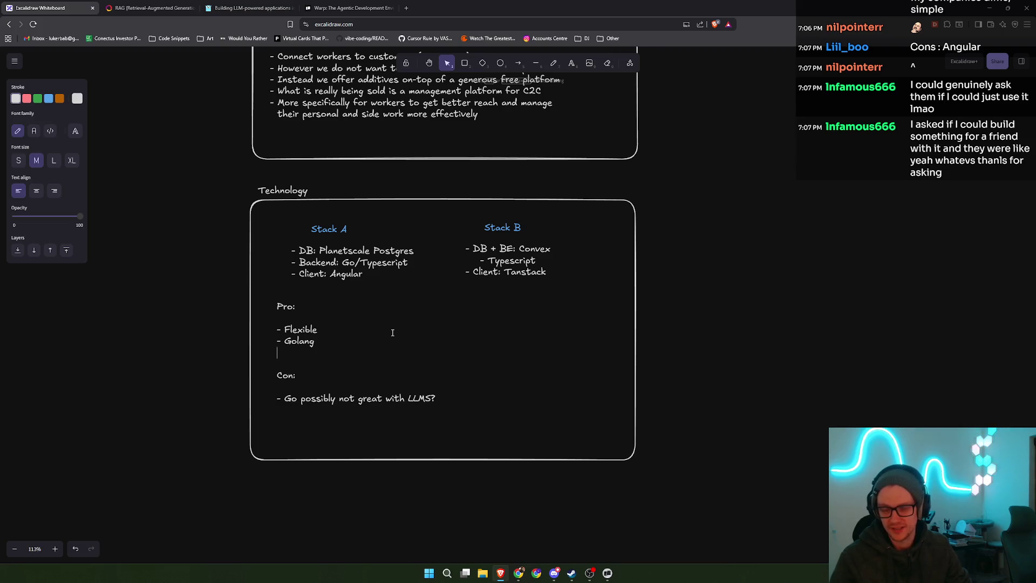
Step: Append '/Tanstack' to Stack A's 'Client: Angular' line
left_click(339, 277)
triple_click(339, 277)
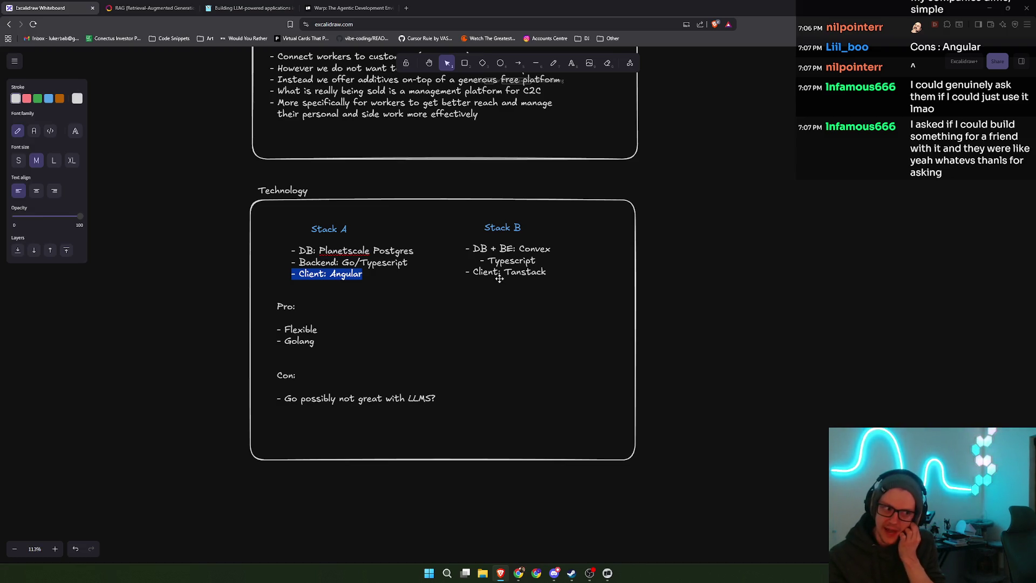
left_click(363, 274)
type("/Tanstack")
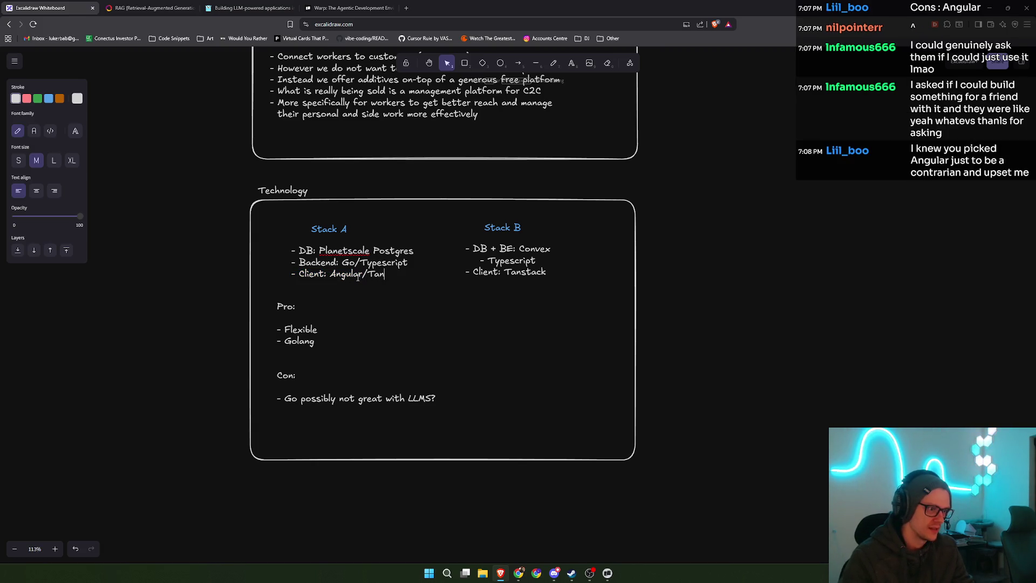
left_click(402, 305)
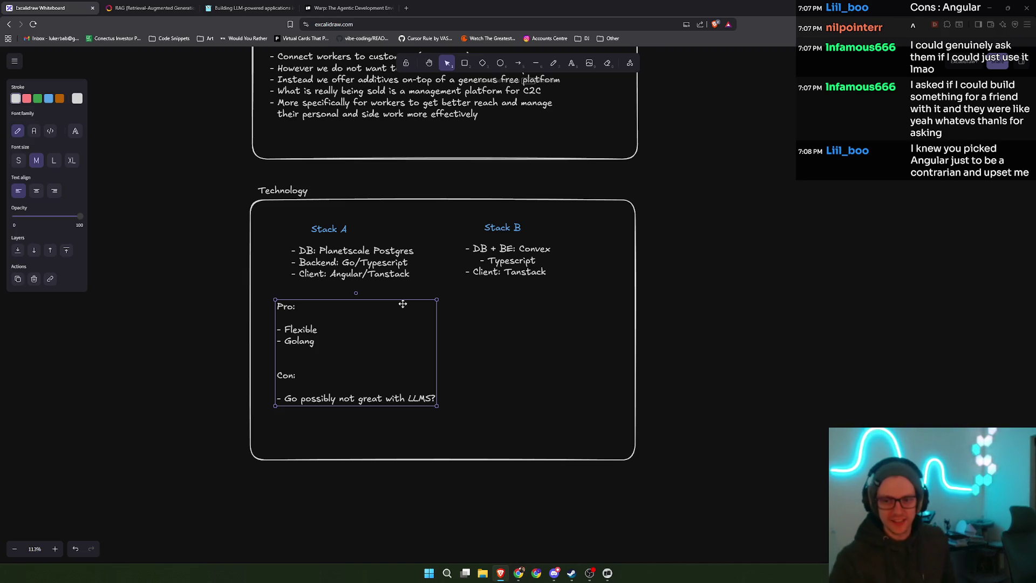
Step: Add '- Angular' as a third pro below Golang
key("alt+Tab")
left_click(356, 290)
left_click(339, 363)
double_click(289, 343)
left_click(321, 340)
key("Return")
type("- Angular")
left_click(442, 365)
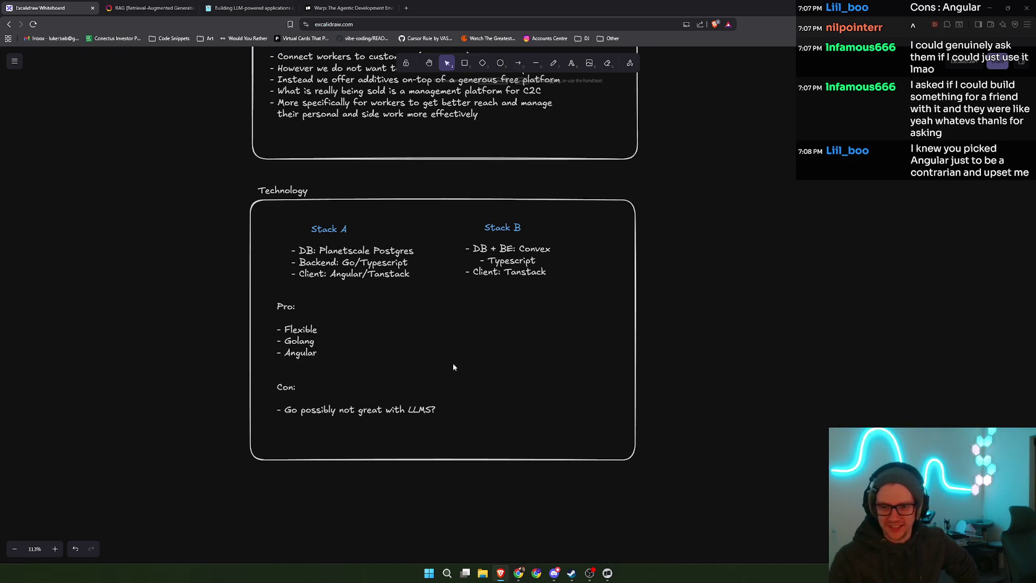
Step: Add 'Manging' as a second con under Stack A and open a new browser tab
left_click(391, 404)
double_click(335, 411)
left_click(289, 402)
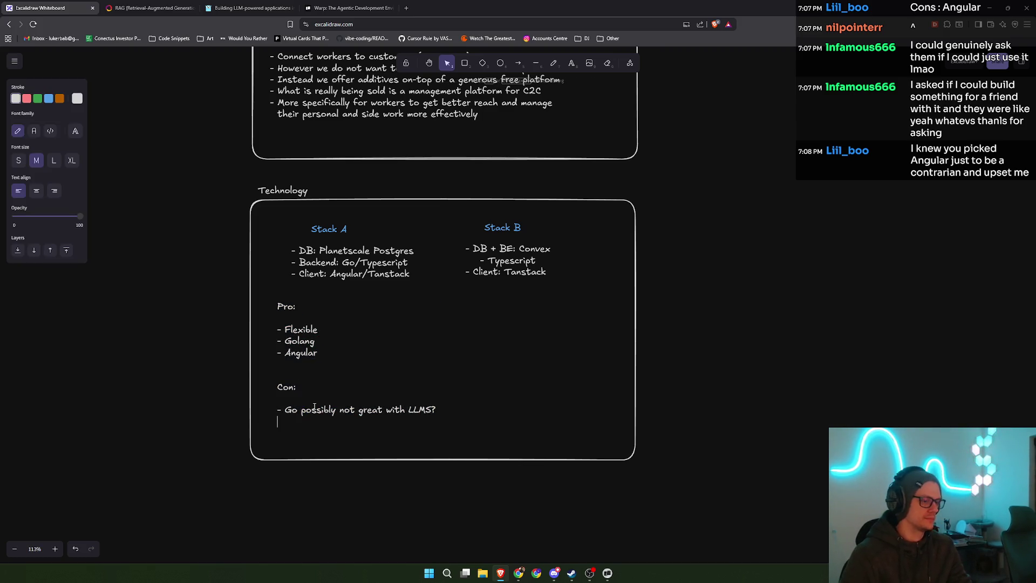
type("Manging")
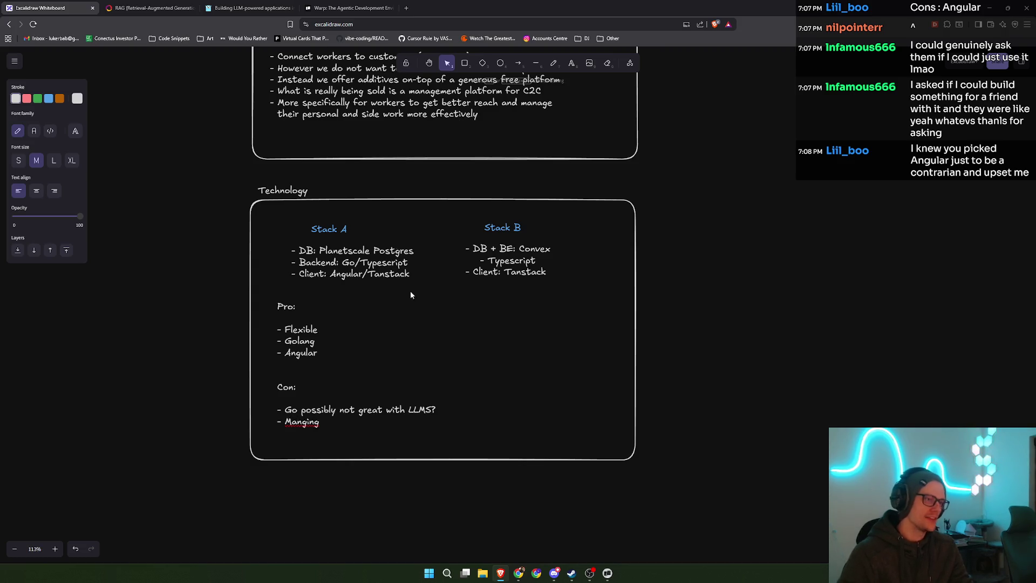
left_click(406, 7)
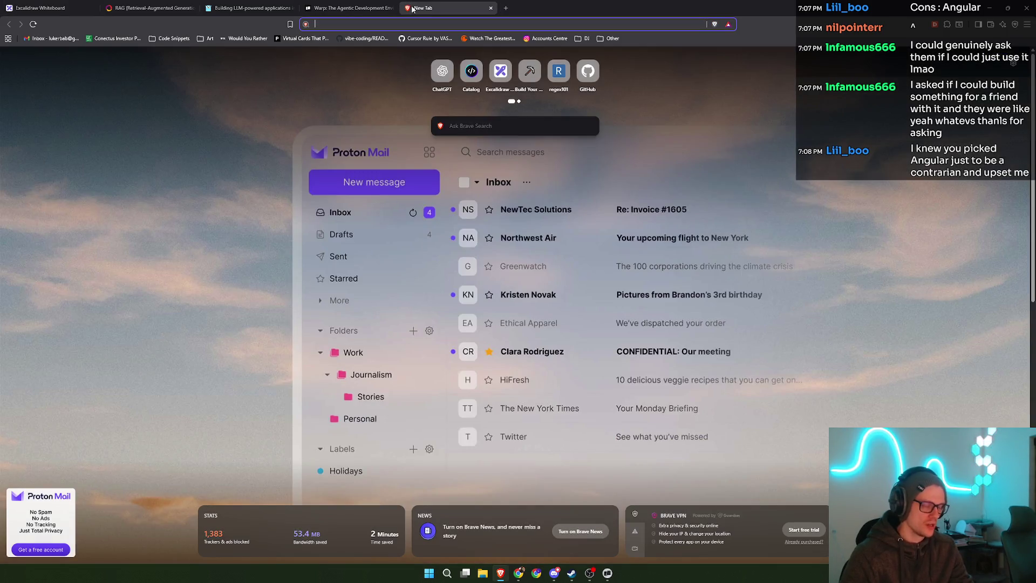
Step: Search 'planetscale', scroll through the planetscale.com homepage, then close that tab
type("planetscale")
key("Return")
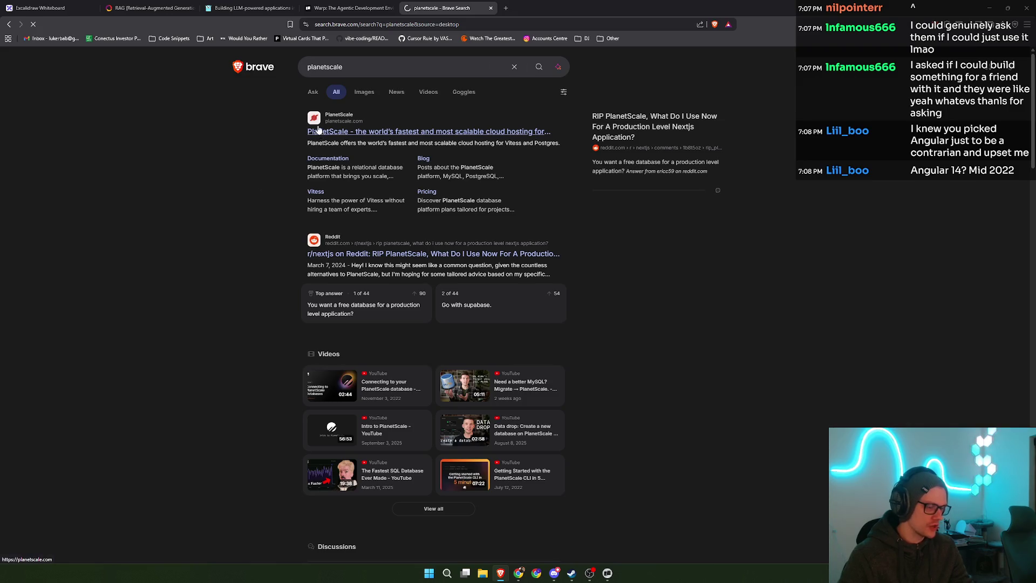
left_click(318, 130)
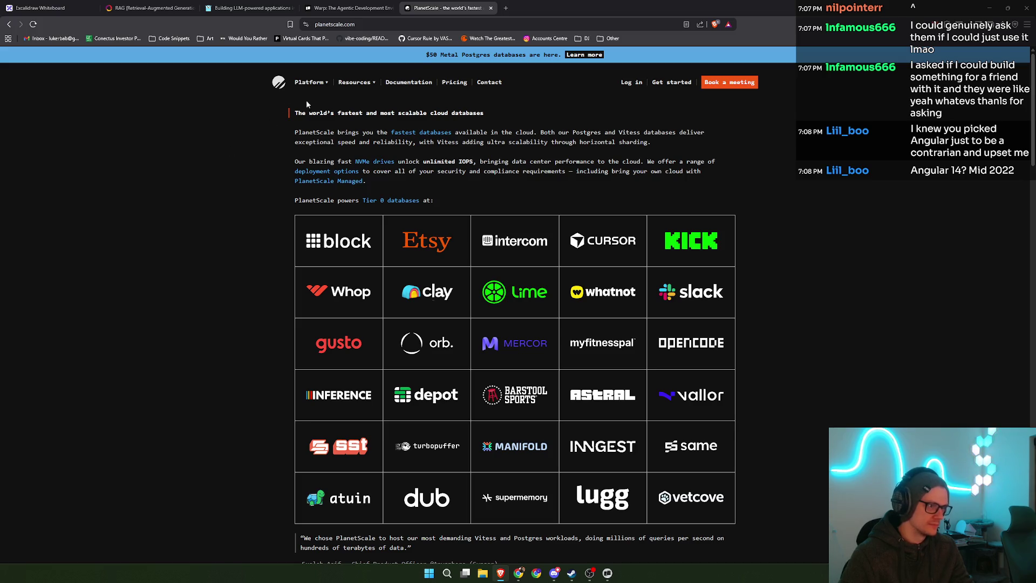
scroll(208, 268, "down", 6)
scroll(208, 268, "down", 6)
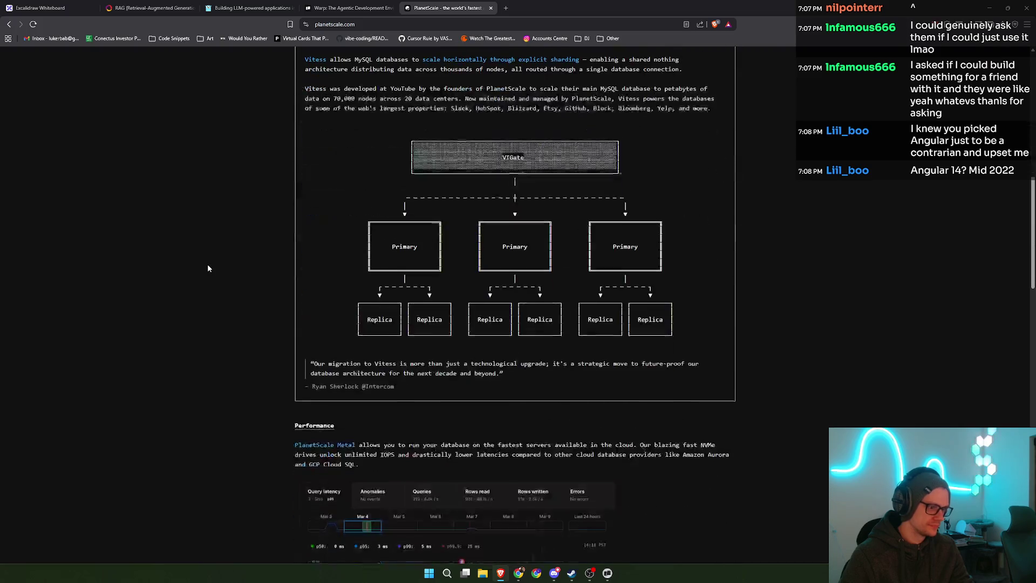
scroll(208, 262, "down", 5)
scroll(208, 261, "down", 3)
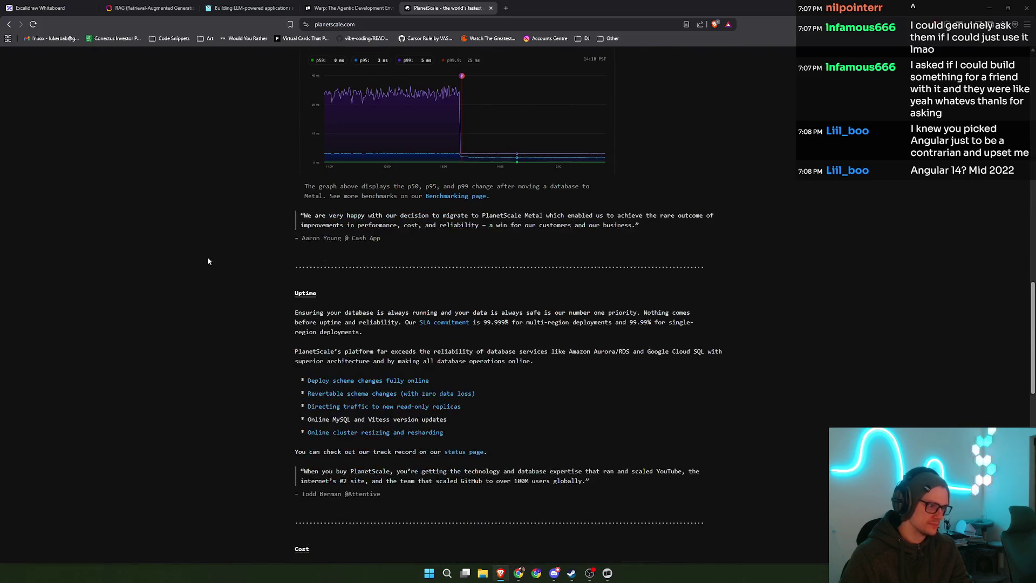
key("ctrl+w")
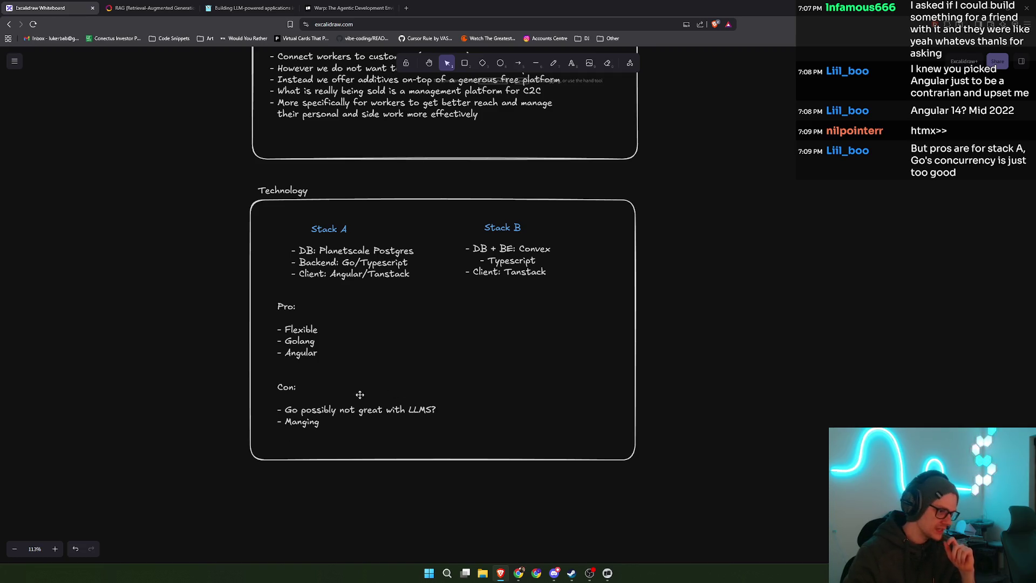
Step: Remove the stray bracket after Golang and delete the '- Angular' pro line
double_click(324, 336)
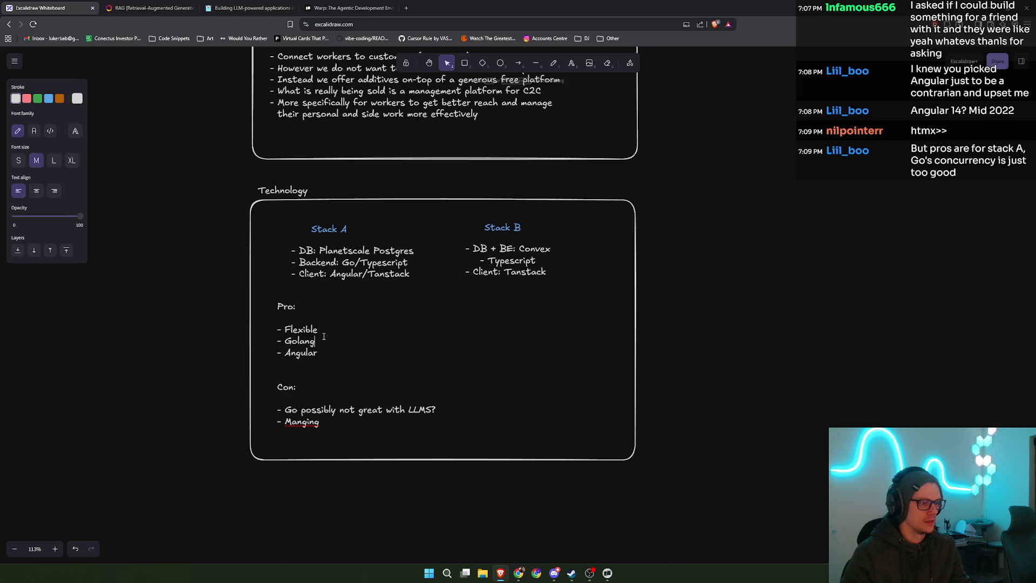
type("(")
key("BackSpace")
key("BackSpace")
left_click(319, 353)
left_click(595, 477)
left_click(302, 353)
double_click(318, 353)
left_click_drag(319, 353, 276, 353)
key("BackSpace")
key("BackSpace")
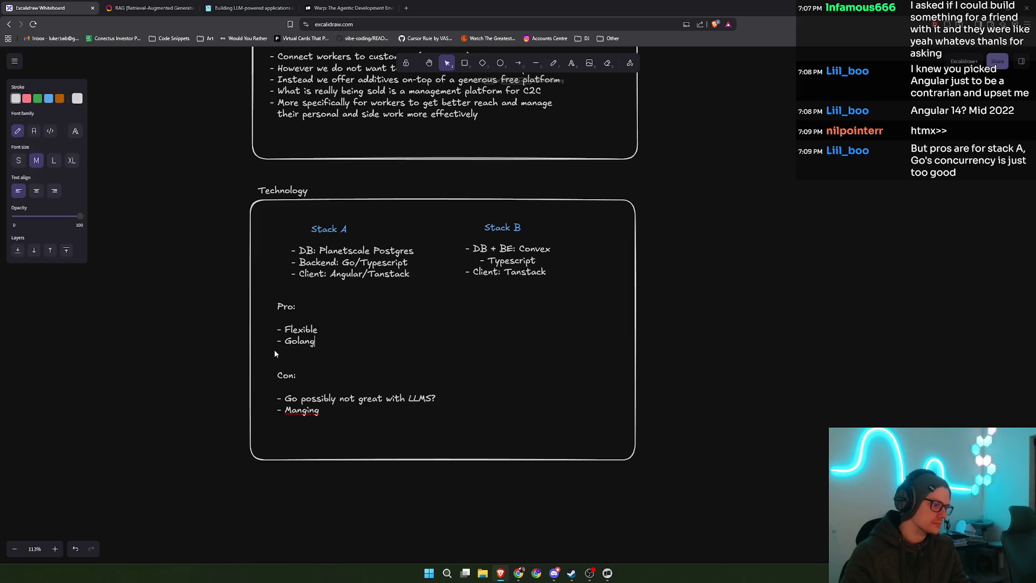
Step: Delete the blank line above 'Con:' so the cons sit directly under the pros
left_click(289, 374)
double_click(287, 363)
left_click(287, 363)
key("BackSpace")
left_click(340, 387)
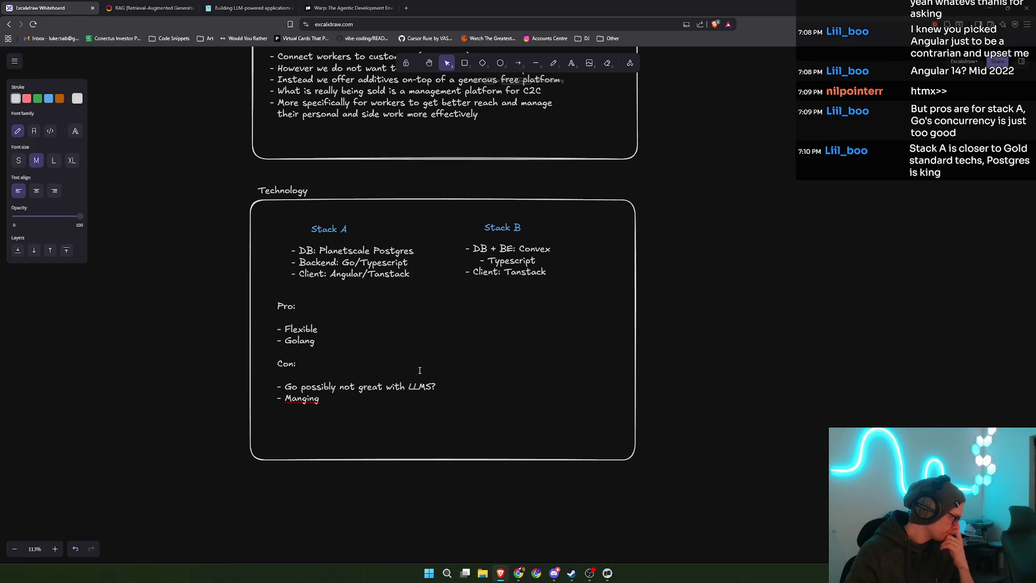
left_click(465, 364)
left_click(410, 396)
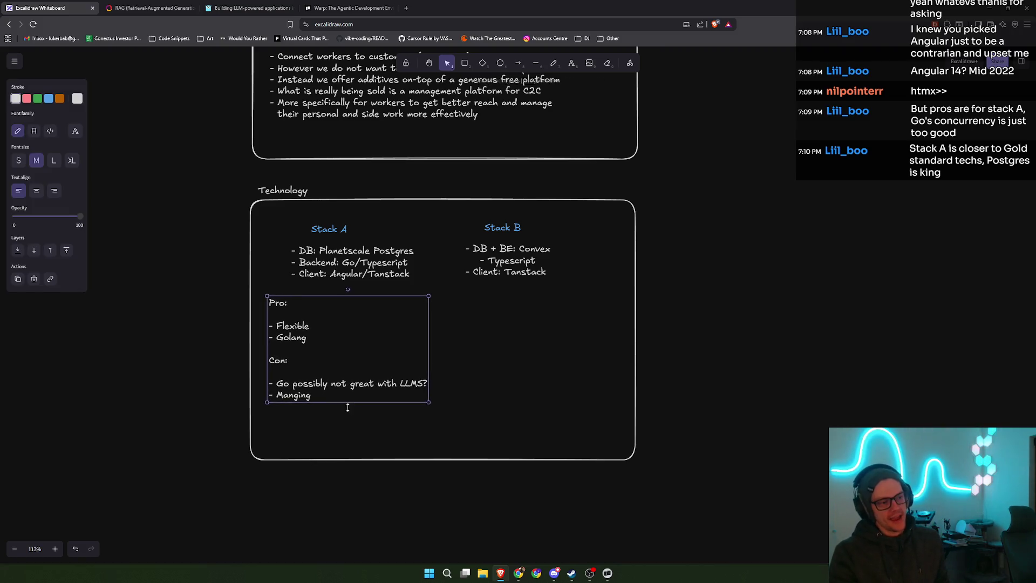
left_click(348, 409)
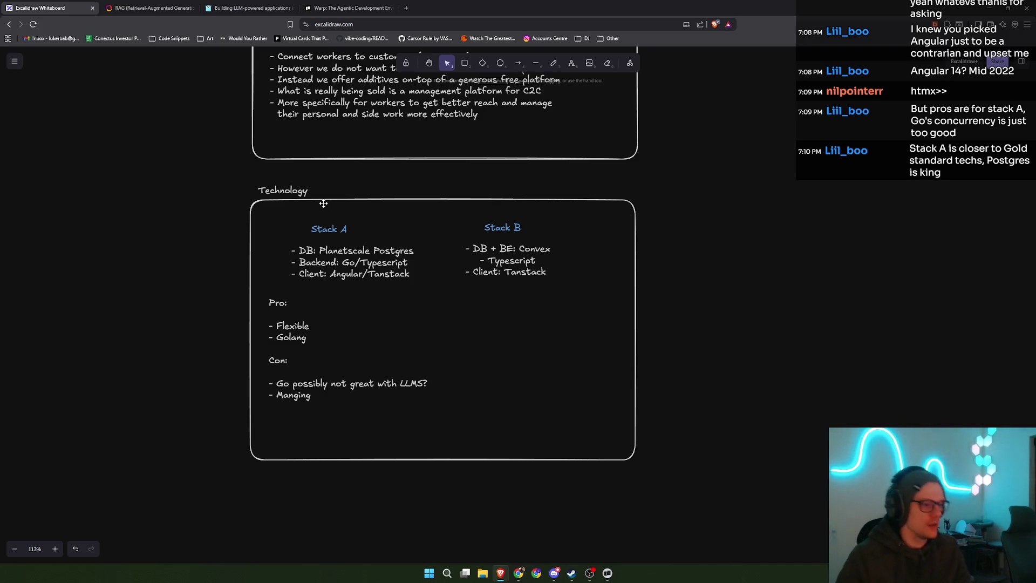
Step: Remove '/Typescript' and '/Tanstack', leaving Stack A as Backend: Go and Client: Angular
double_click(373, 263)
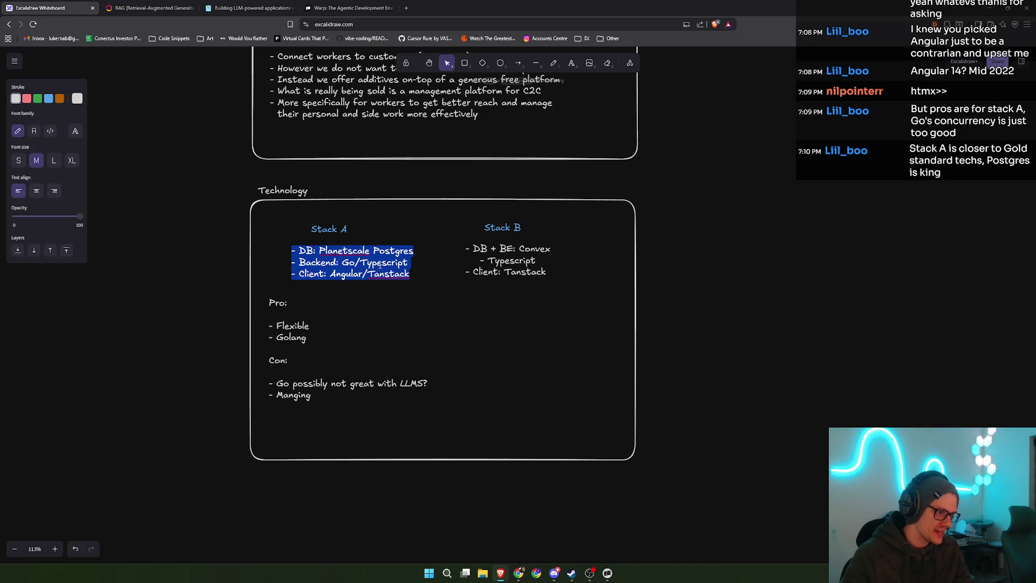
double_click(380, 264)
key("BackSpace")
key("BackSpace")
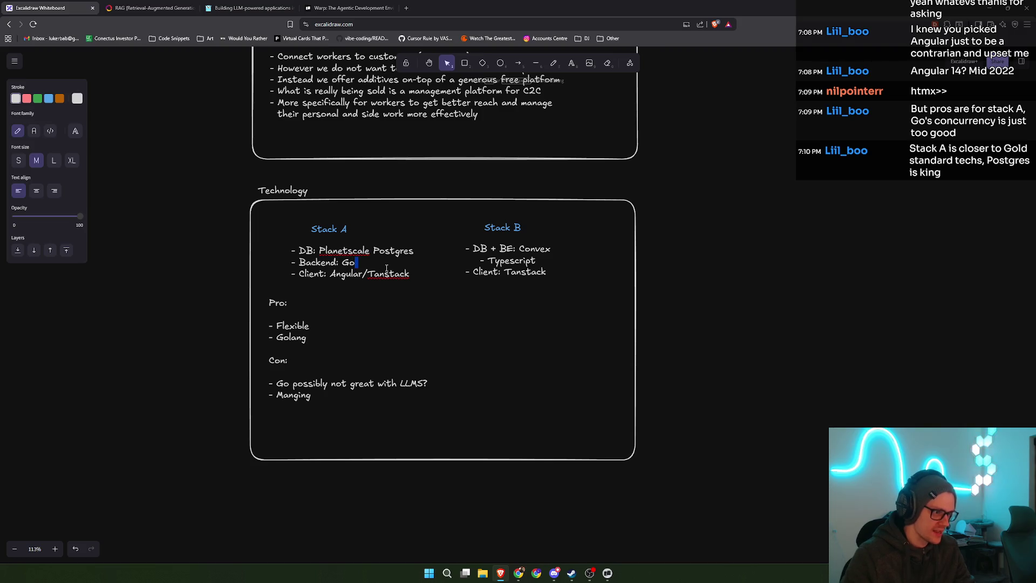
triple_click(384, 273)
double_click(395, 276)
key("BackSpace")
key("BackSpace")
left_click(513, 381)
Step: Stretch the Technology rectangle downward to make it much taller
scroll(562, 278, "down", 2)
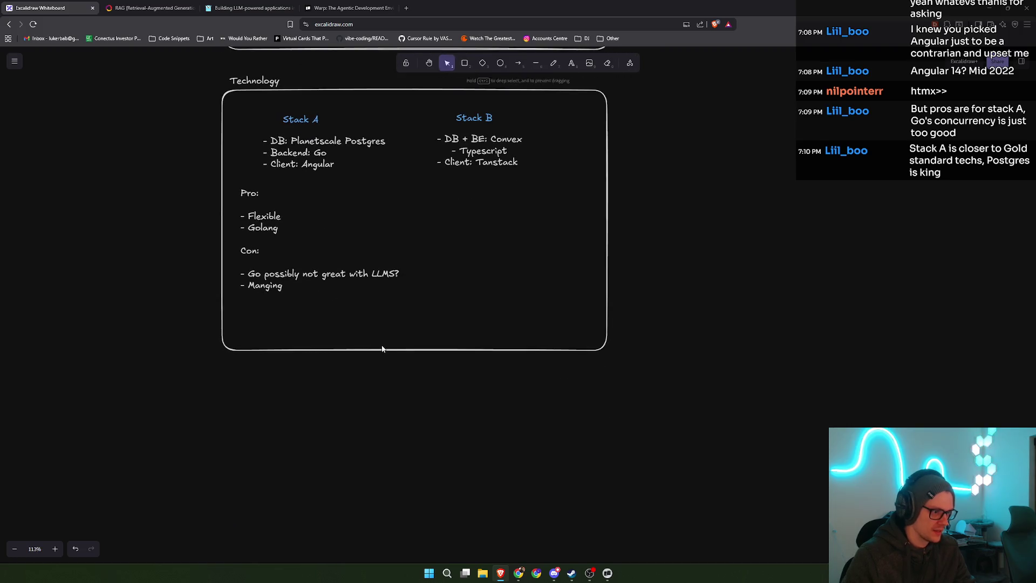
left_click(399, 351)
left_click_drag(400, 351, 390, 549)
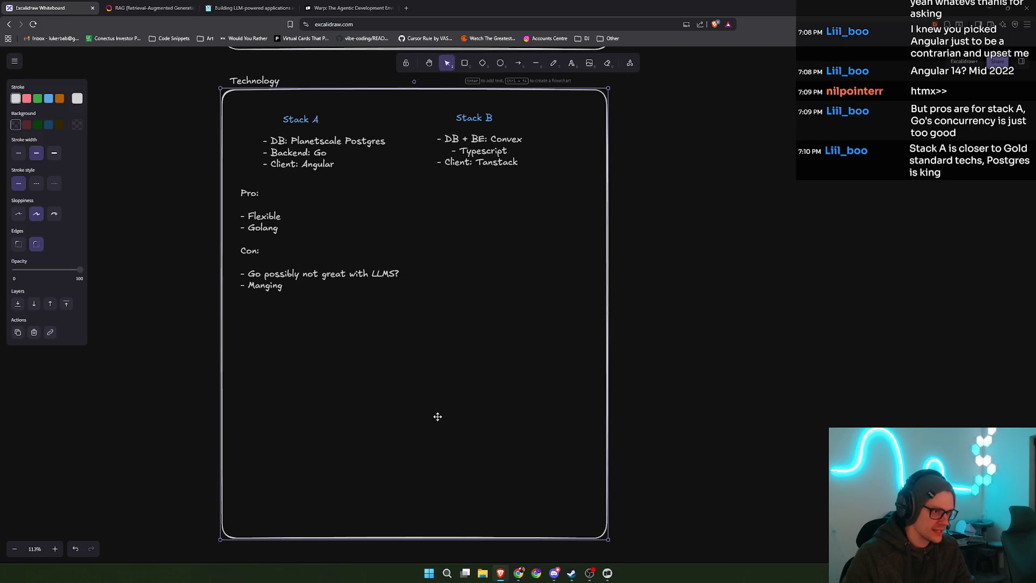
left_click(437, 410)
Step: Write 'Pro:' under Stack B with '- Very AI friendly' and '- Deployment work done'
double_click(442, 193)
type("Pro:")
key("Return")
type("- ")
type("Very AI ")
type("friendly ")
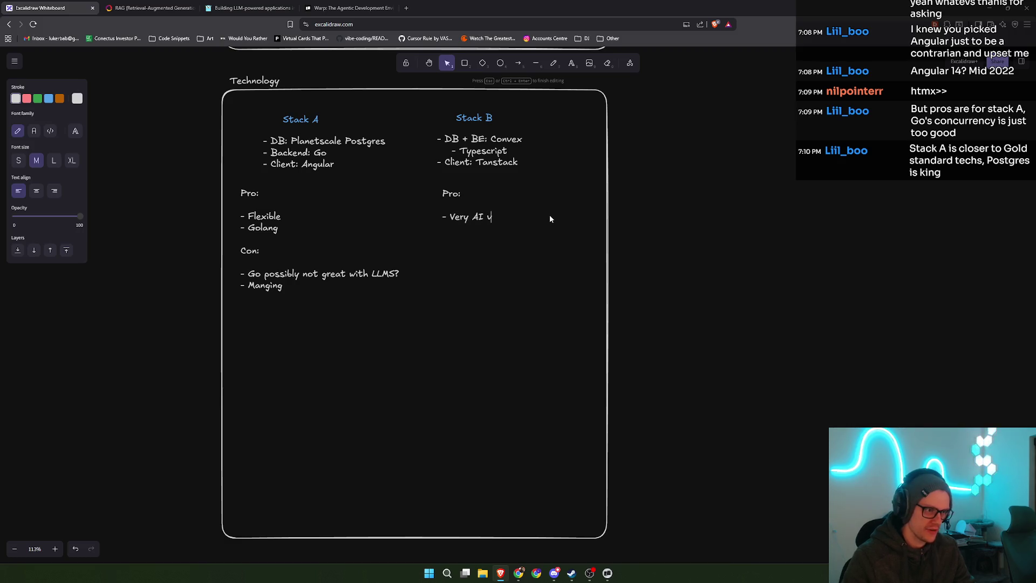
type("- ")
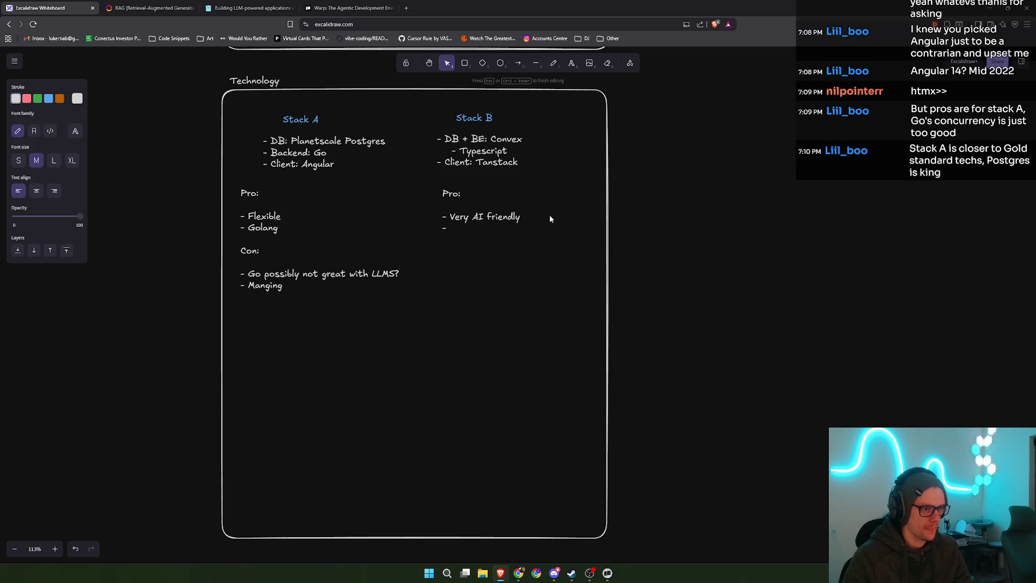
type("Lot of")
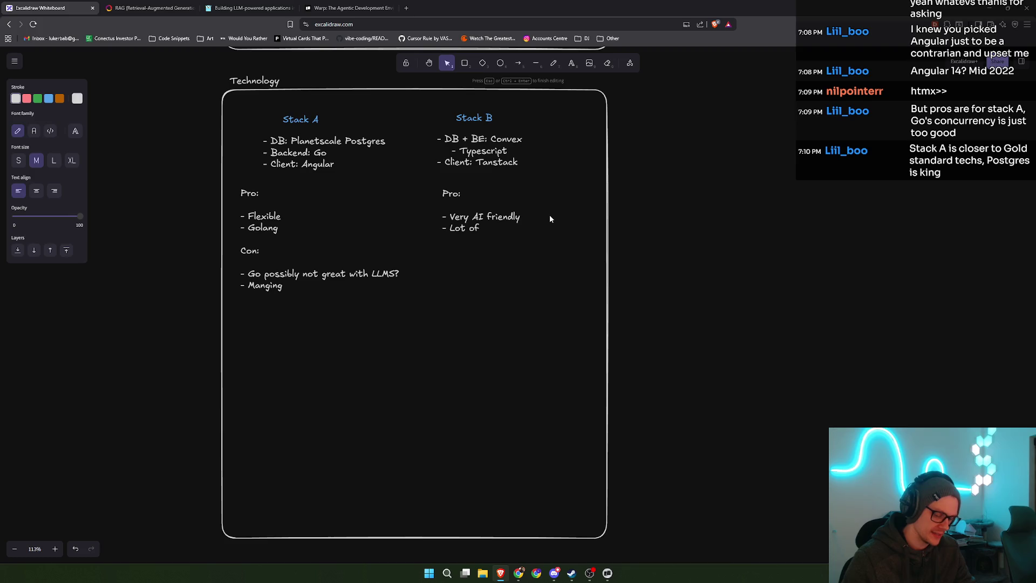
type("da")
key("BackSpace")
key("BackSpace")
key("BackSpace")
key("BackSpace")
type("Deployment work don")
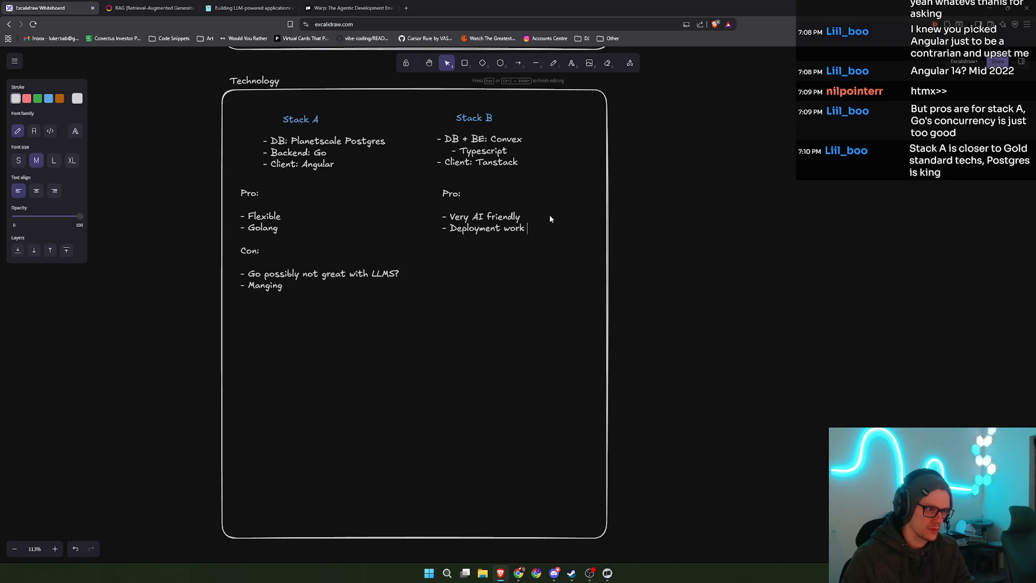
type("e")
left_click(331, 151)
double_click(331, 151)
Step: Insert a 'Fly.io' line after 'Backend: Go' in Stack A's list
left_click(330, 151)
key("Return")
type("Fly.io")
Step: Realign Stack A's Pro/Con block and Stack B's Pro text within the Technology box
left_click(372, 201)
left_click_drag(276, 227, 274, 232)
left_click(484, 384)
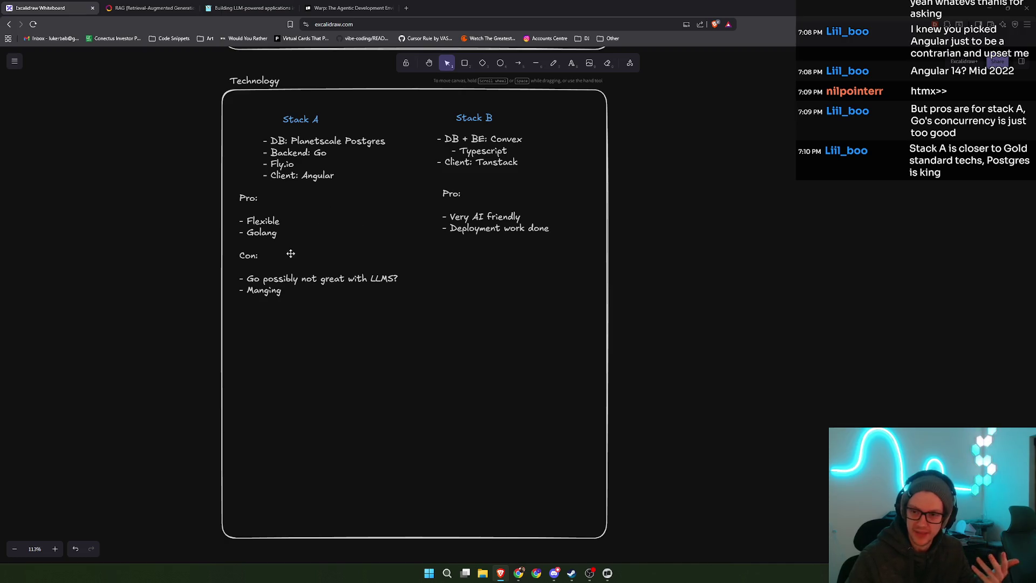
left_click_drag(262, 230, 272, 223)
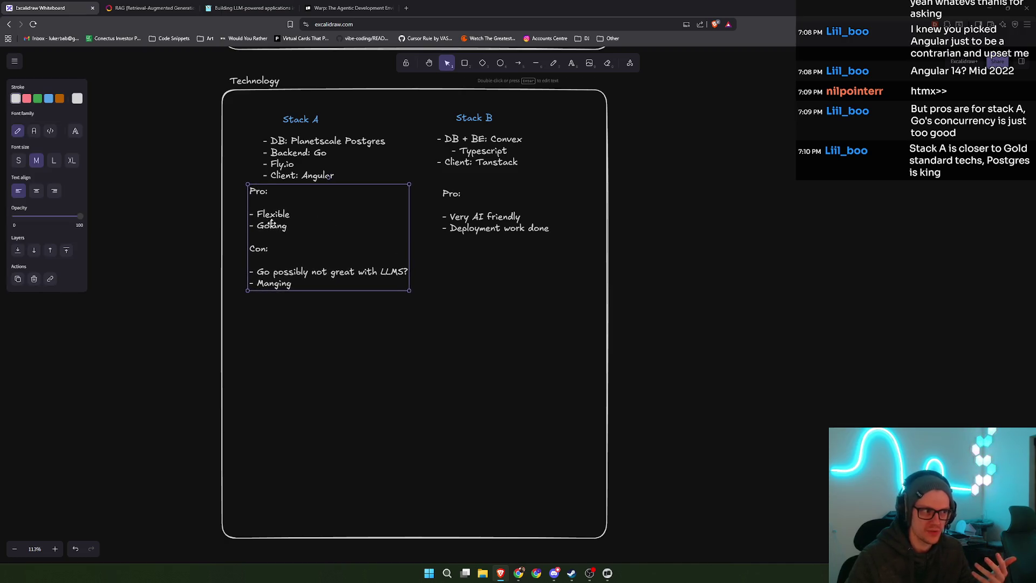
left_click(439, 333)
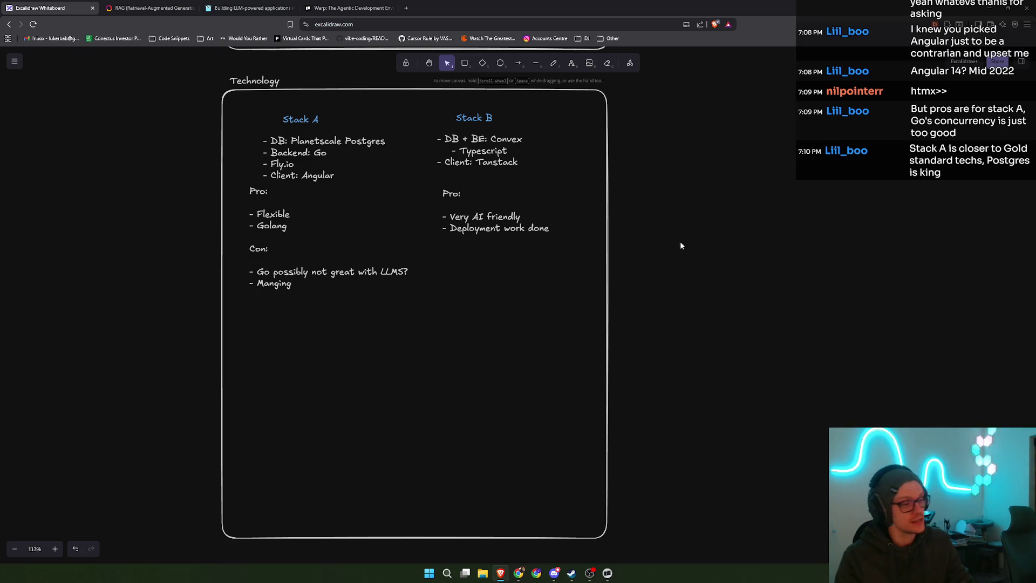
left_click(454, 217)
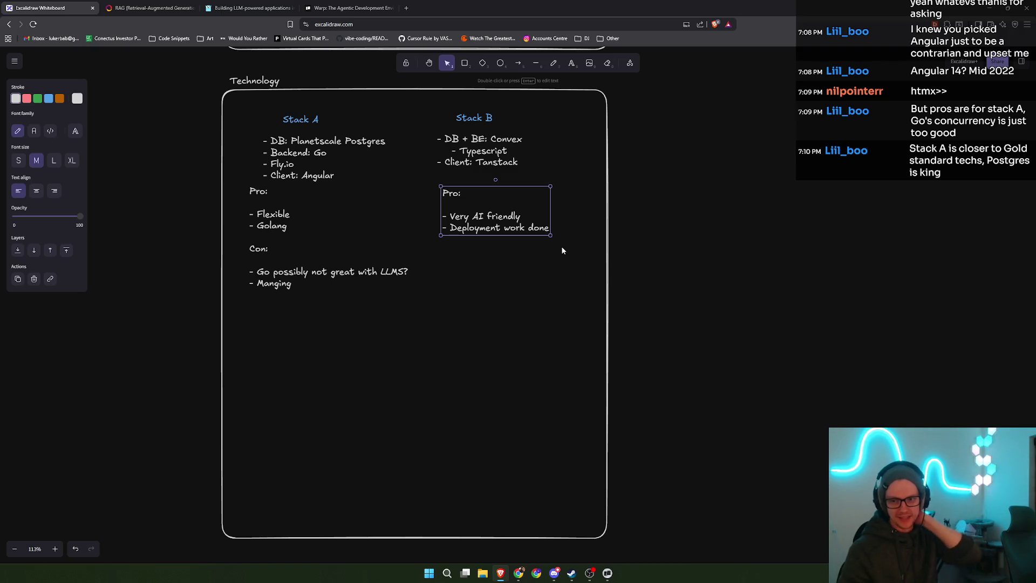
left_click(470, 268)
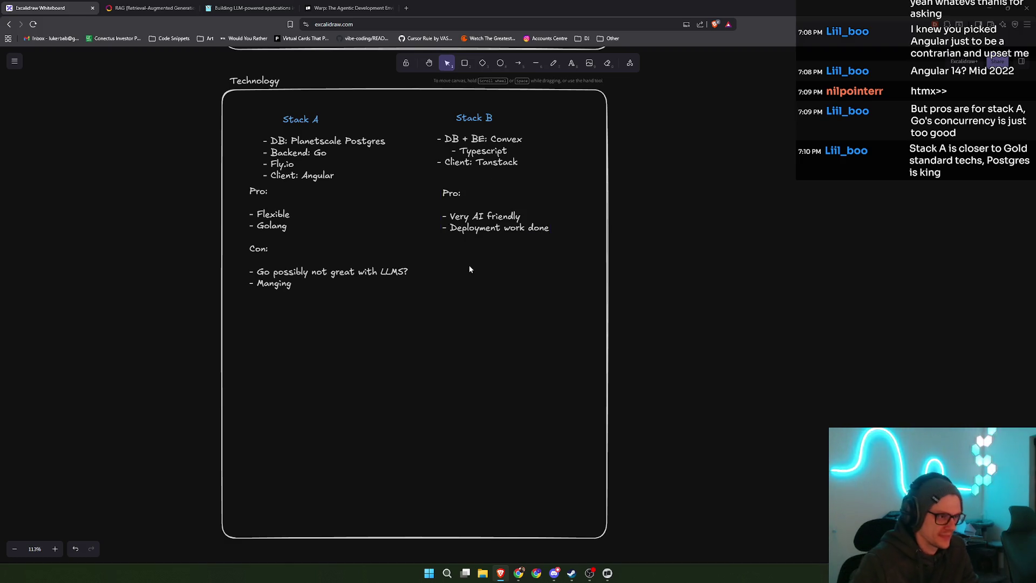
left_click_drag(455, 220, 487, 237)
left_click(480, 296)
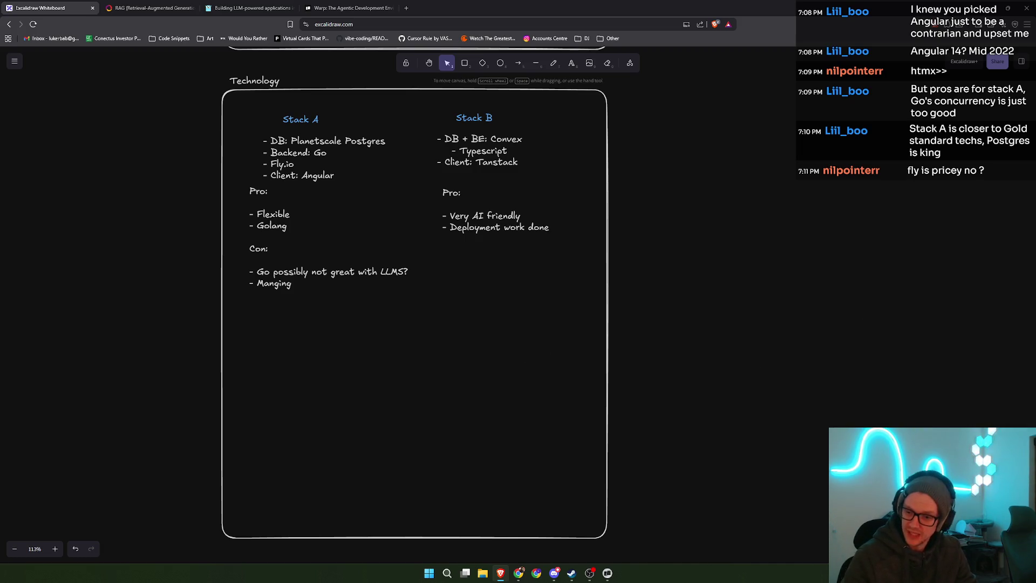
key("alt+Tab")
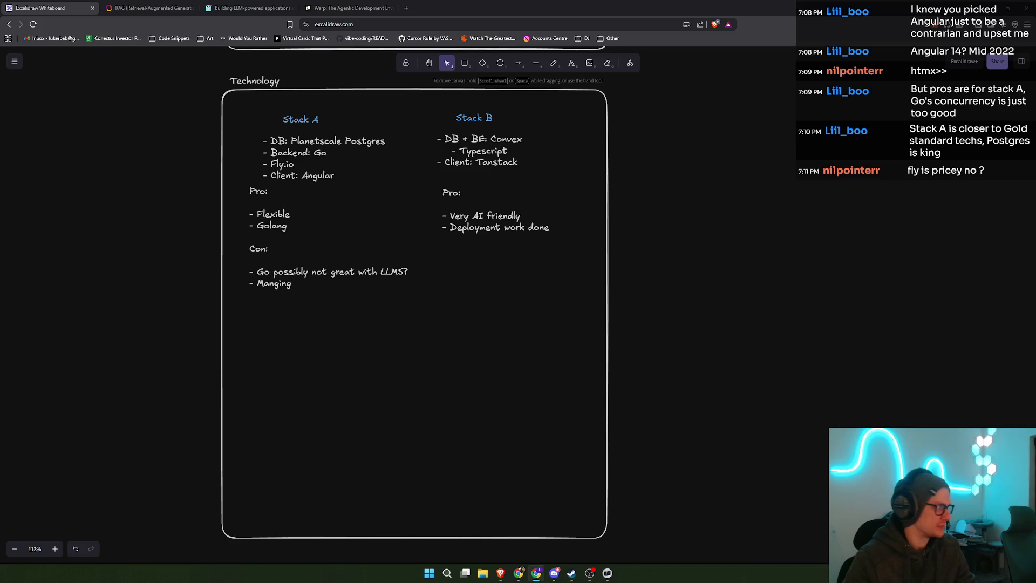
Step: Go to fly.io and sign in with GitHub to reach the apps dashboard
type("fly.io")
key("Return")
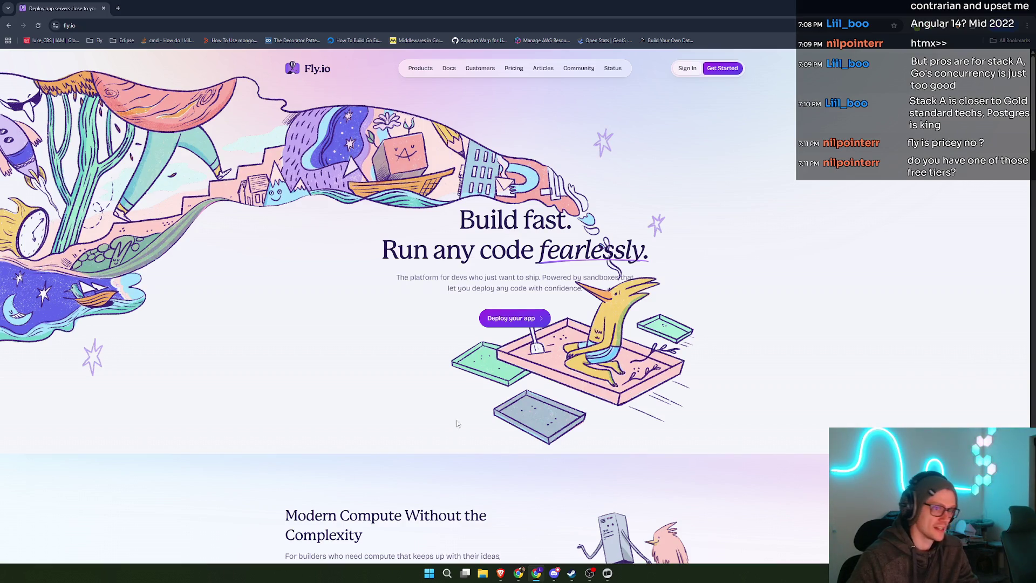
left_click(688, 68)
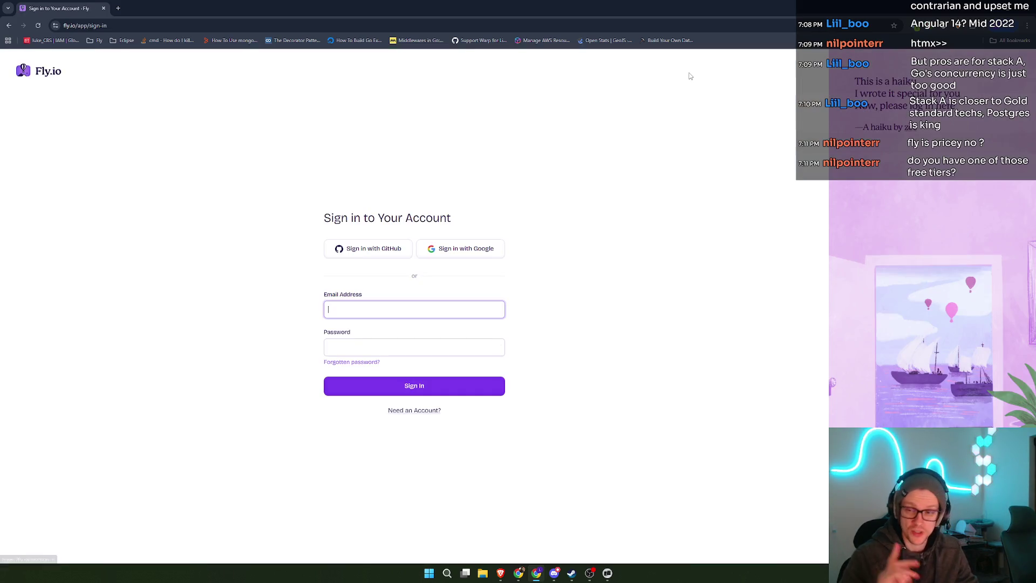
left_click(362, 254)
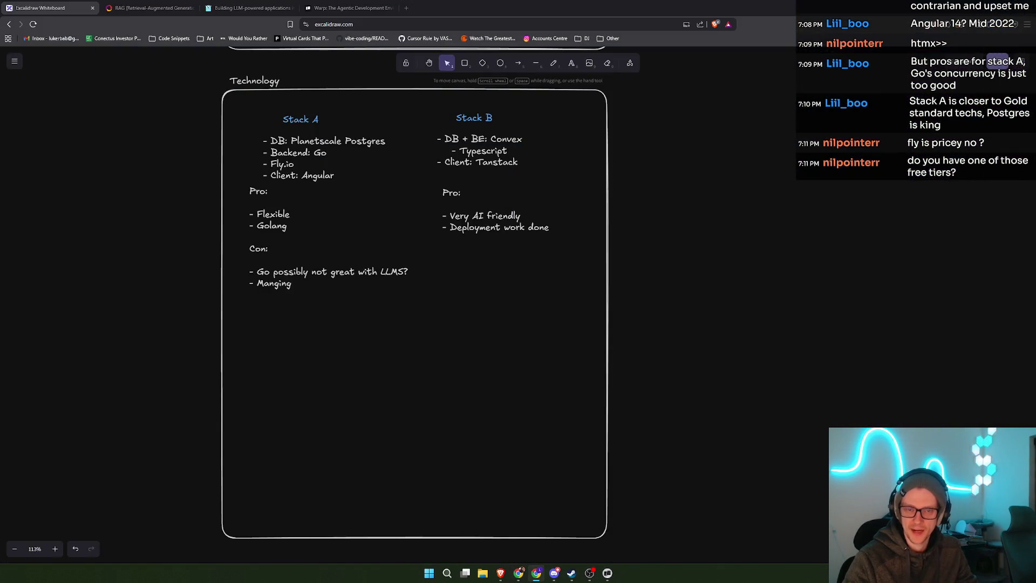
key("alt+Tab")
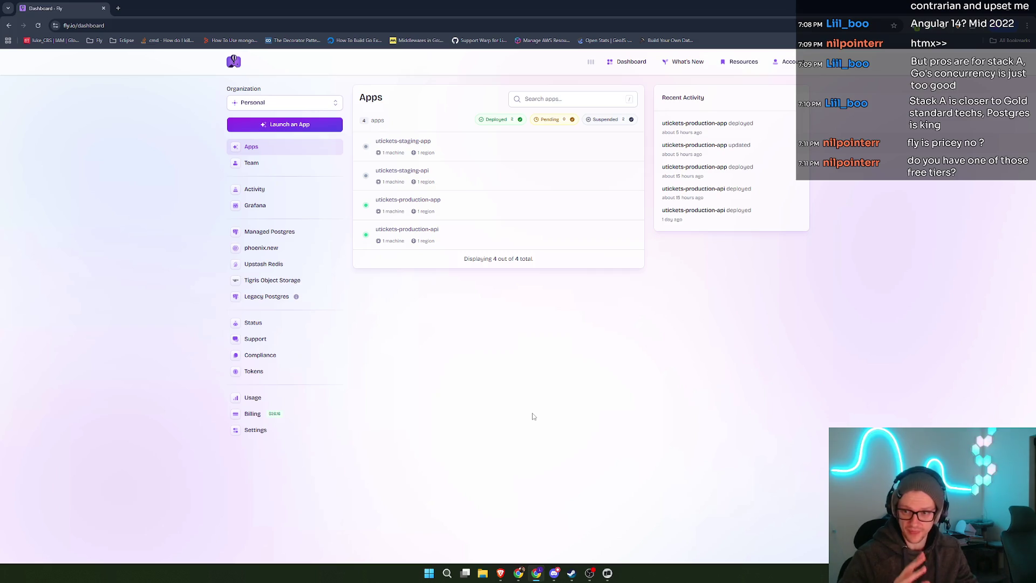
left_click(117, 8)
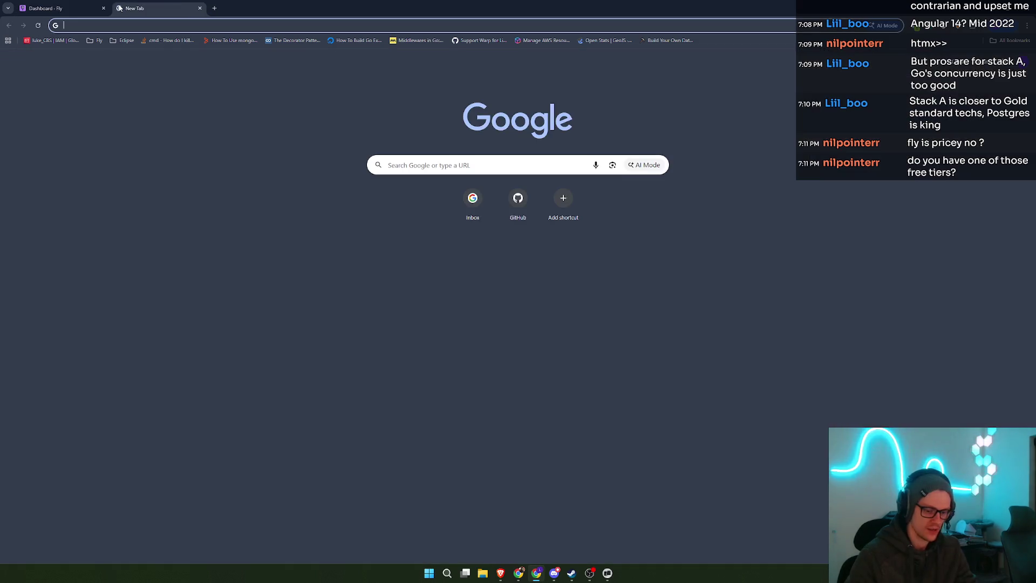
type("utickets.app")
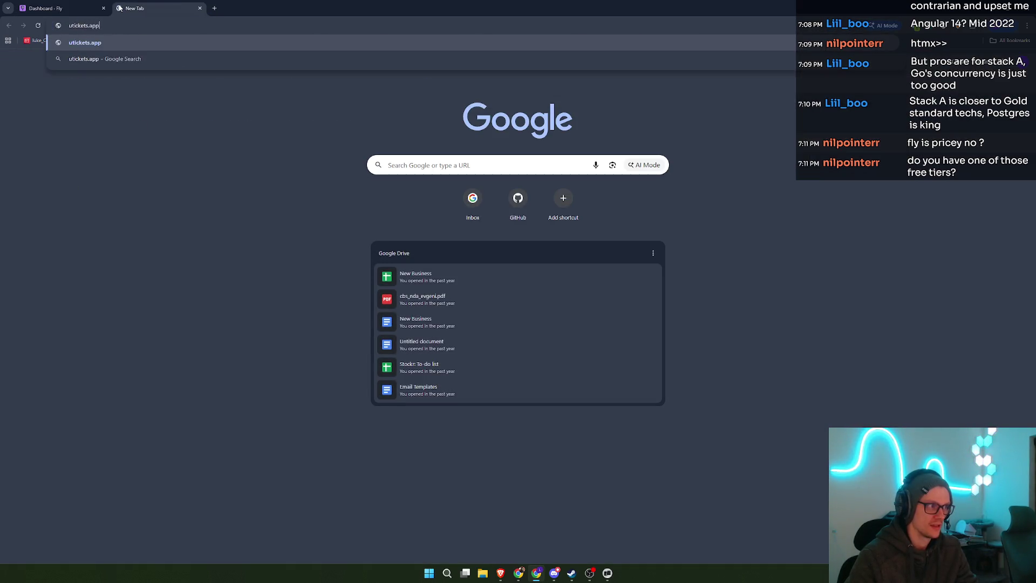
key("Return")
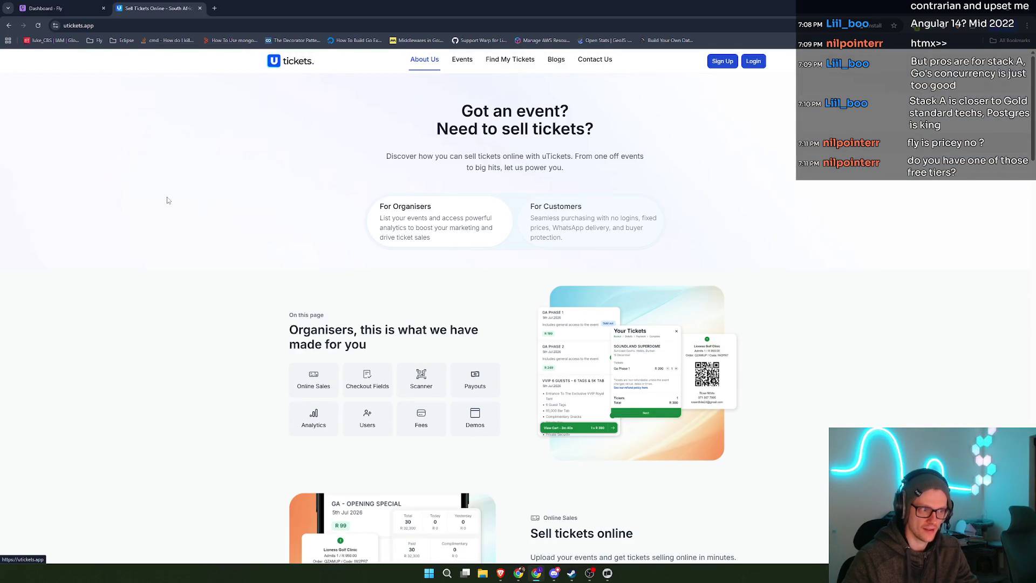
left_click(463, 71)
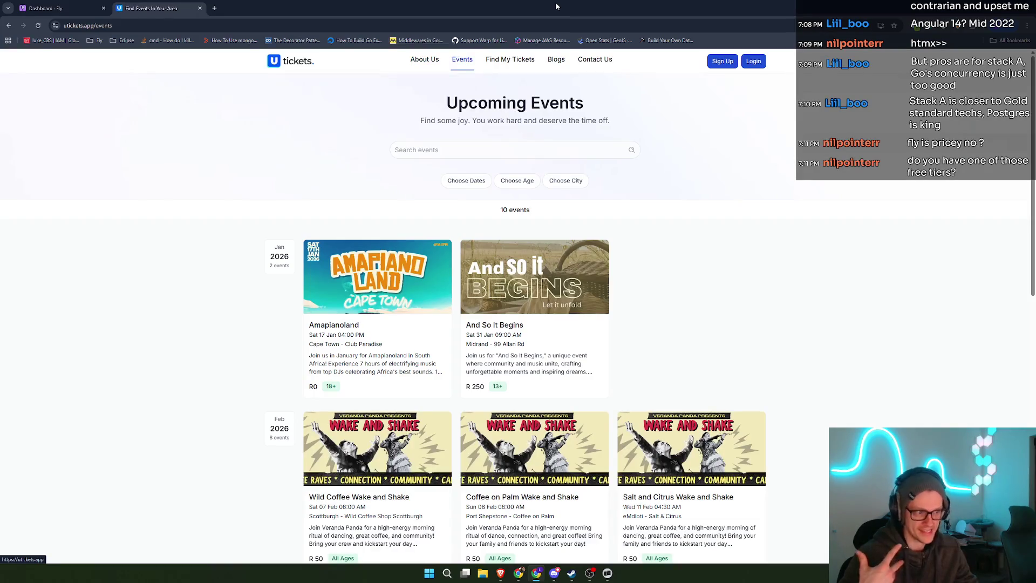
scroll(134, 381, "down", 5)
scroll(134, 381, "down", 5)
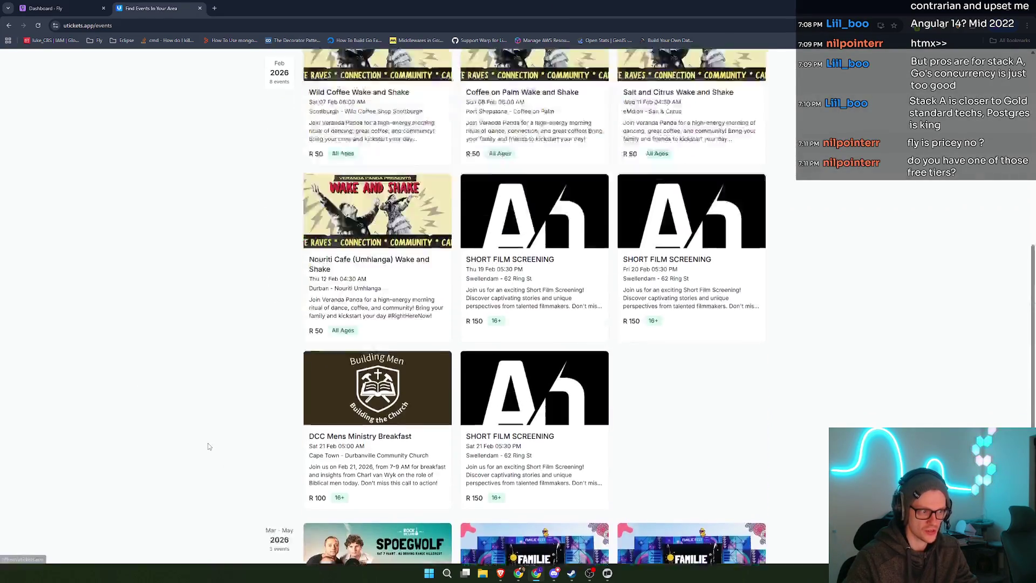
scroll(198, 459, "up", 7)
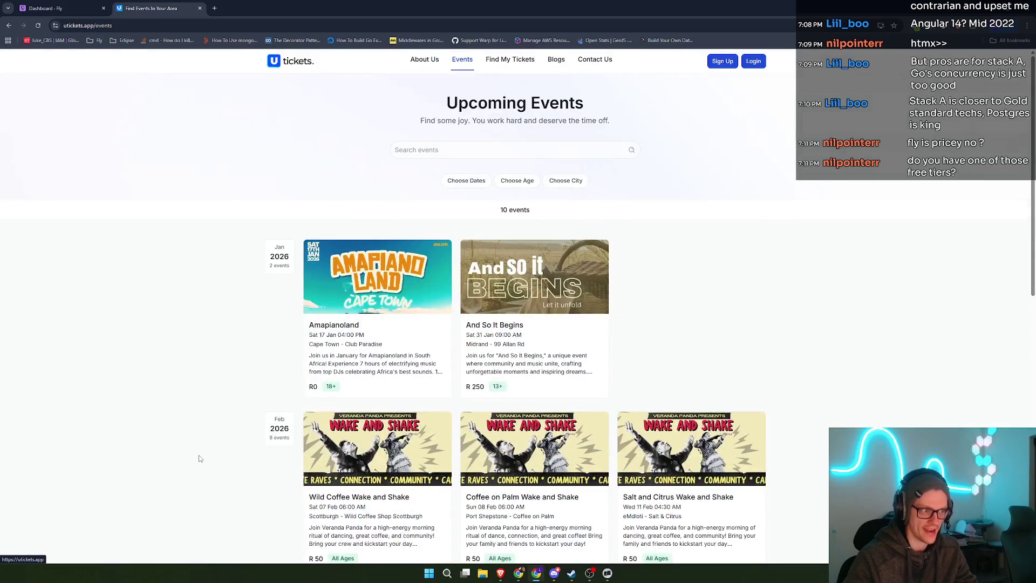
left_click(382, 294)
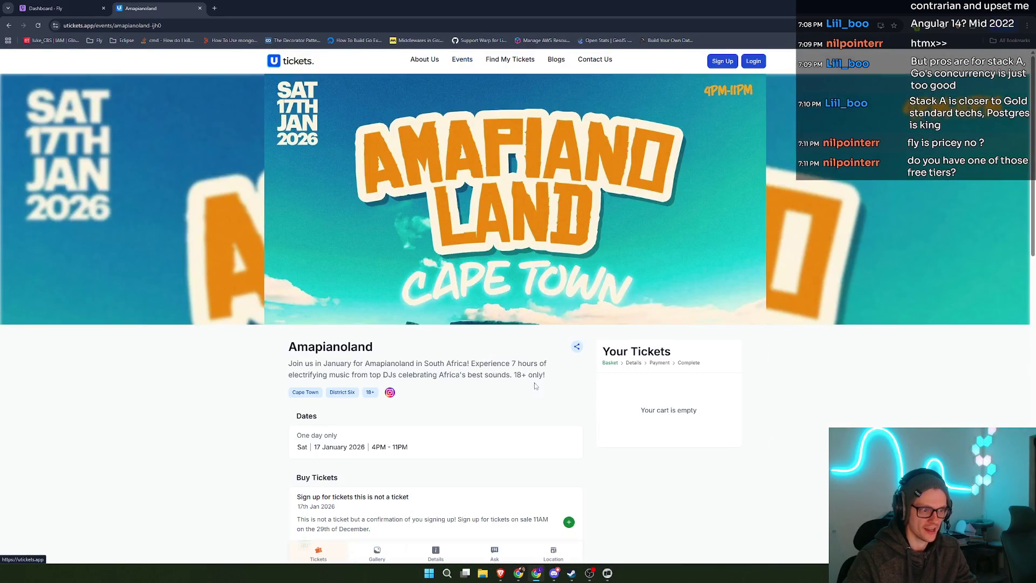
scroll(546, 330, "down", 4)
left_click(569, 279)
left_click(665, 255)
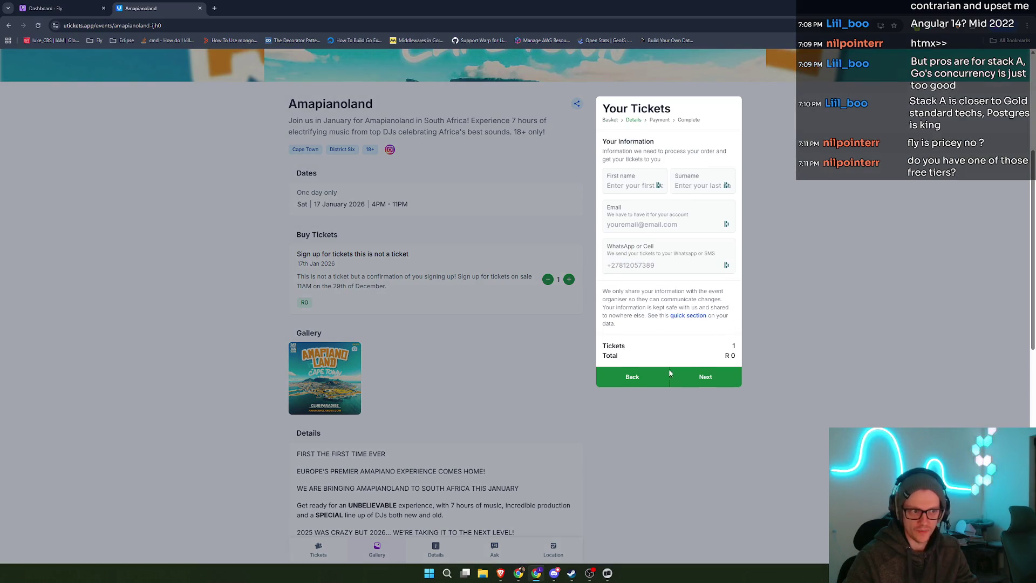
key("ctrl+w")
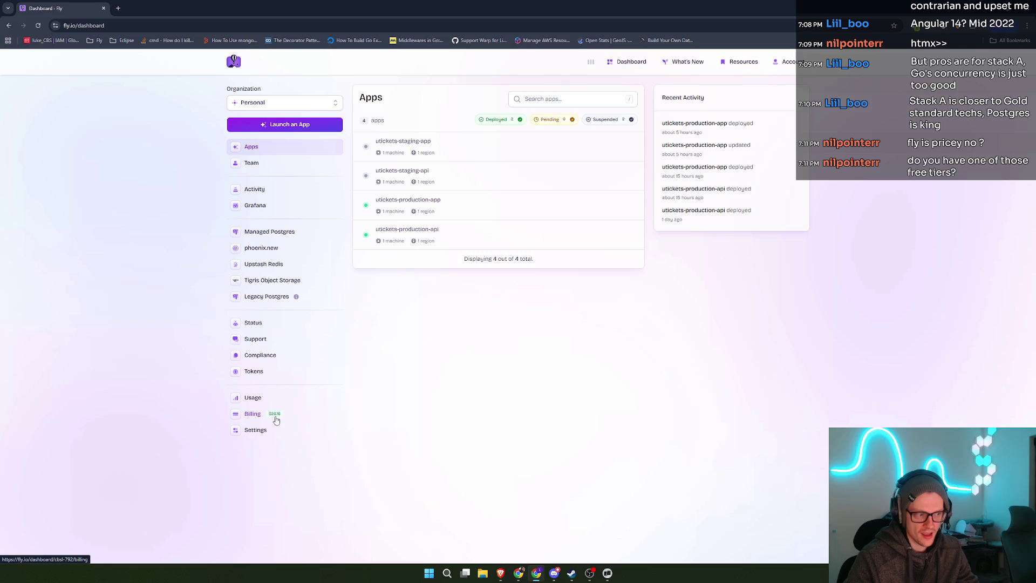
Step: Glance back at the Excalidraw whiteboard, then return to Fly.io's Cost Explorer
key("alt+Tab")
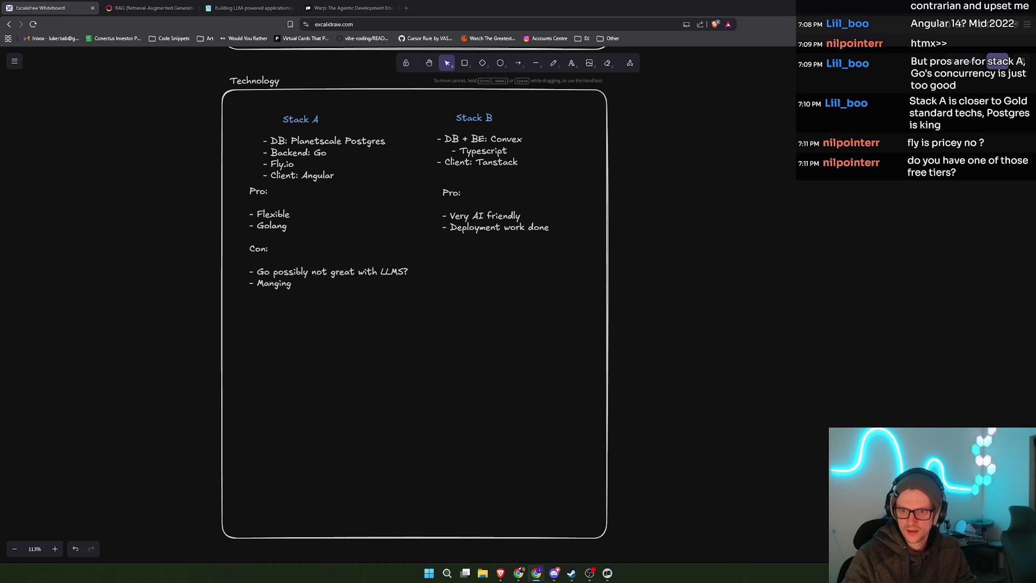
key("alt+Tab")
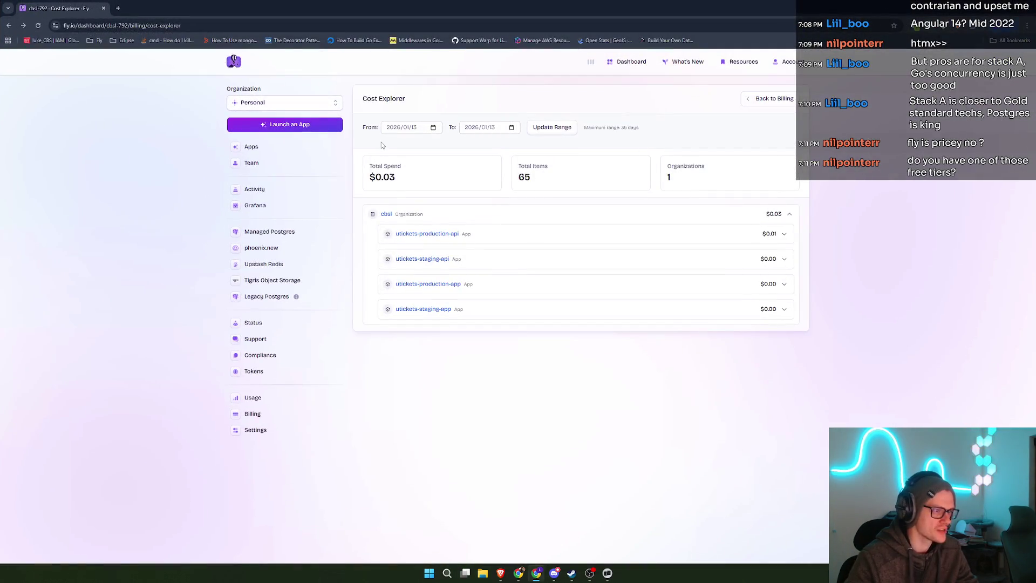
Step: Set the Cost Explorer range from 2025/12/01 to 2025/12/31 and update it
left_click(393, 129)
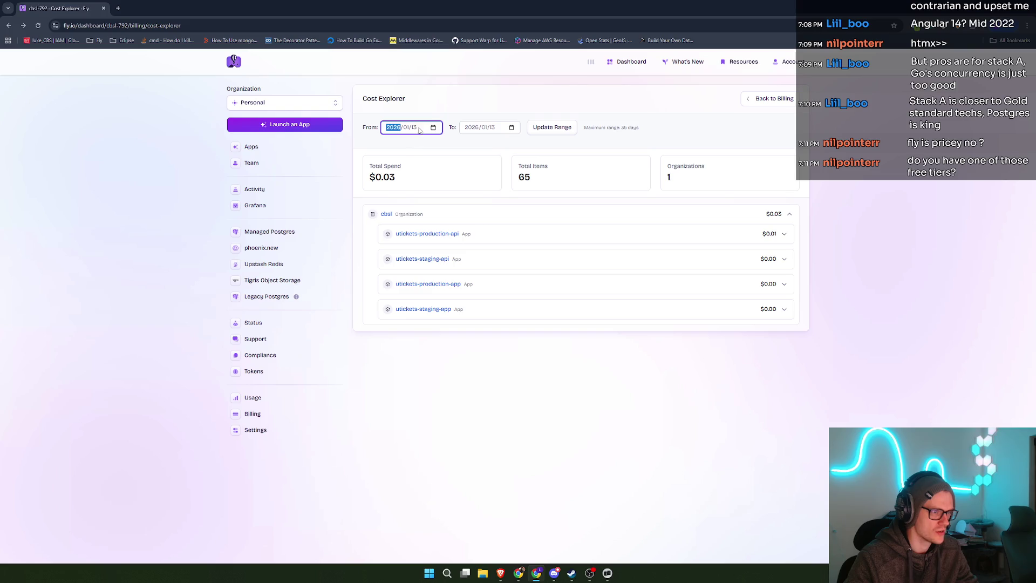
left_click(433, 128)
left_click(445, 144)
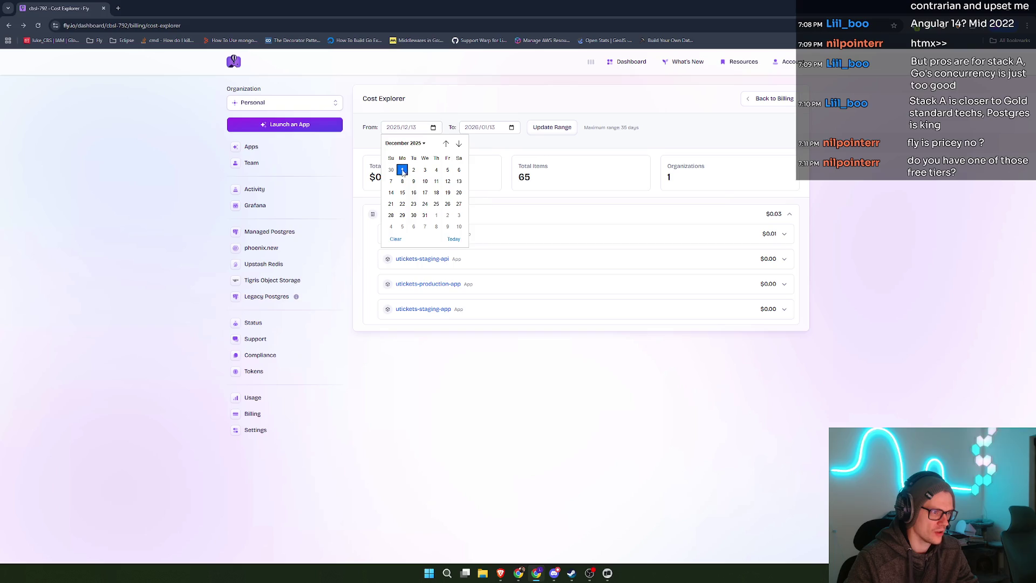
left_click(403, 171)
left_click(512, 128)
left_click(537, 144)
left_click(524, 144)
left_click(524, 144)
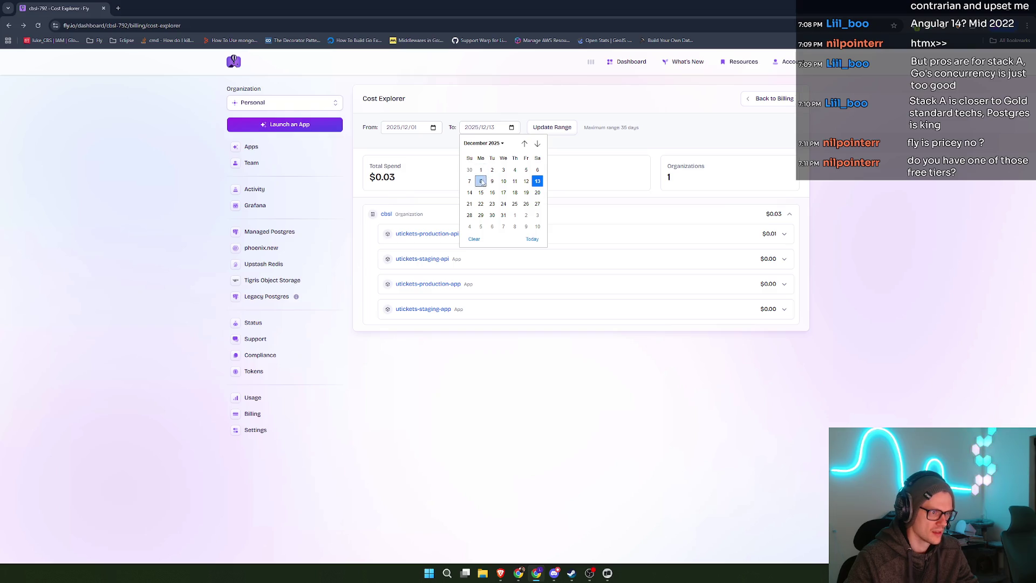
left_click(503, 216)
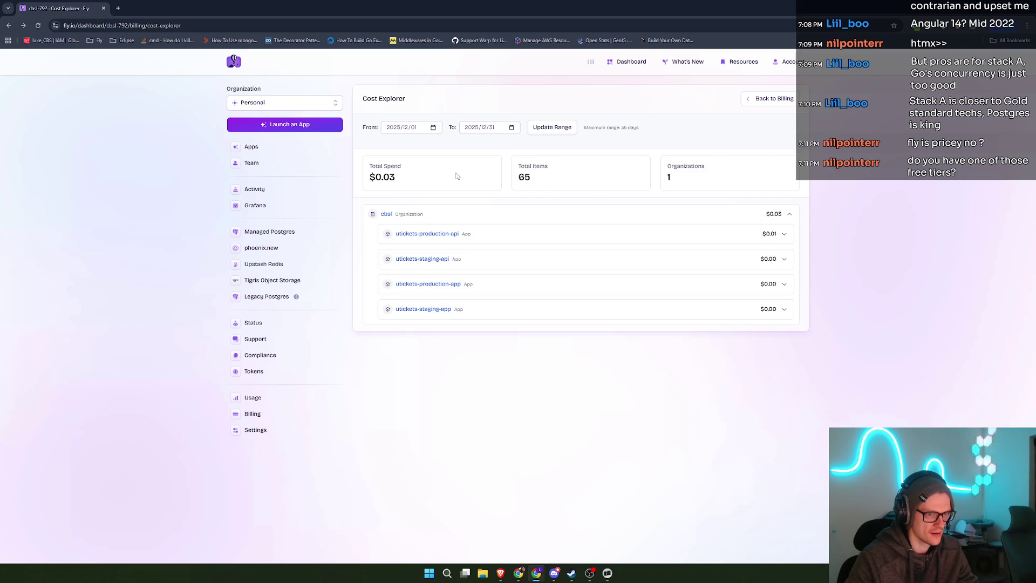
left_click(540, 128)
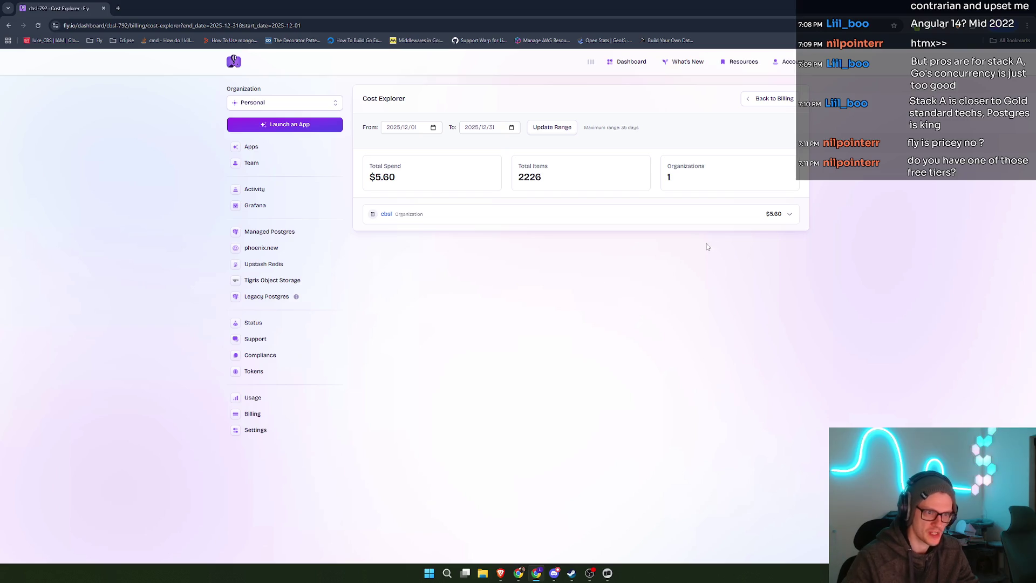
Step: Expand cbsl into per-app costs (1.58, 1.22, 0.94, 0.53), then return to Excalidraw
left_click(787, 215)
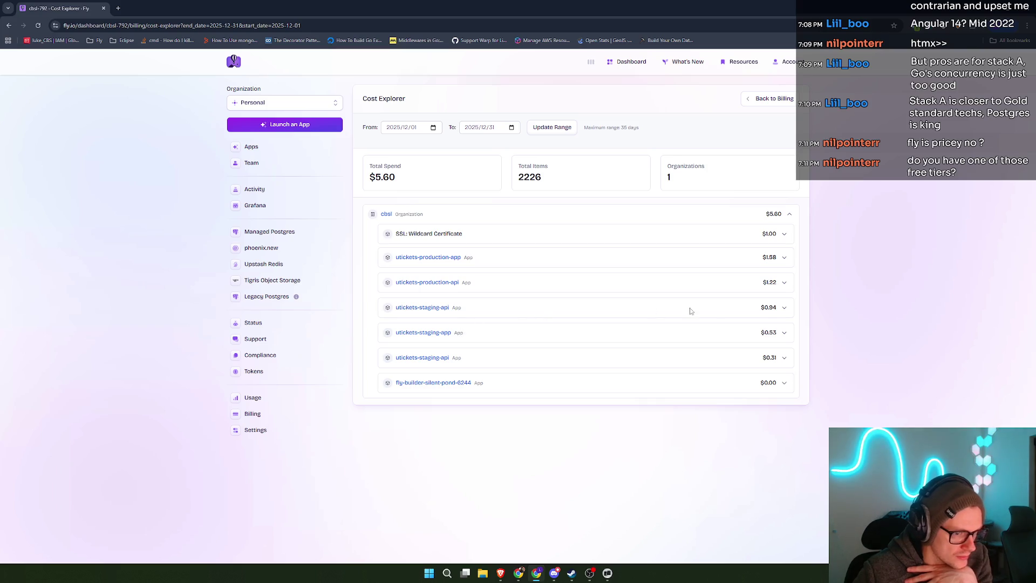
double_click(775, 308)
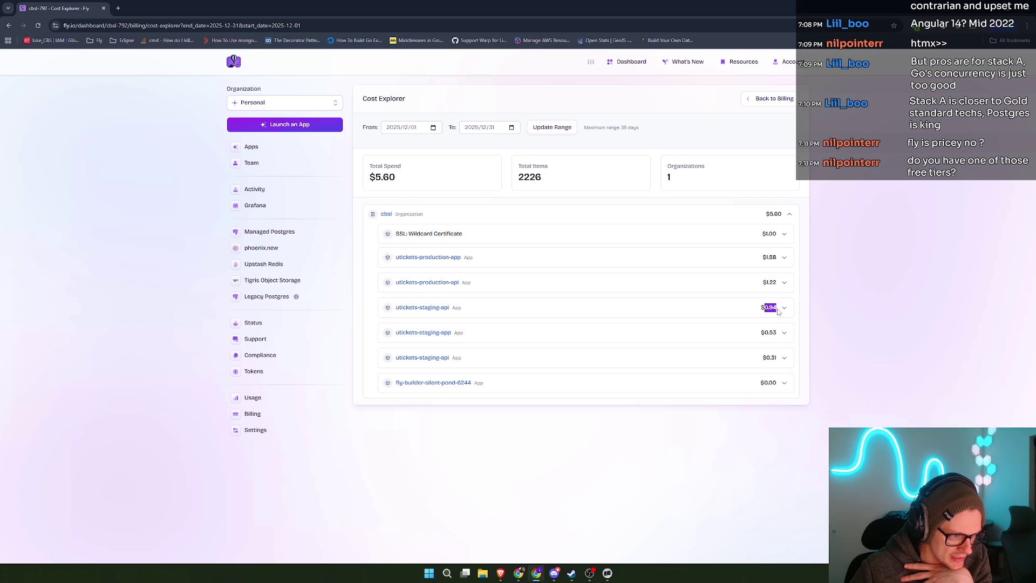
double_click(773, 333)
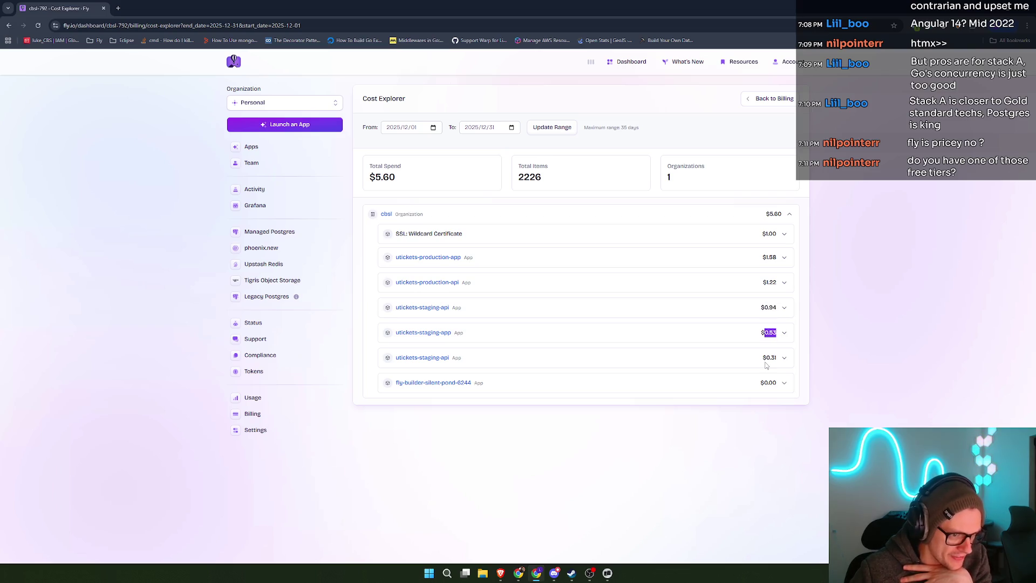
double_click(770, 257)
double_click(769, 283)
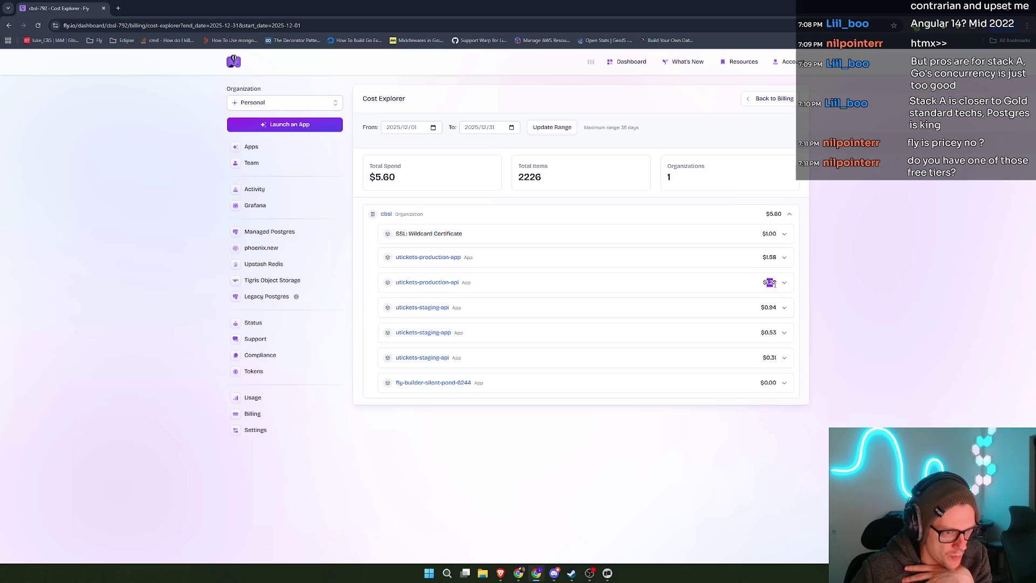
left_click(907, 346)
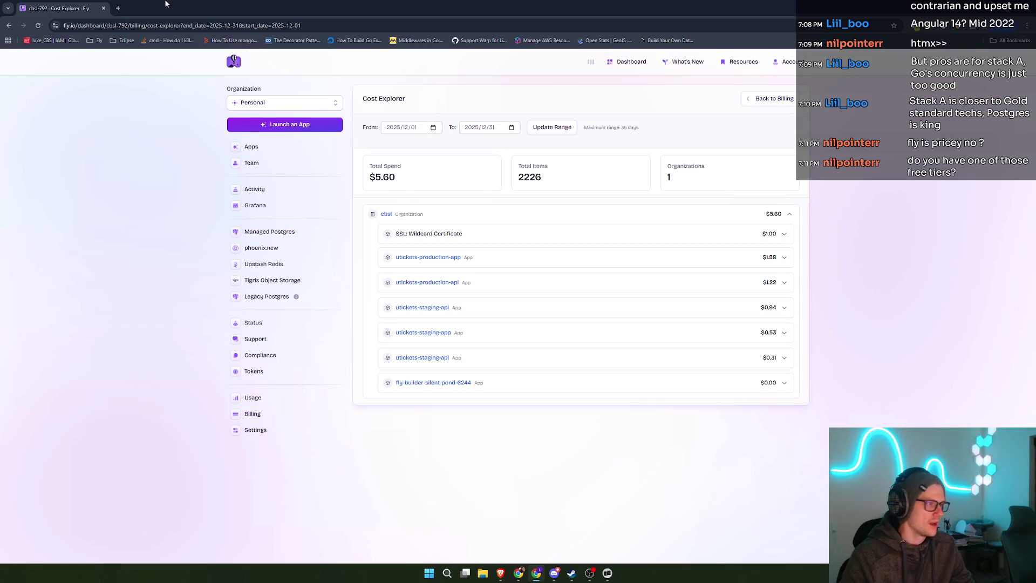
left_click(101, 6)
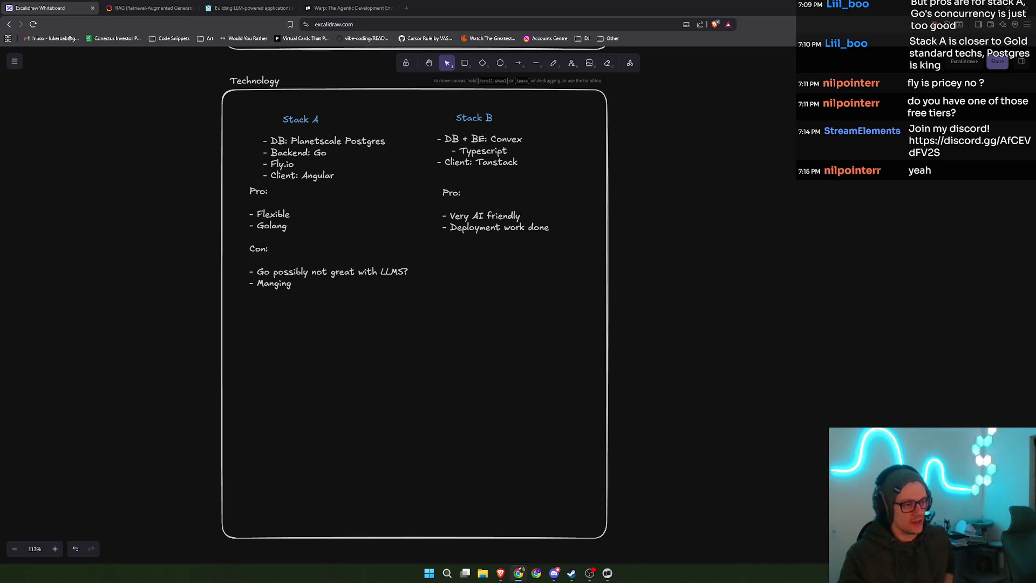
Step: Add a new 'Fly deploy' line below Golang in Stack A's Pro list
double_click(278, 225)
left_click(278, 225)
key("Return")
type("Fly deplo")
type("y")
Step: Change Stack A's new pro to 'Fly scalability'
key("BackSpace")
key("BackSpace")
key("BackSpace")
type("scalability")
left_click(330, 483)
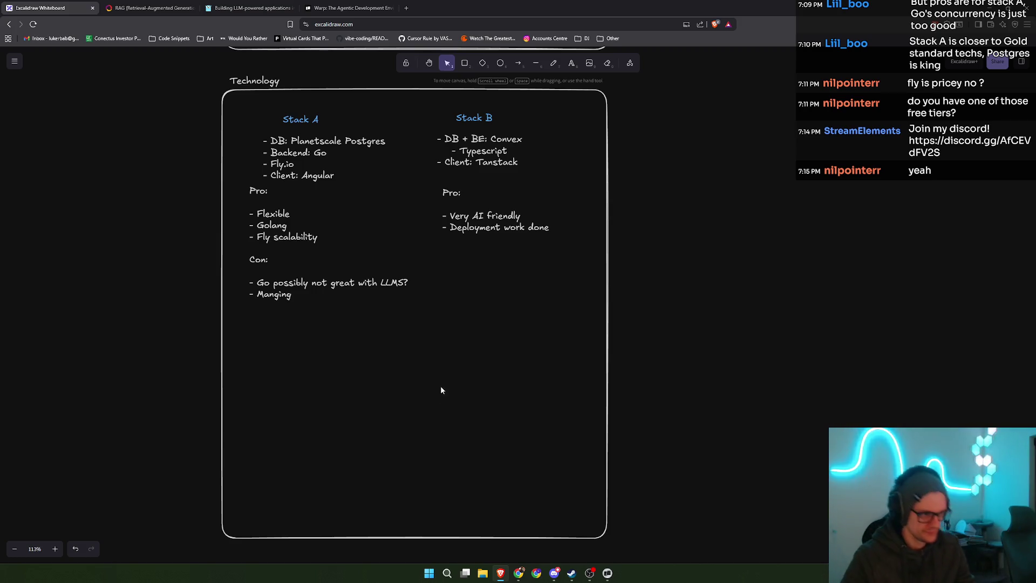
Step: Add 'Backend vector searches' and 'Realtime DB' as Stack B pros
double_click(475, 228)
key("End")
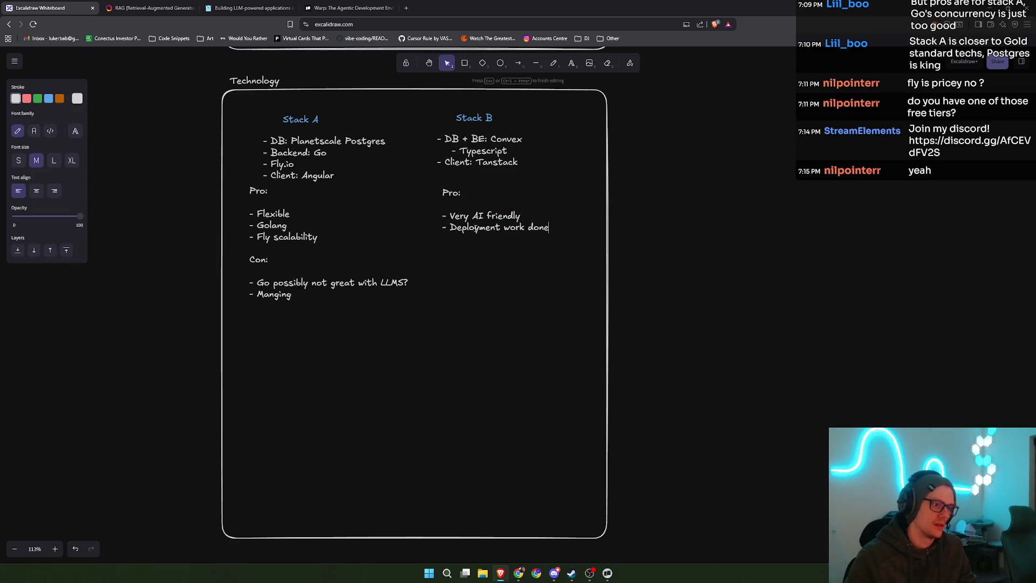
type("- ")
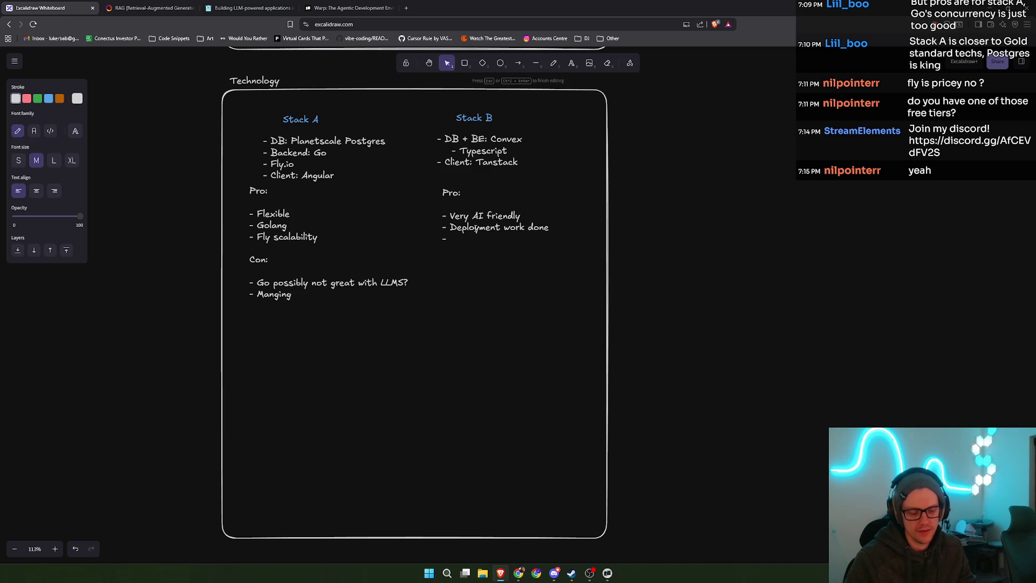
type("Backend s")
key("BackSpace")
type("vector searches")
key("Return")
type("Realitme")
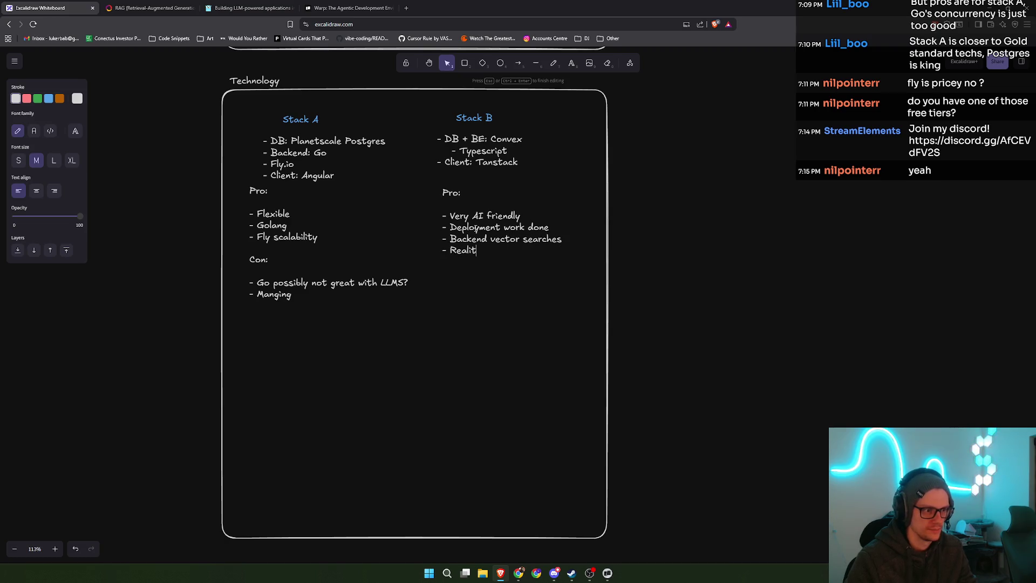
key("BackSpace")
key("BackSpace")
key("BackSpace")
type("time")
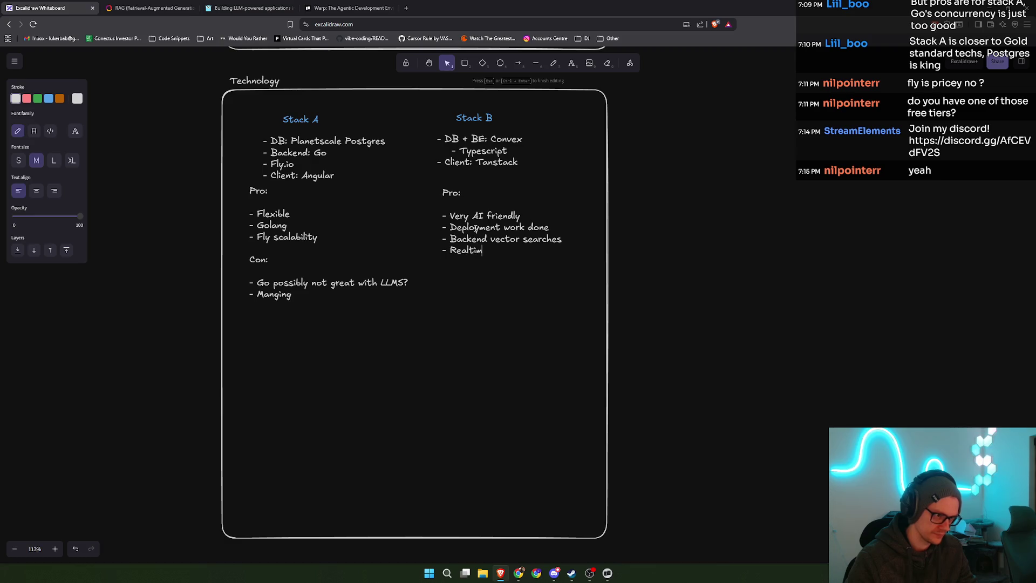
type(" DB")
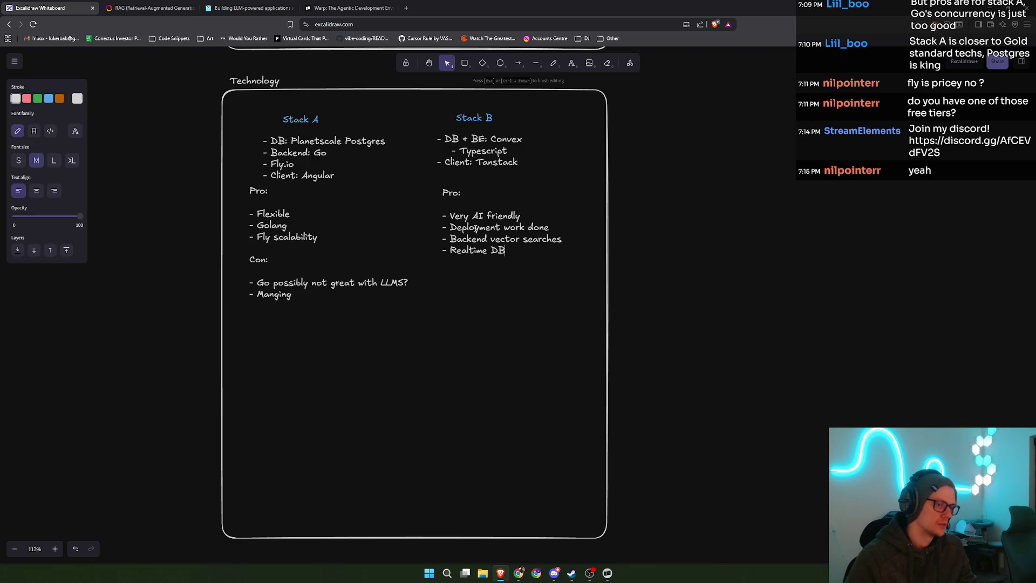
left_click(459, 279)
double_click(459, 279)
double_click(454, 238)
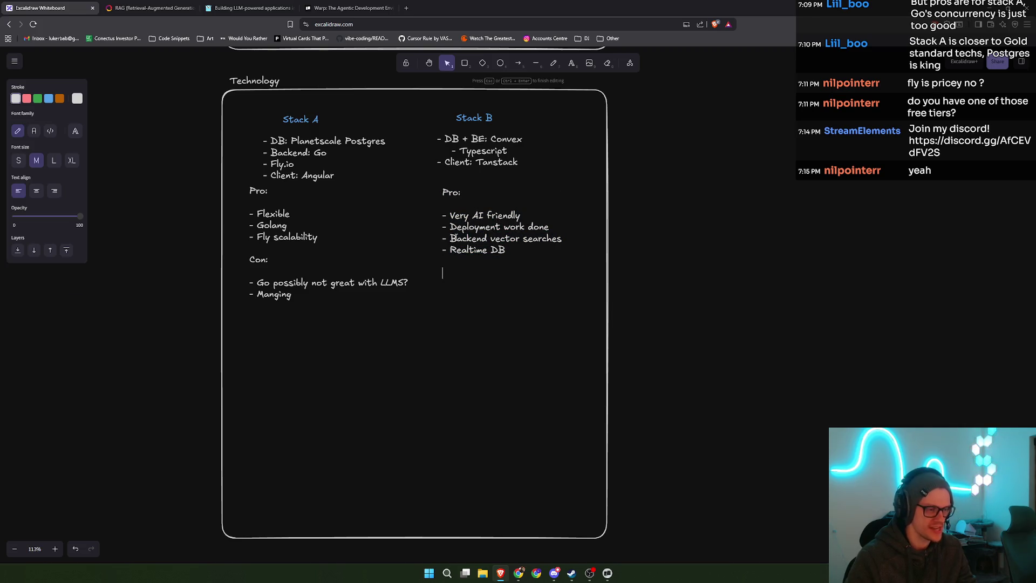
Step: Add a Con heading under Stack B with 'Vendor lockin?' and a new empty bullet
type("Con:")
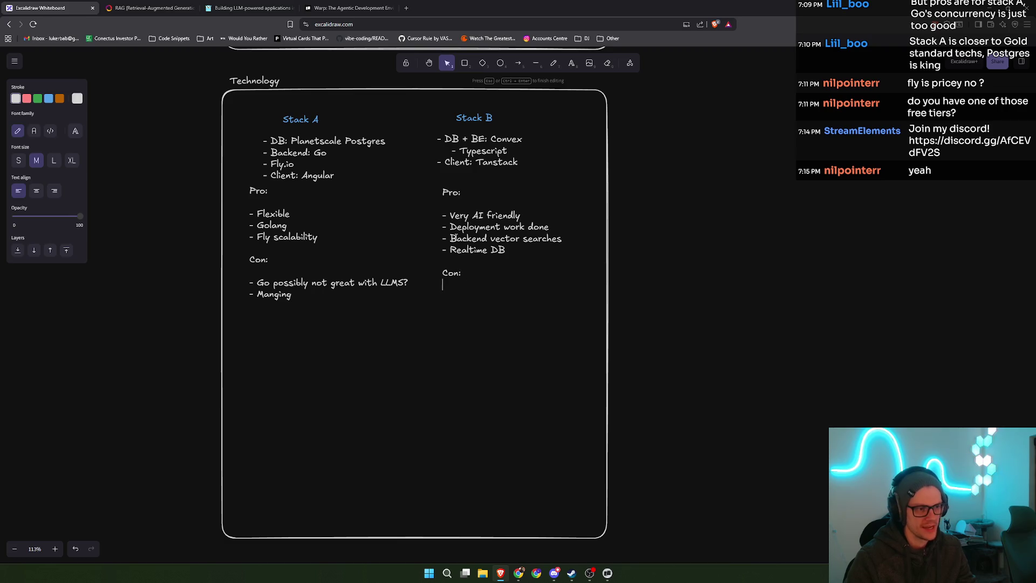
key("Return")
type("- Vendo")
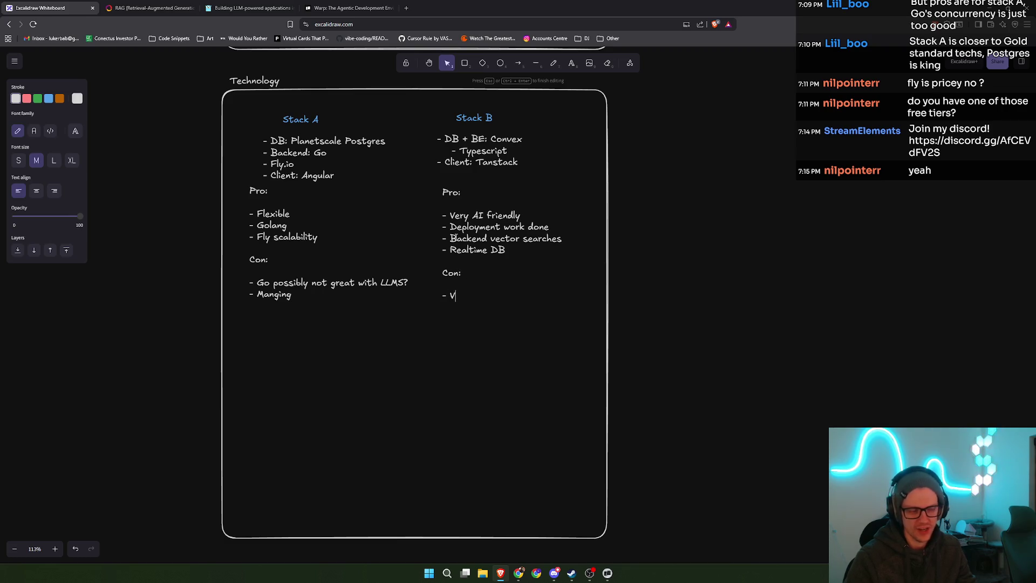
type("r lockin? ")
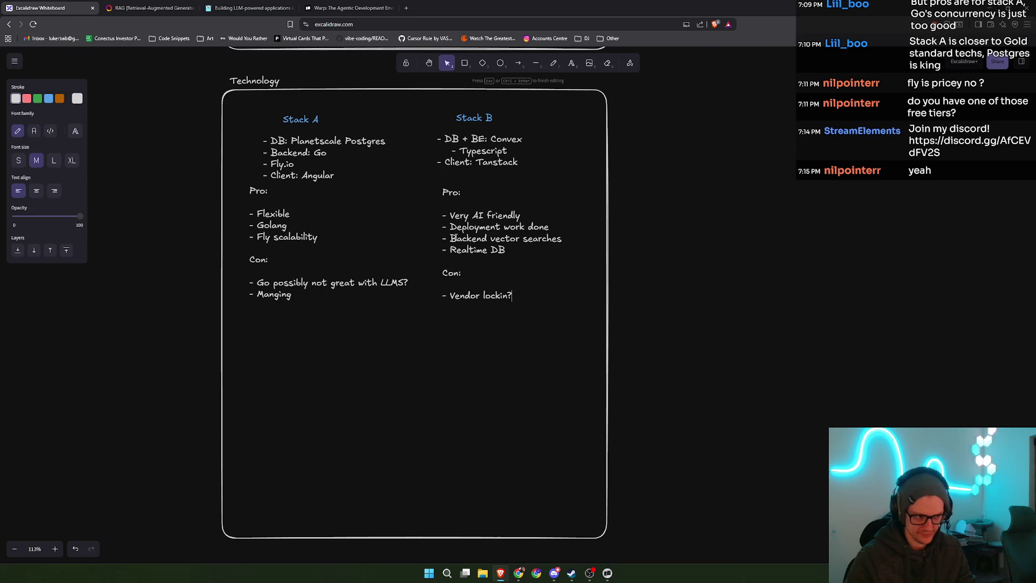
type("-")
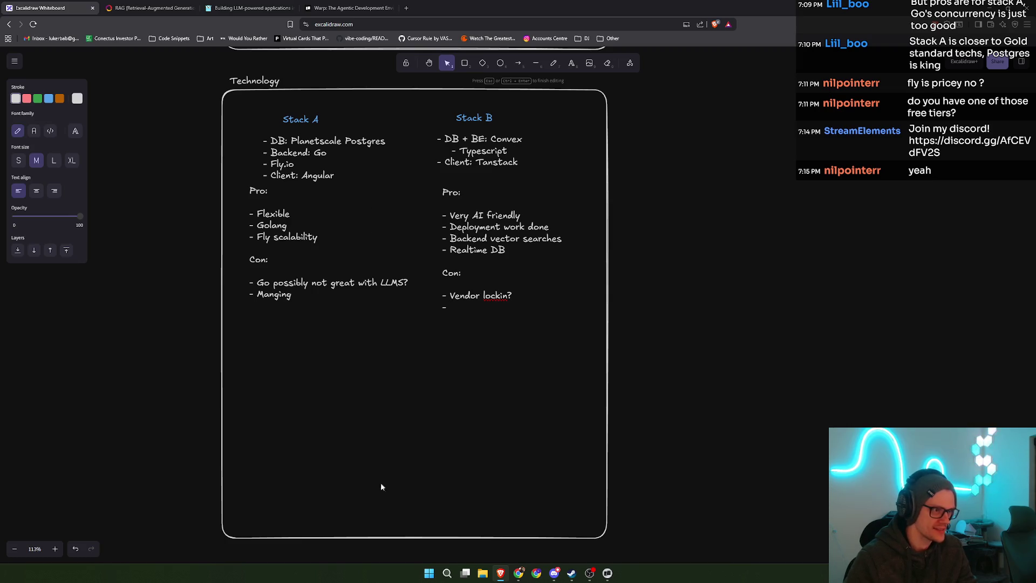
Step: Complete Stack A's last con as 'Manging infra'
left_click(302, 295)
double_click(302, 296)
left_click(300, 295)
type("infra")
left_click(483, 301)
double_click(483, 301)
left_click(486, 306)
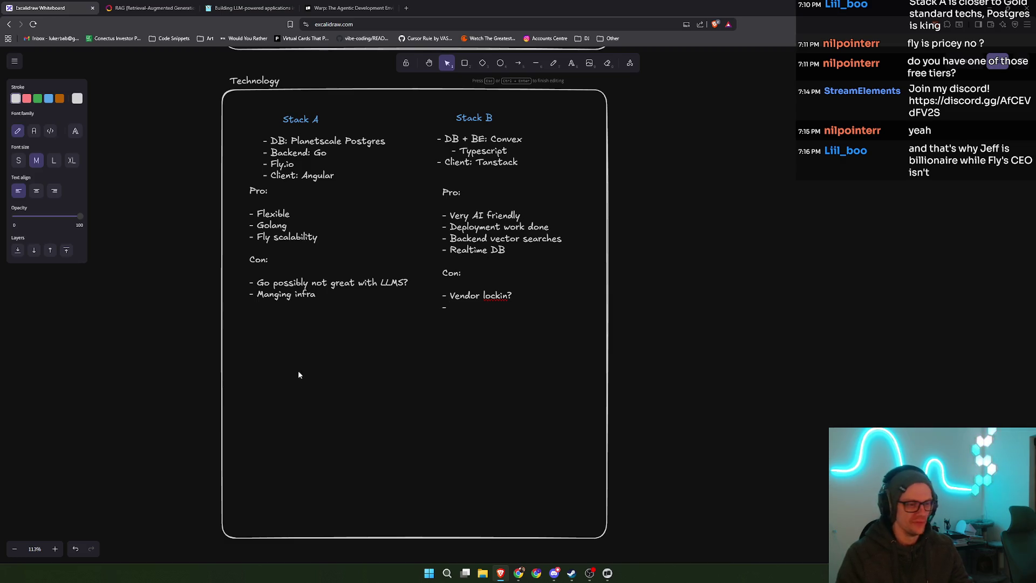
left_click(408, 7)
type("who ca")
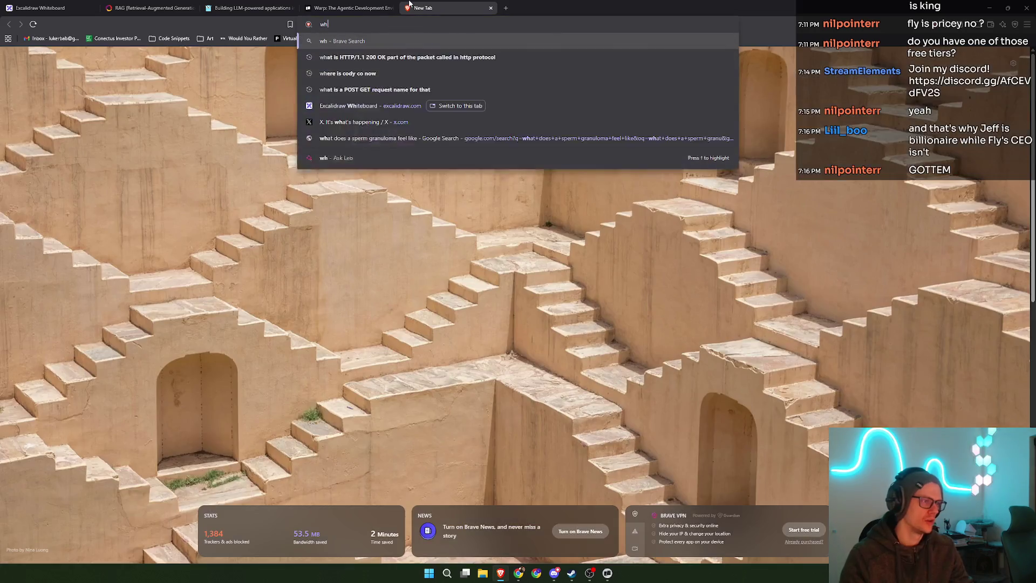
type("me up with AS")
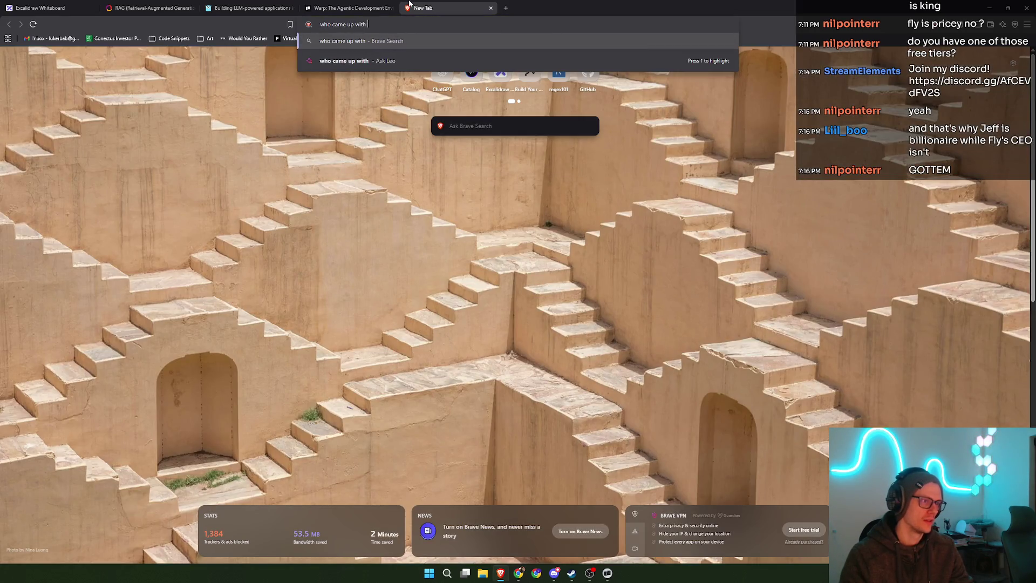
key("BackSpace")
type("WS Jeff or some")
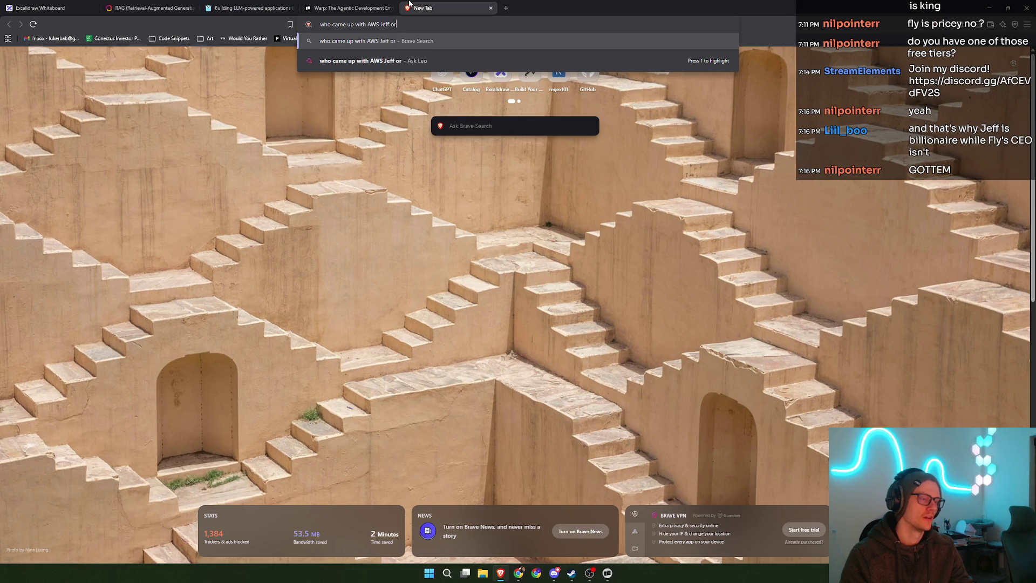
type("one else")
key("Return")
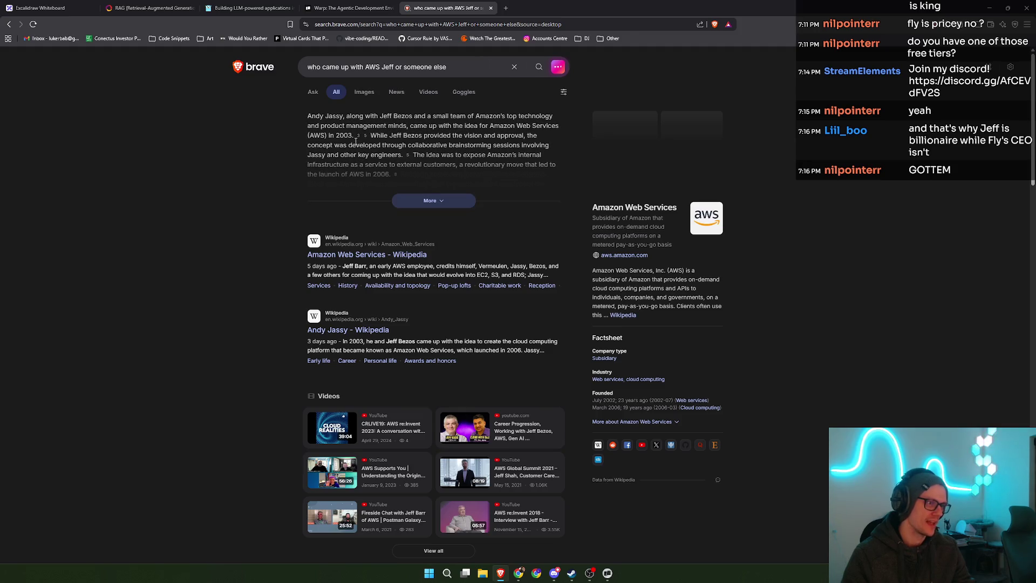
mouse_move(308, 117)
left_mouse_down()
mouse_move(392, 118)
mouse_move(334, 117)
mouse_move(345, 117)
left_mouse_up()
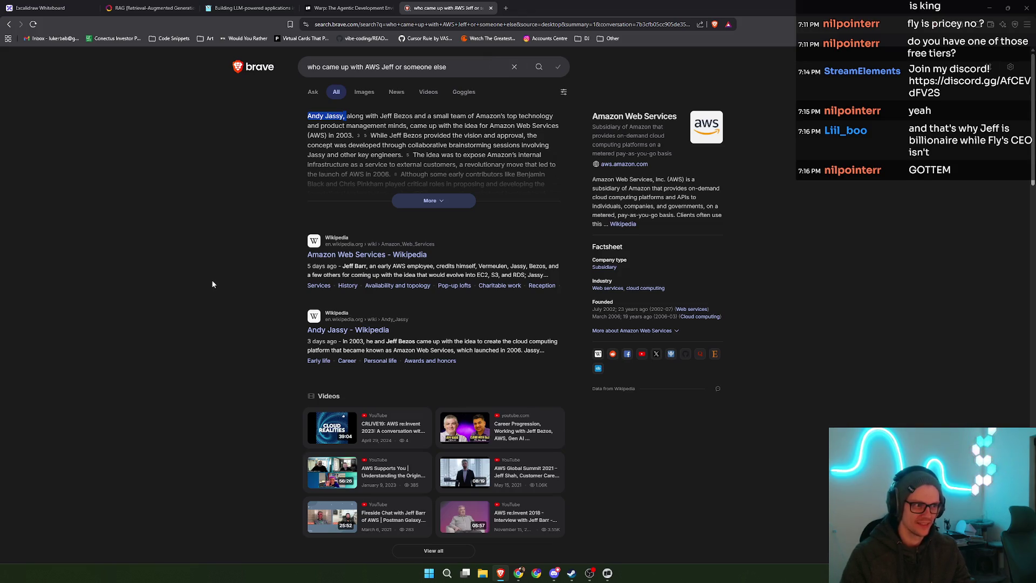
left_click(252, 202)
left_click_drag(386, 116, 425, 118)
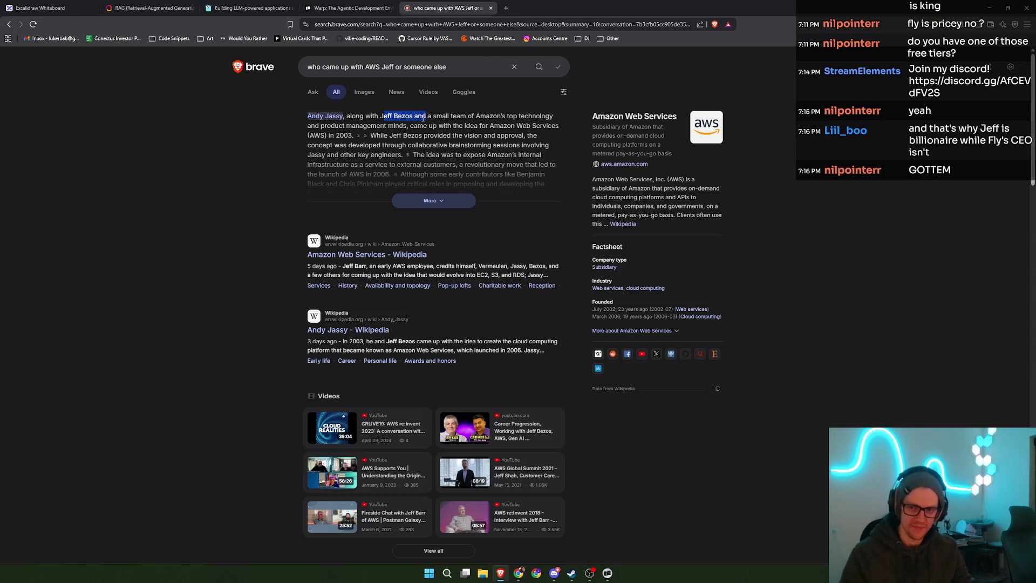
left_click(491, 7)
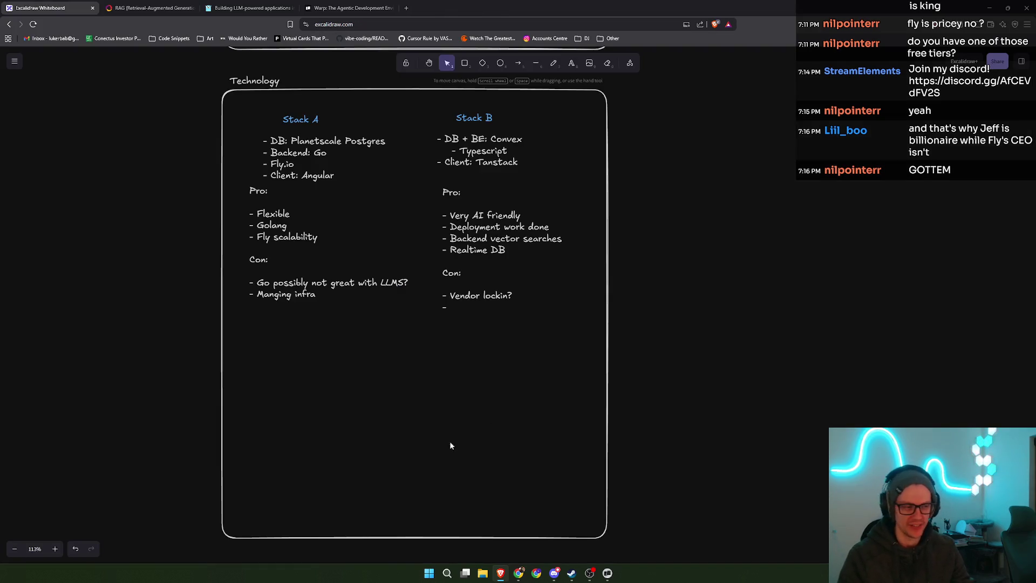
Step: Start a second Stack B con reading 'Not as excit'
left_click(456, 297)
double_click(455, 306)
key("Right")
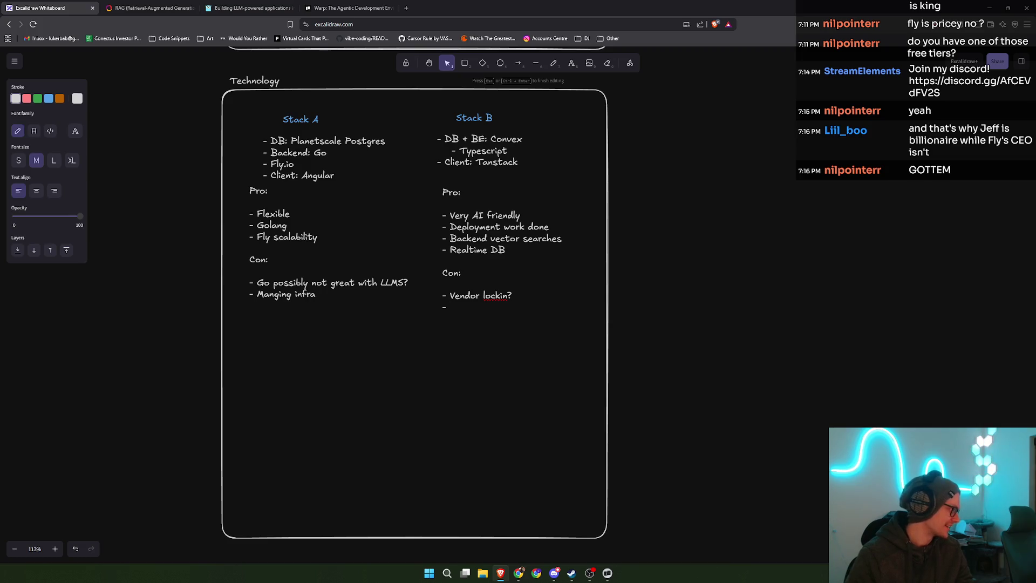
key("alt+Tab")
left_click(460, 302)
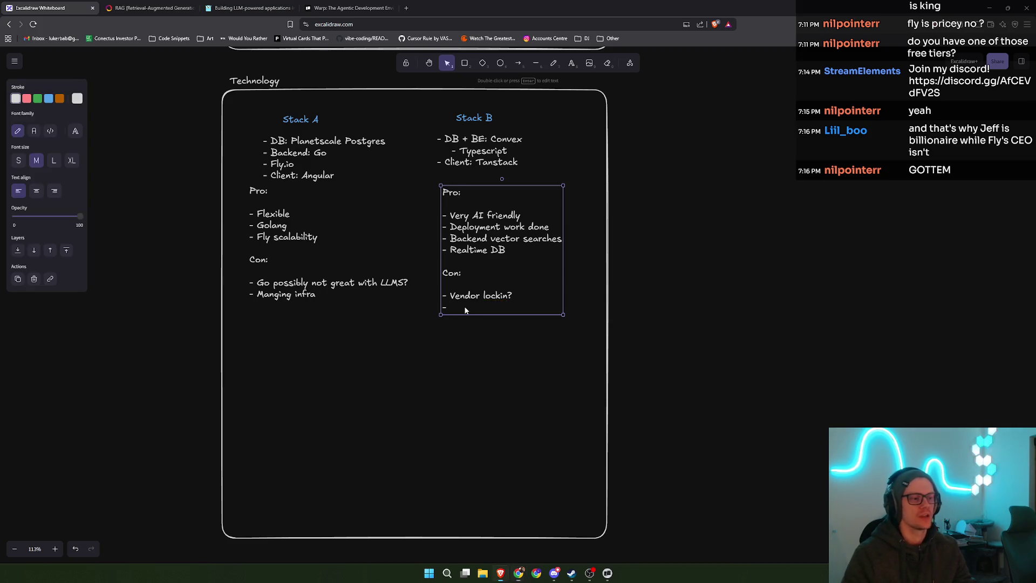
double_click(460, 302)
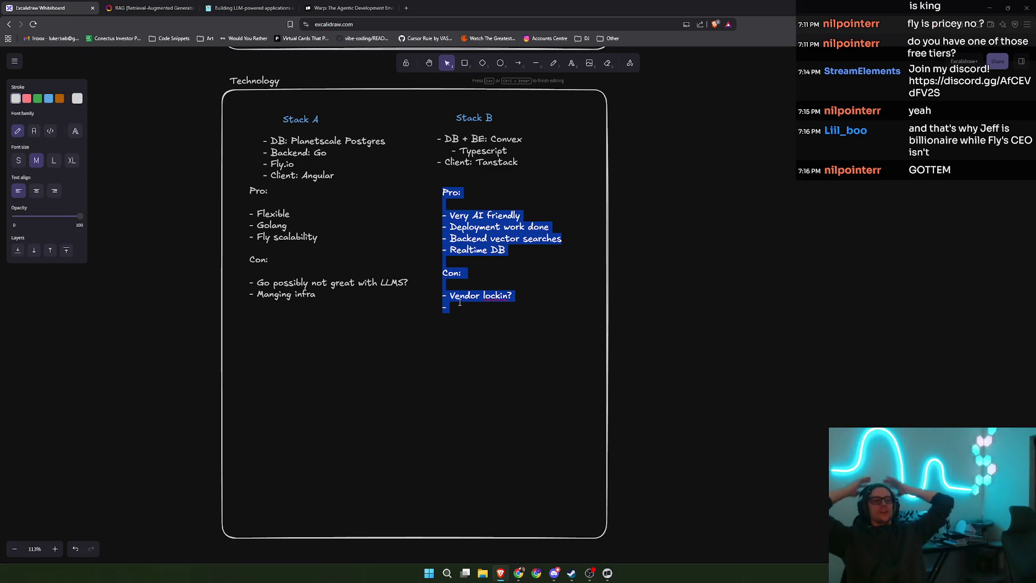
left_click(488, 157)
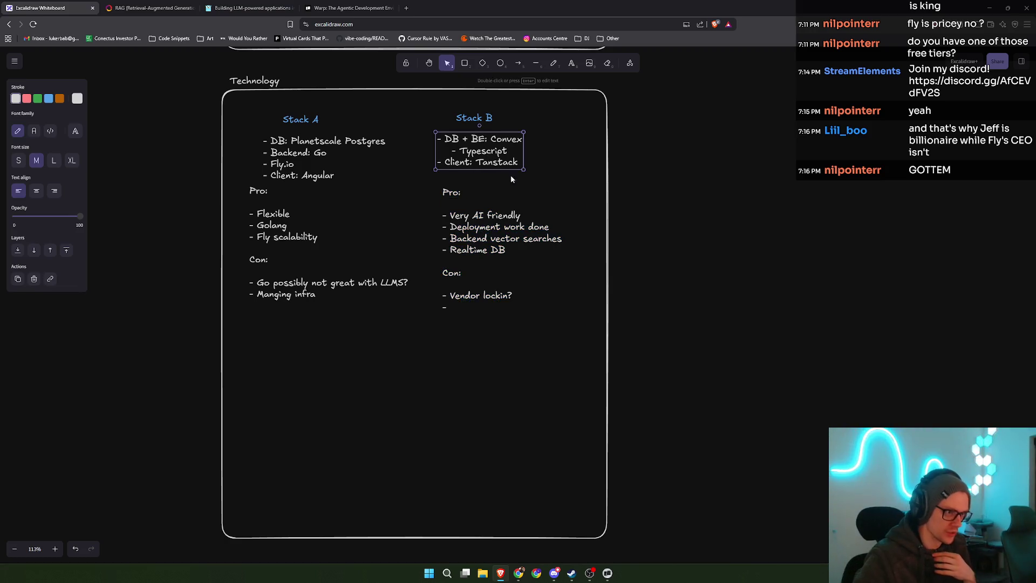
left_click(462, 309)
double_click(462, 308)
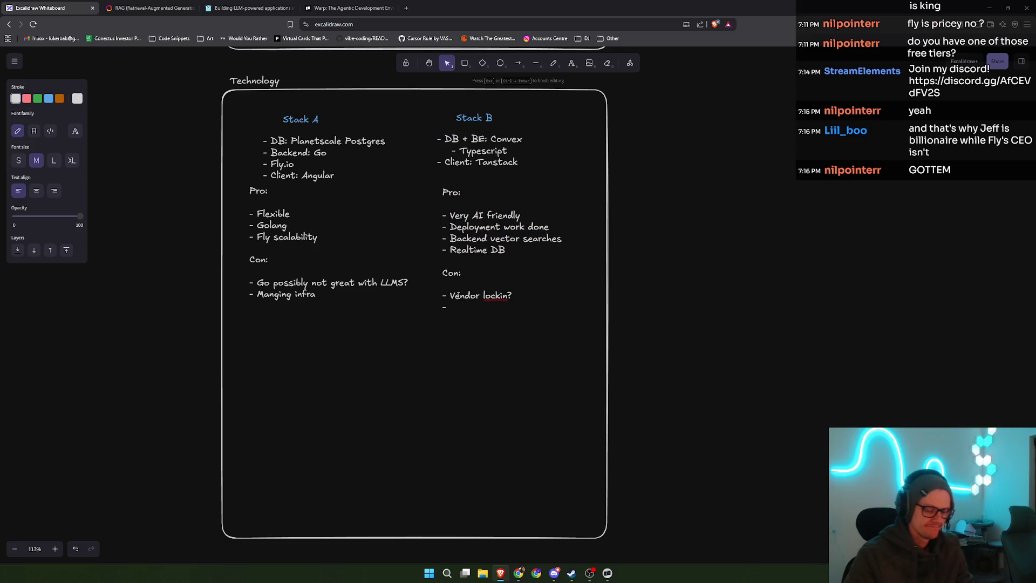
type("Not as ex")
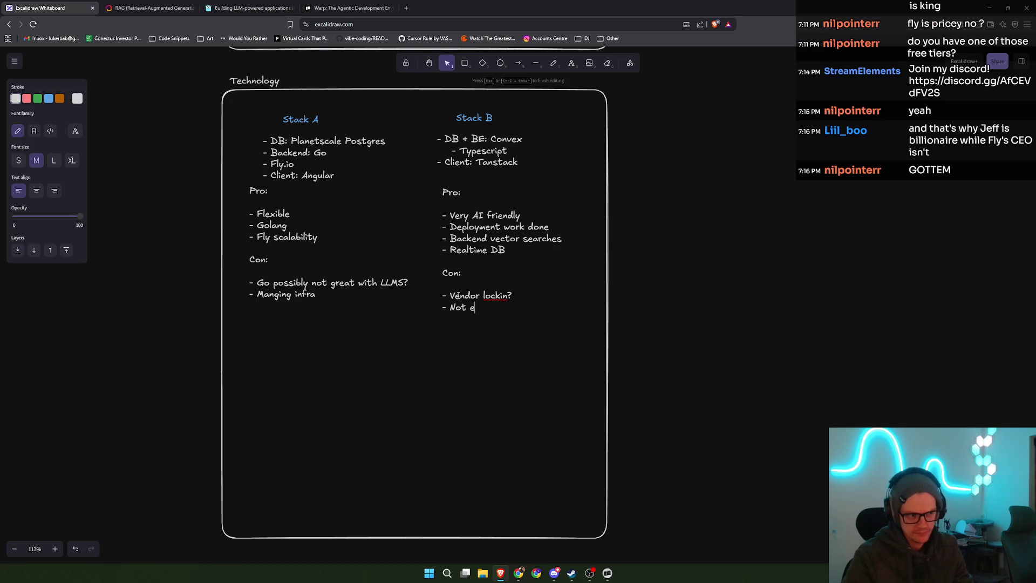
type("cit")
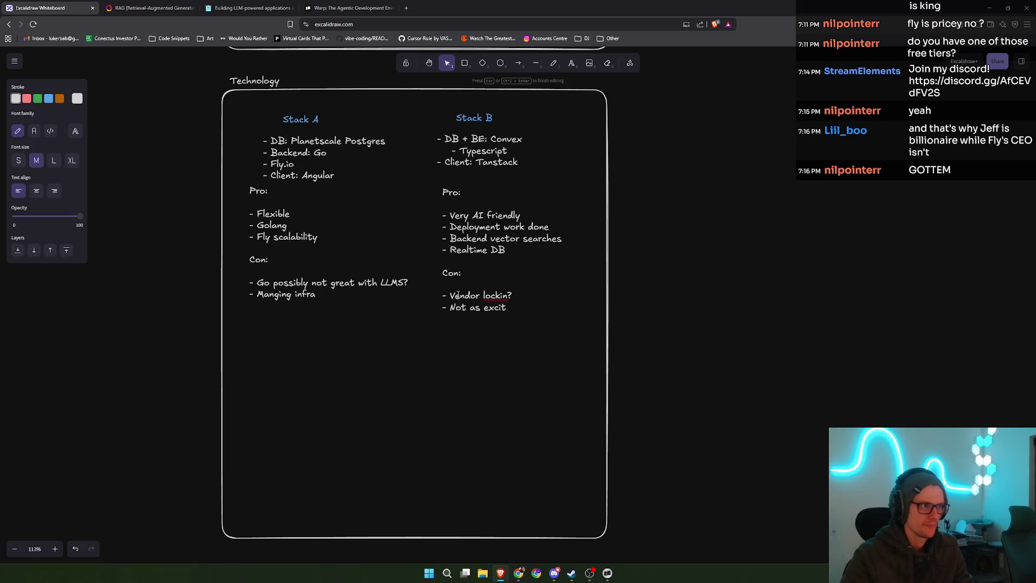
Step: Search the web for 'convex' in a new tab
left_click(407, 8)
type("convex")
key("Return")
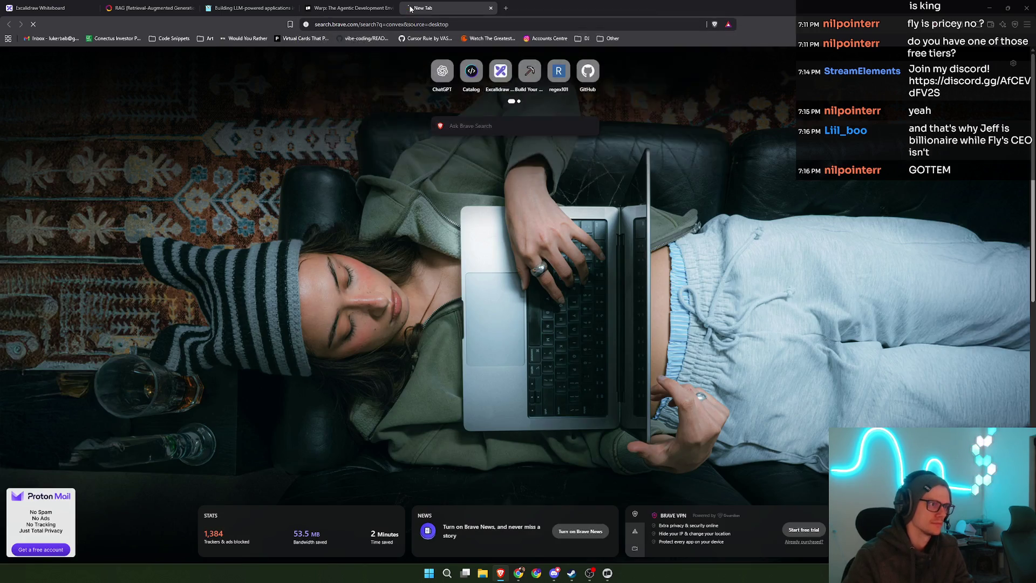
Step: From convex.dev, navigate the docs through Self Hosting and Production to the Chef page
left_click(359, 136)
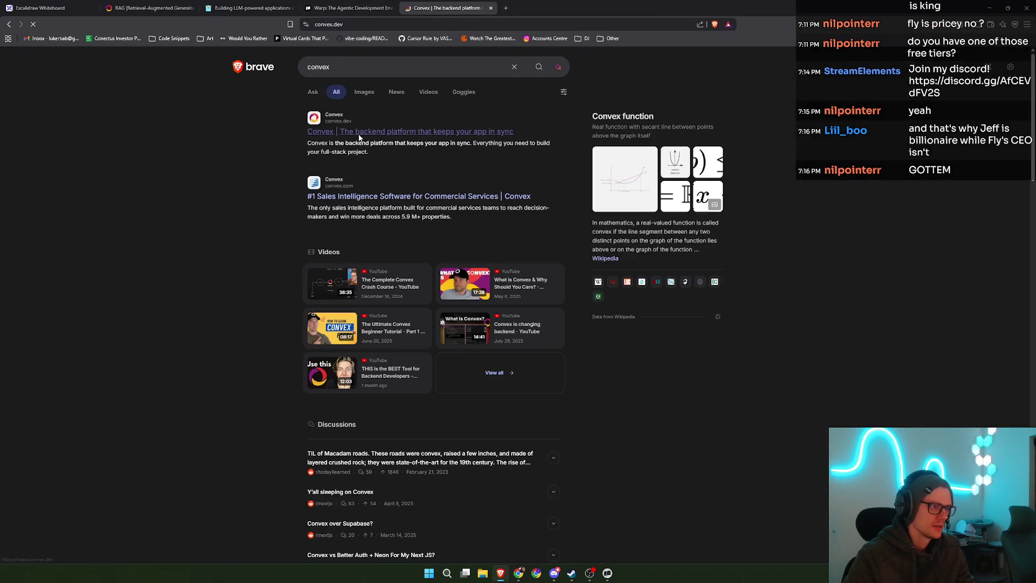
mouse_move(357, 66)
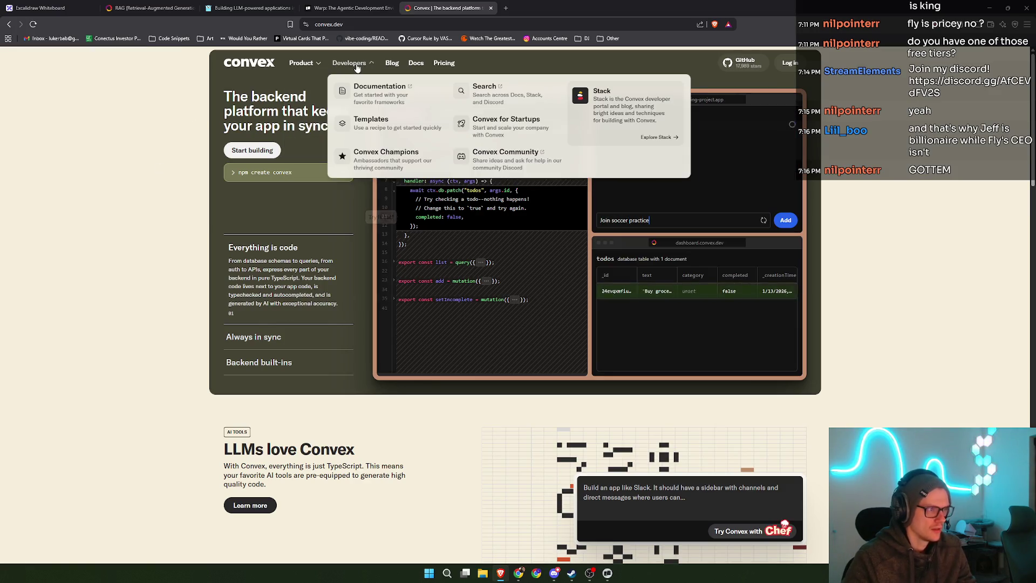
left_click(364, 86)
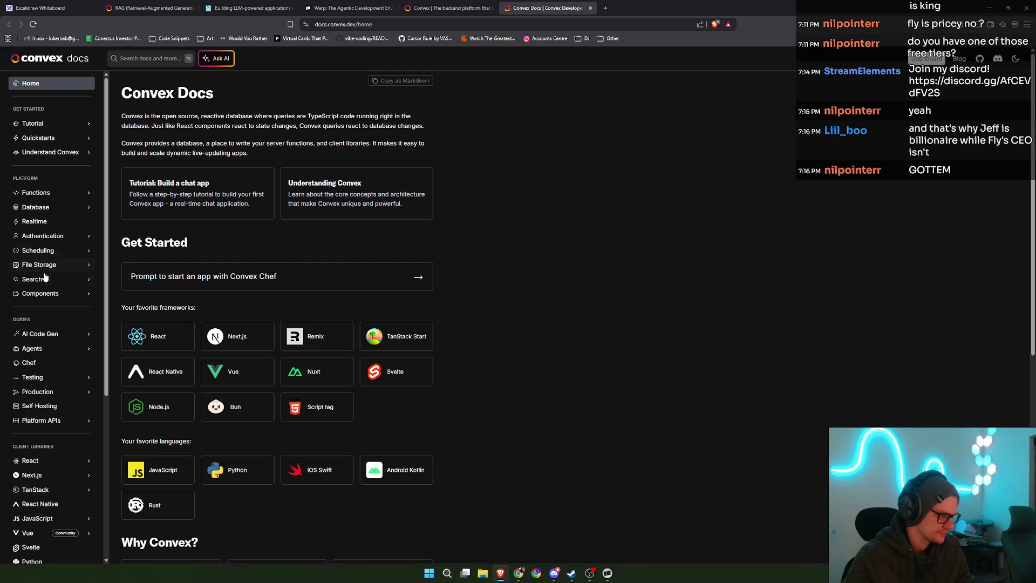
scroll(46, 278, "down", 3)
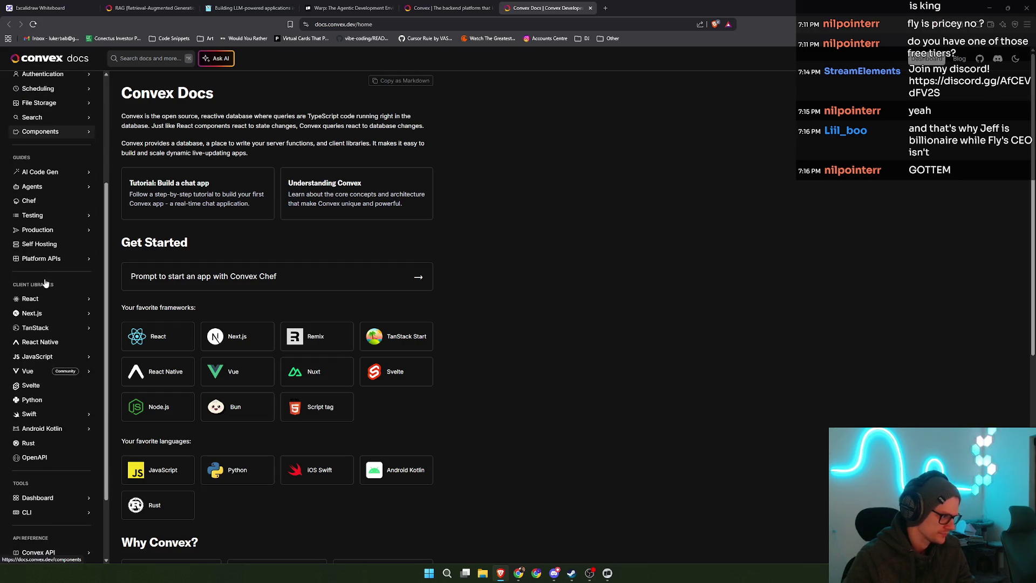
left_click(52, 247)
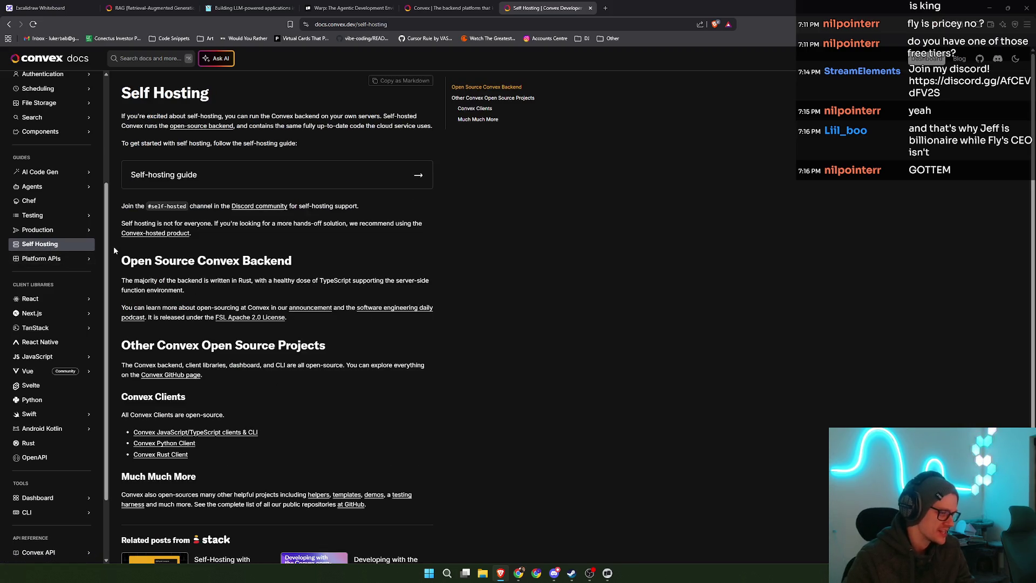
left_click(41, 230)
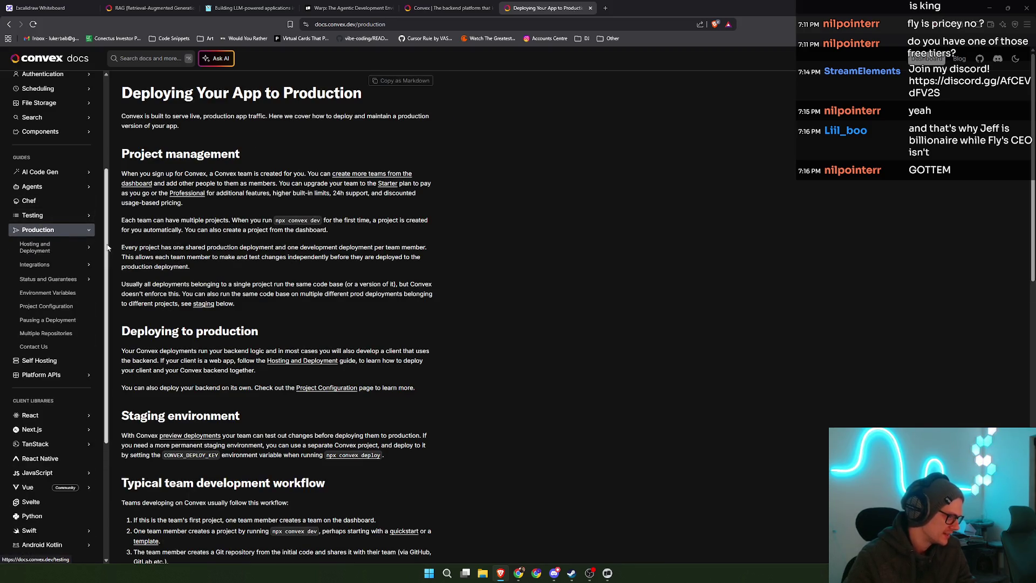
left_click(57, 202)
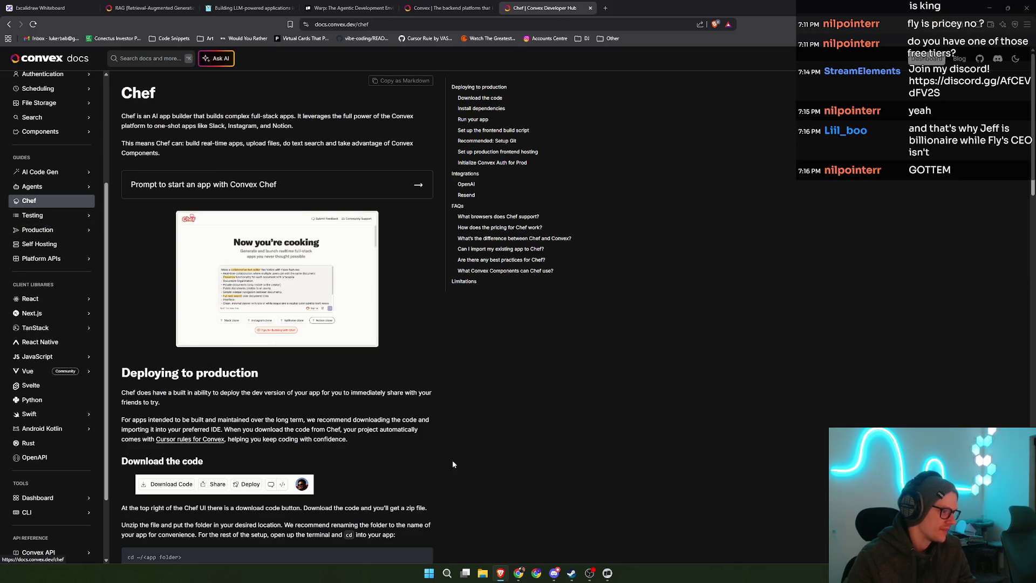
Step: Skim the Chef docs page, then enter 'chef.convex' in a new tab
scroll(355, 365, "down", 12)
scroll(351, 359, "up", 5)
scroll(352, 363, "up", 5)
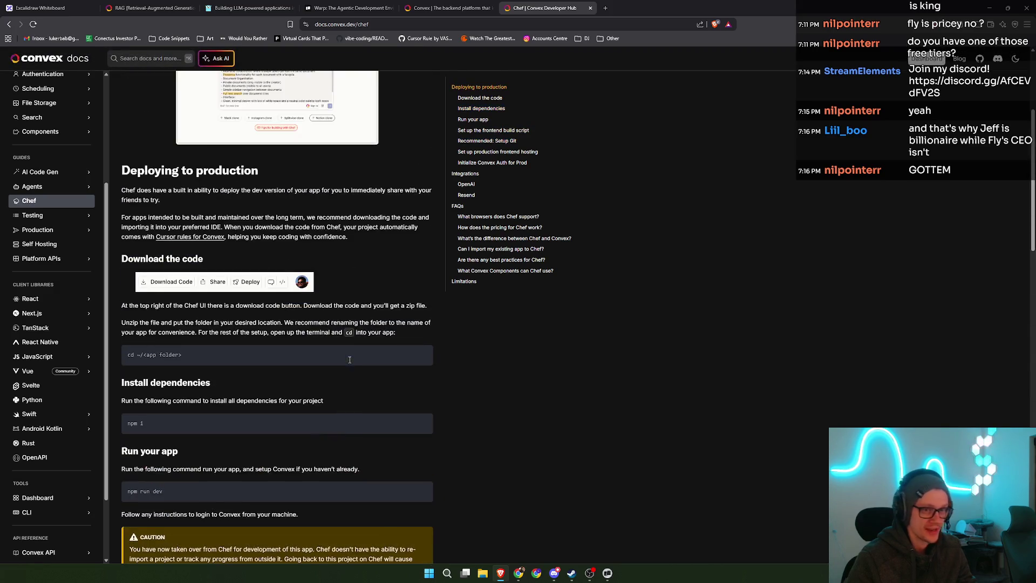
scroll(265, 332, "up", 4)
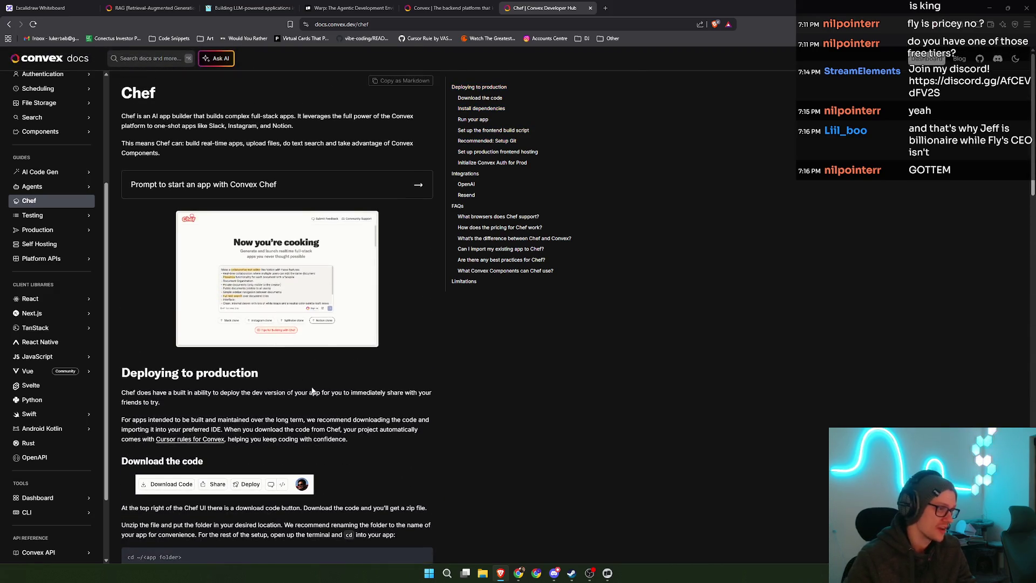
left_click(605, 8)
type("chef.conve")
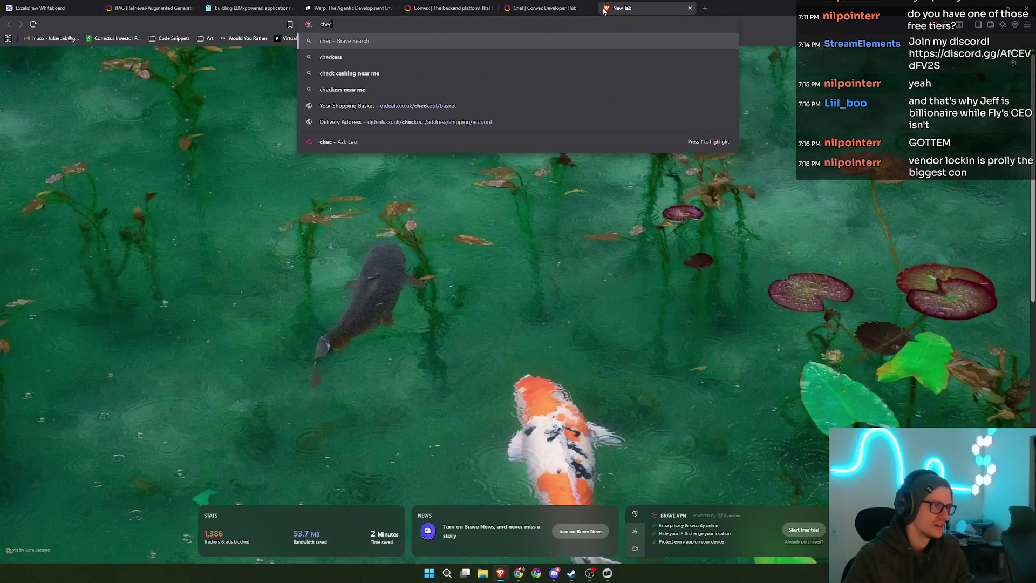
type("x")
Step: Search 'chef.convex', open Chef by Convex, start signing in, then show the desktop
key("Return")
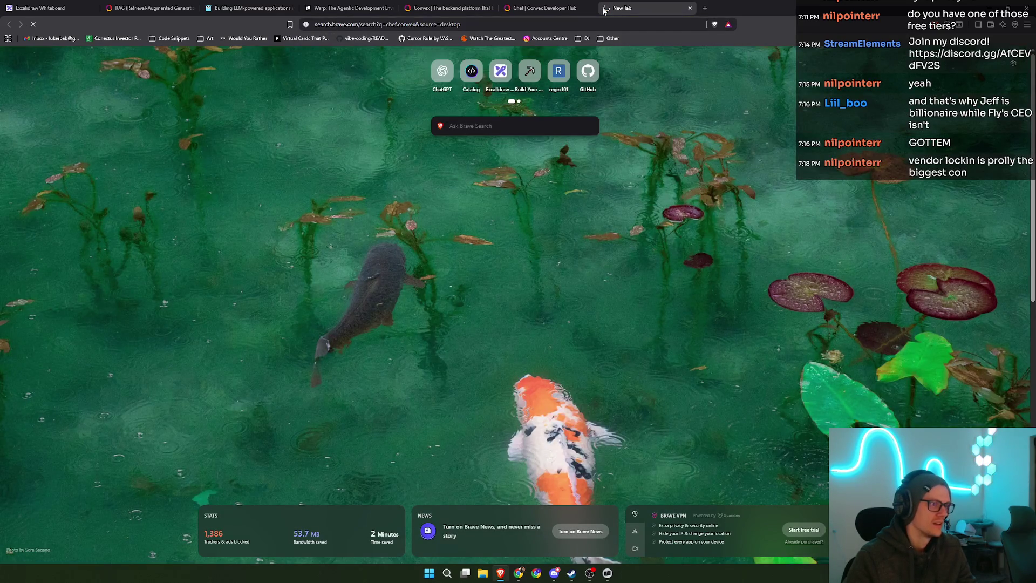
left_click(338, 138)
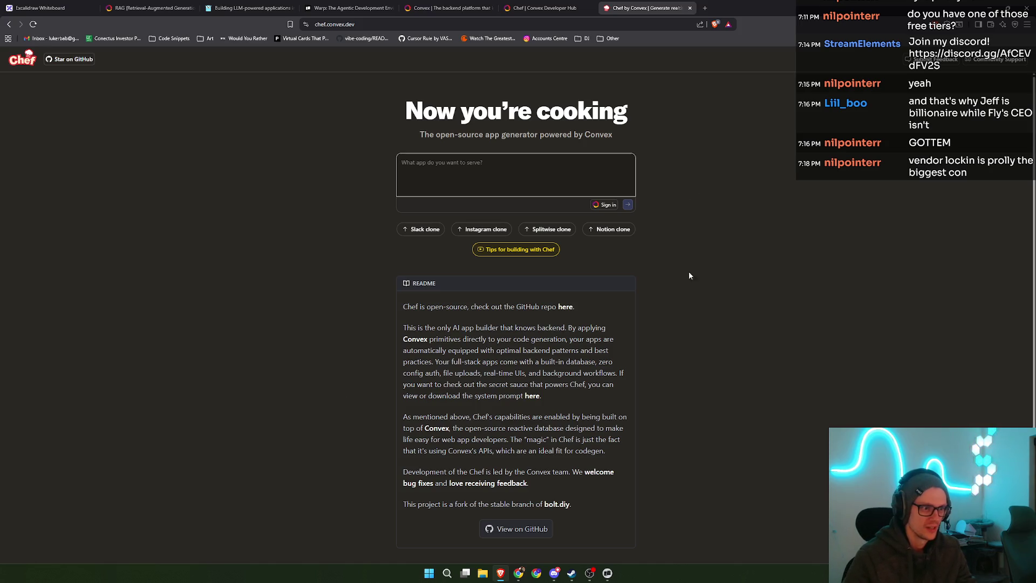
left_click(613, 207)
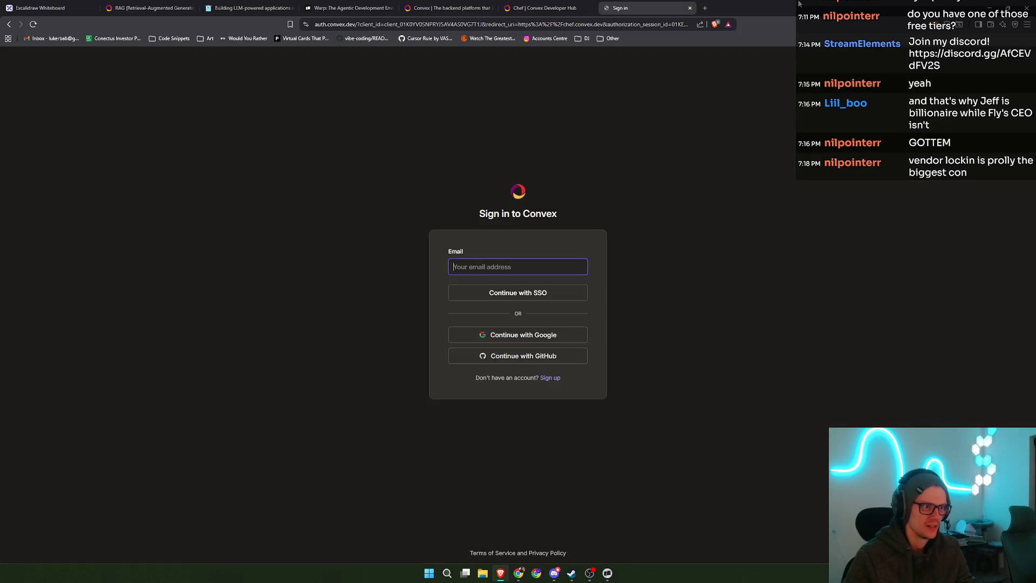
key("super+d")
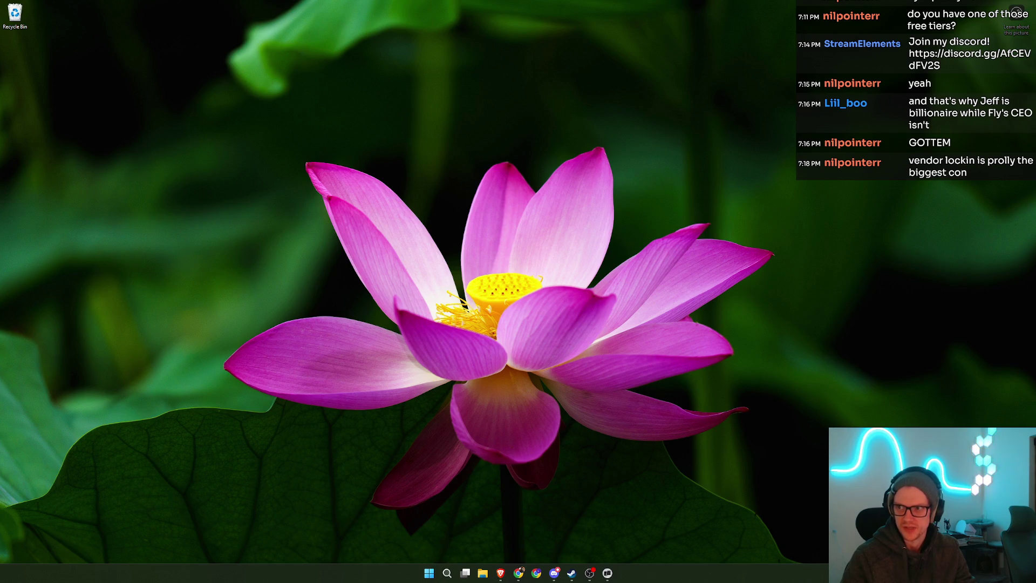
Step: Hide the Chef docs window and switch to the browser showing Chef's empty app prompt
key("alt+Tab")
key("super+d")
key("super+d")
key("super+d")
key("super+d")
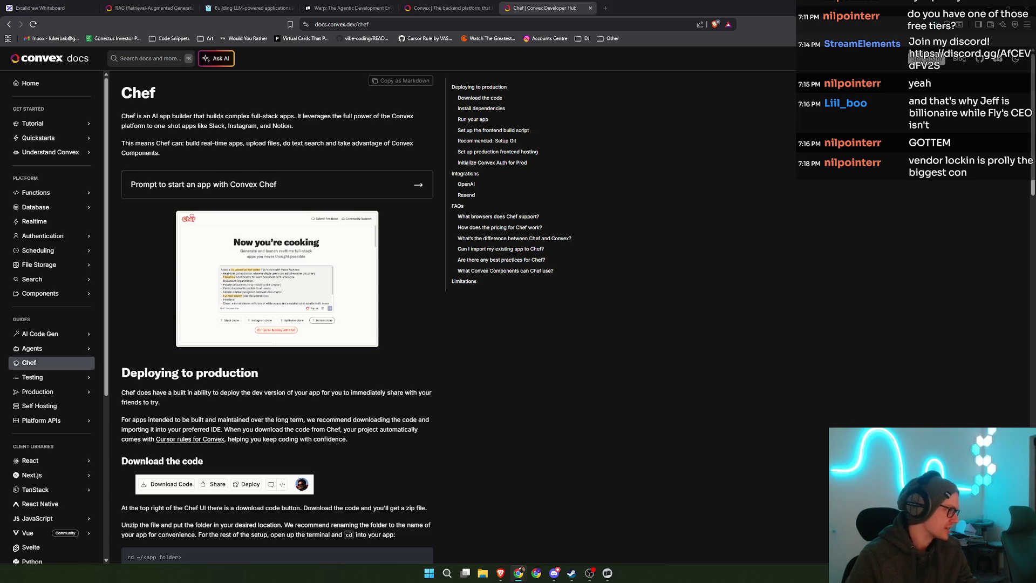
key("alt+Tab")
left_click(499, 147)
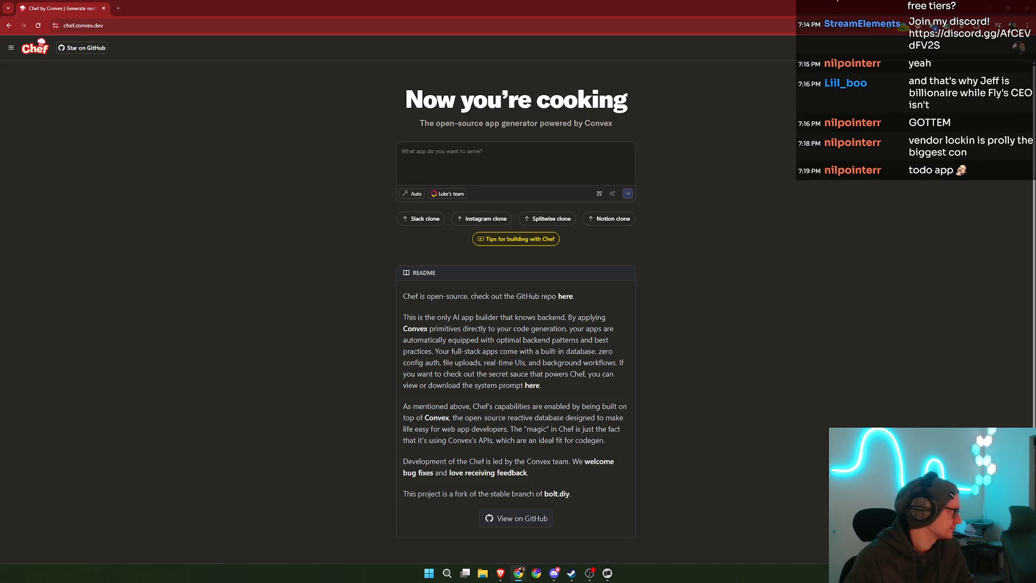
Step: Write a basic todo app prompt: each ticket worth 10 points, lose 1 point when overdue
left_click(470, 168)
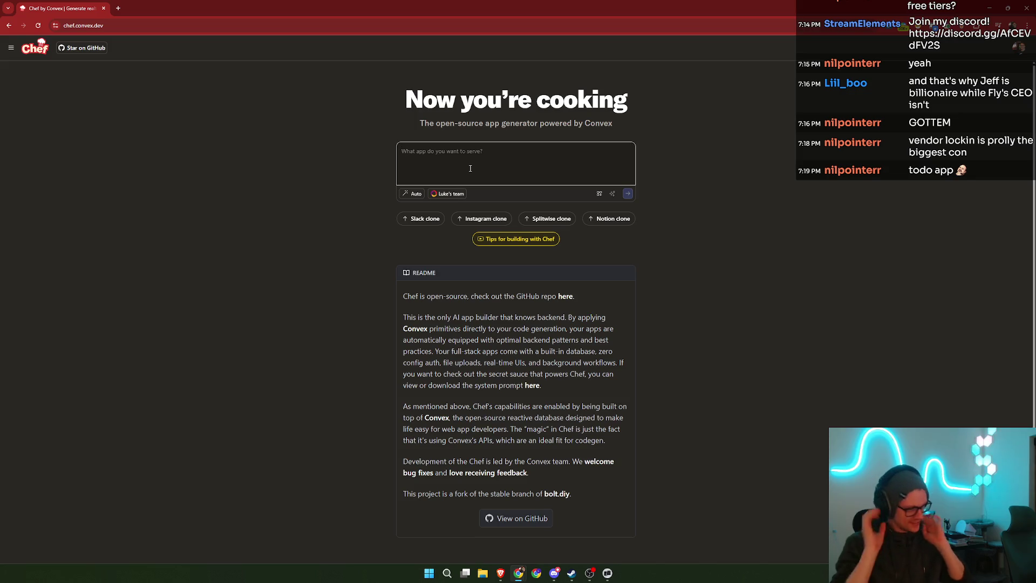
type("Build me a bas")
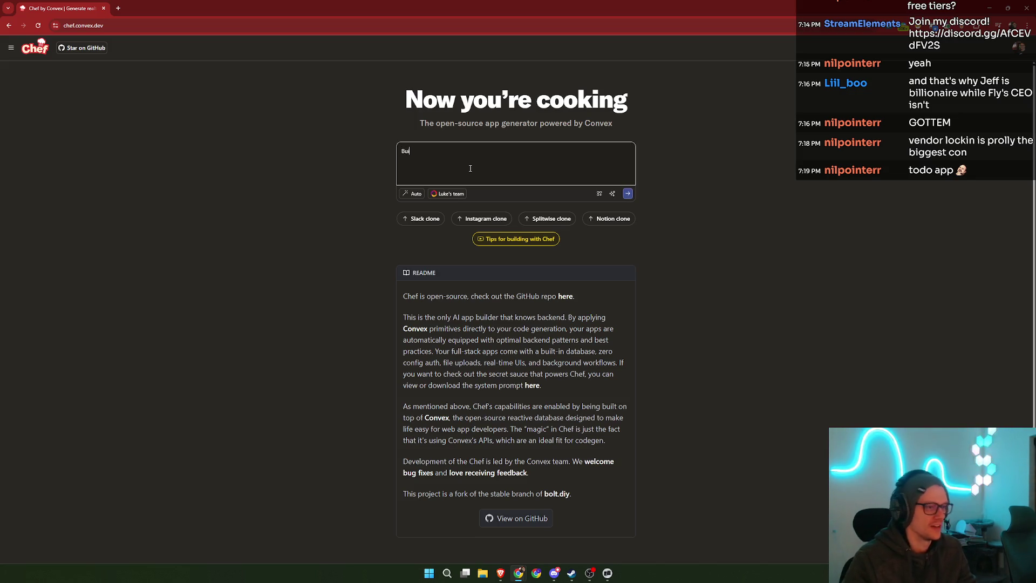
type("ic todo app.")
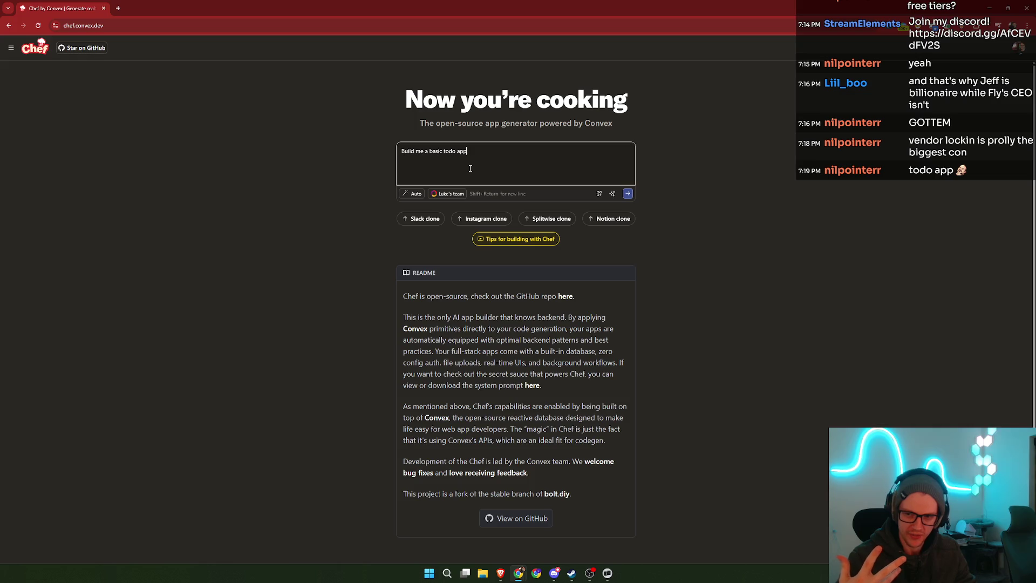
type(" But everytime ")
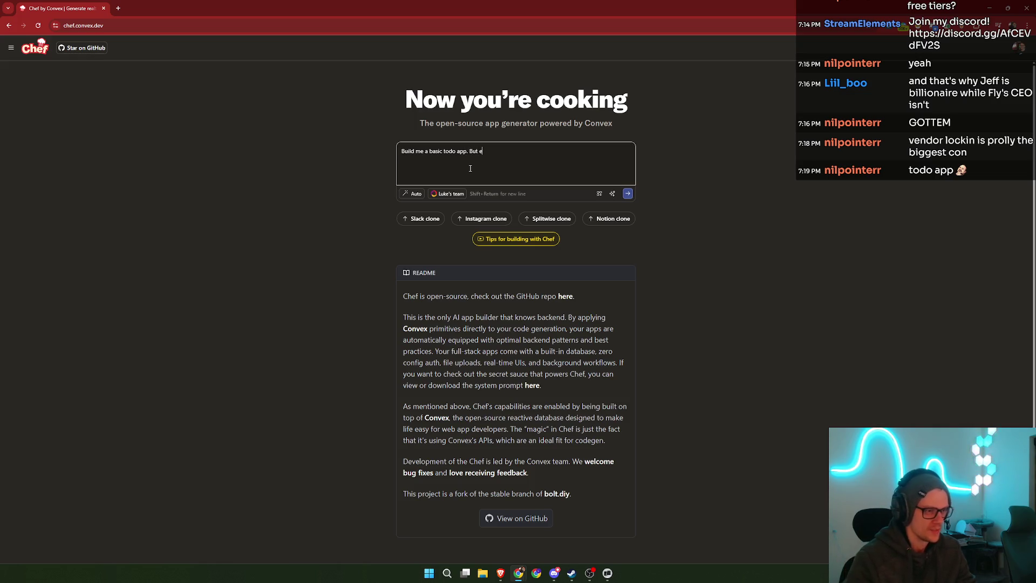
type("that ")
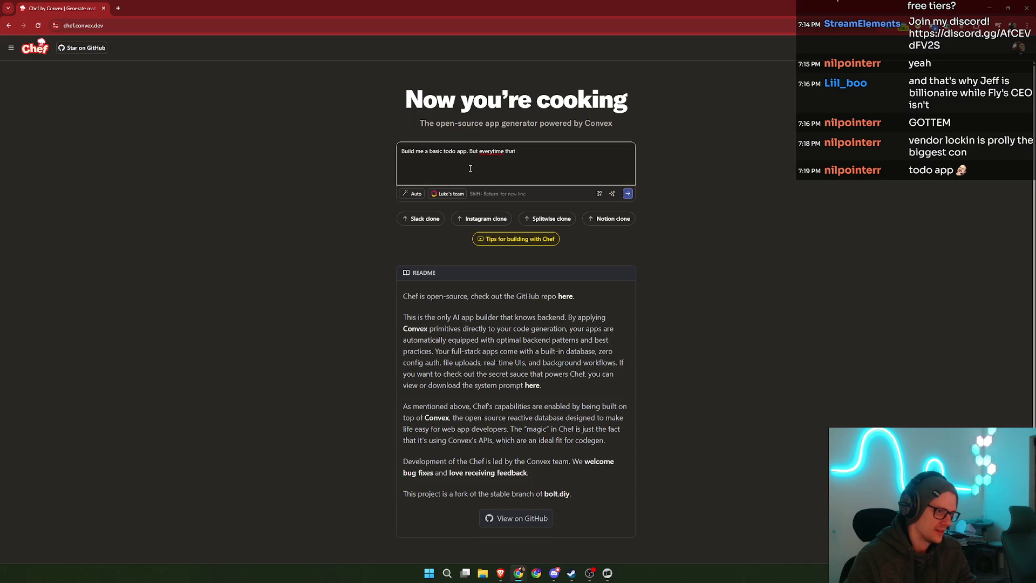
type("I miss a task")
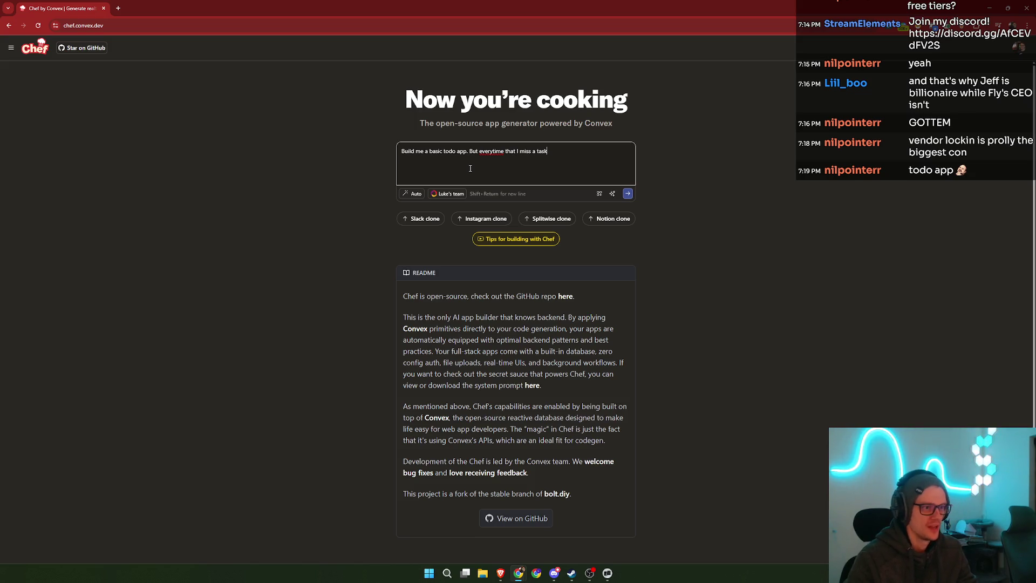
key("BackSpace")
key("BackSpace")
key("BackSpace")
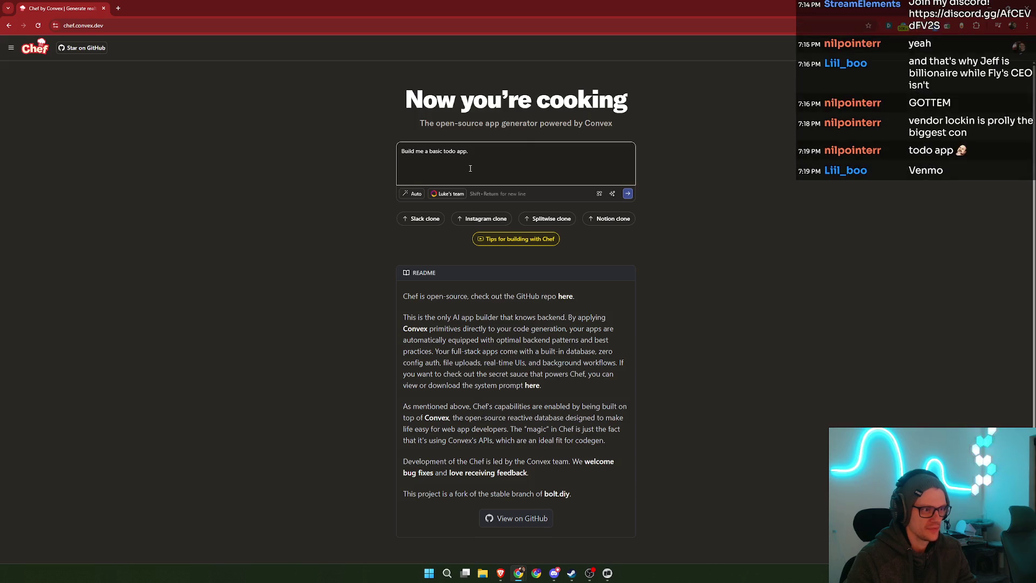
type("ery day ")
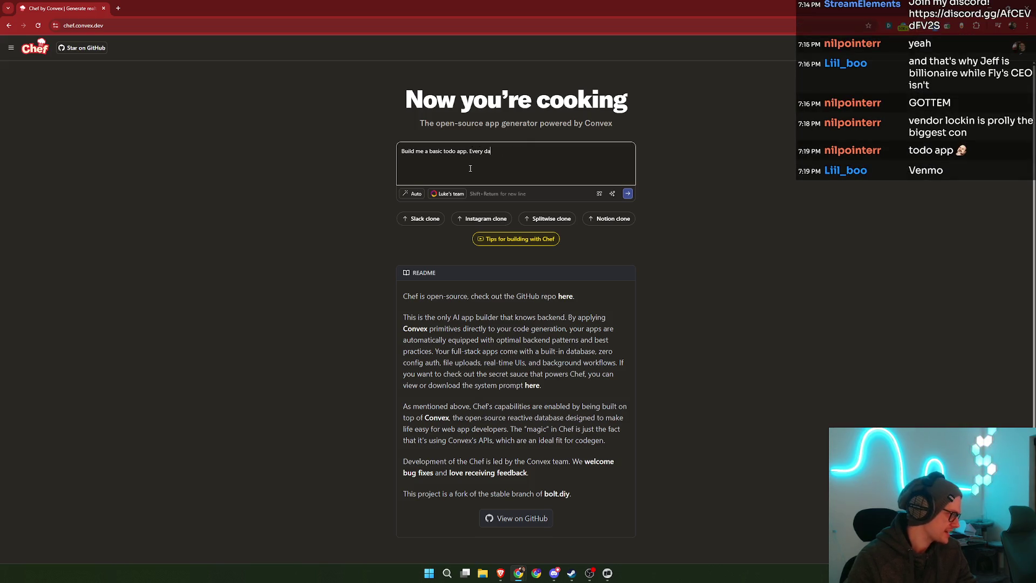
type("I get")
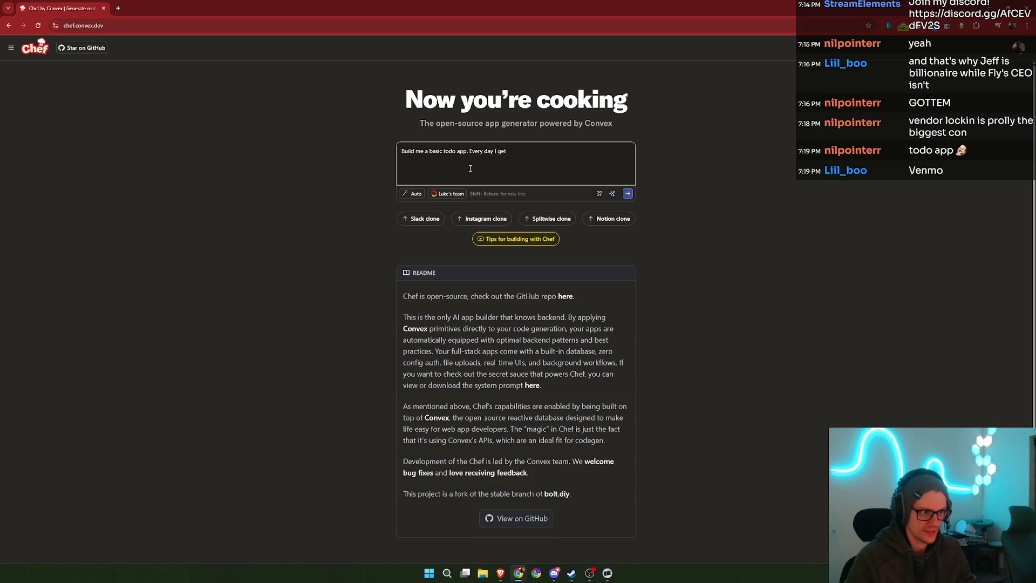
key("BackSpace")
type("ticket is worht ")
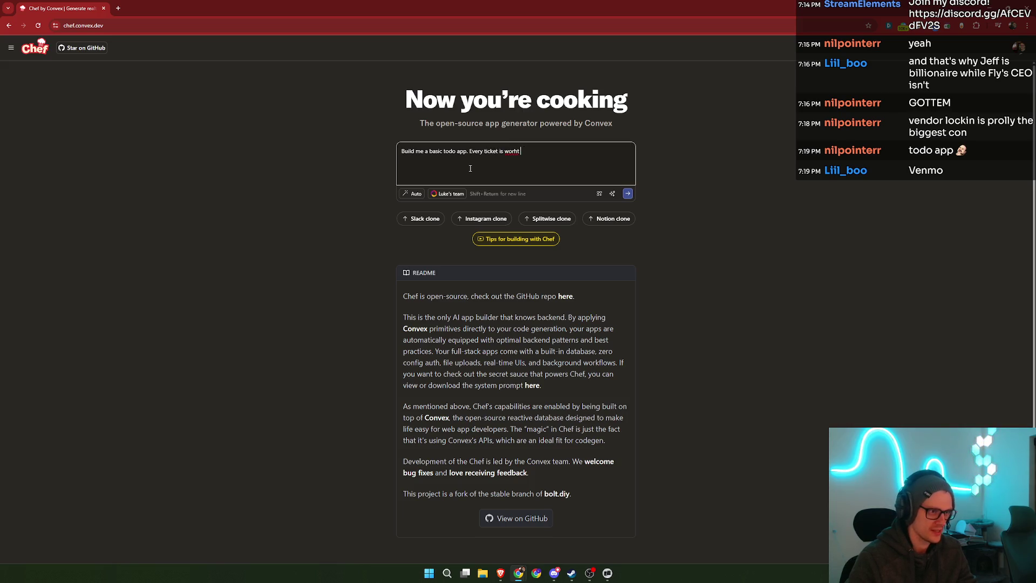
type("th 10 po8")
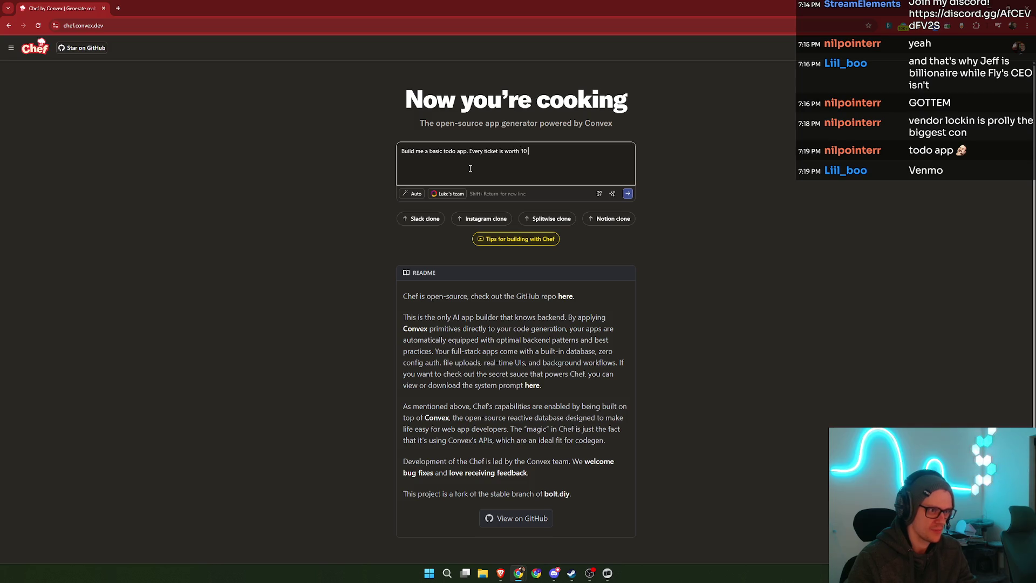
type("ints. Every ")
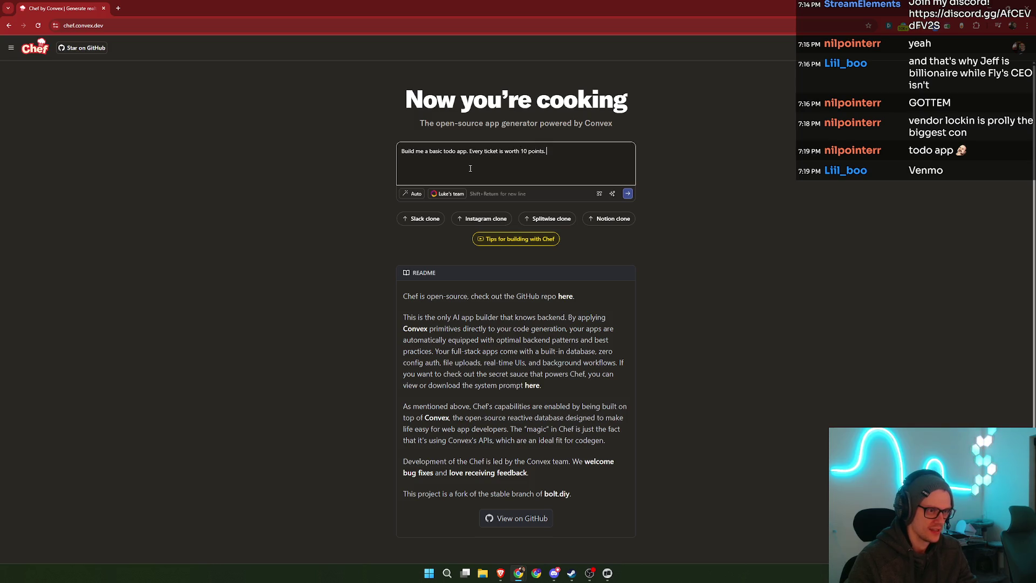
type("time the due dat")
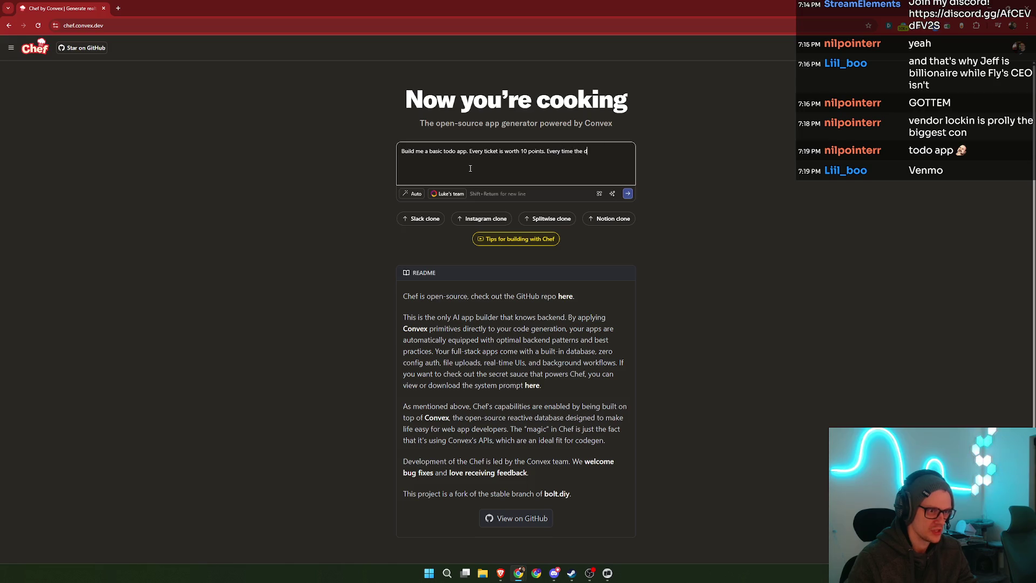
type("e is")
key("BackSpace")
key("BackSpace")
type("goes over I lose")
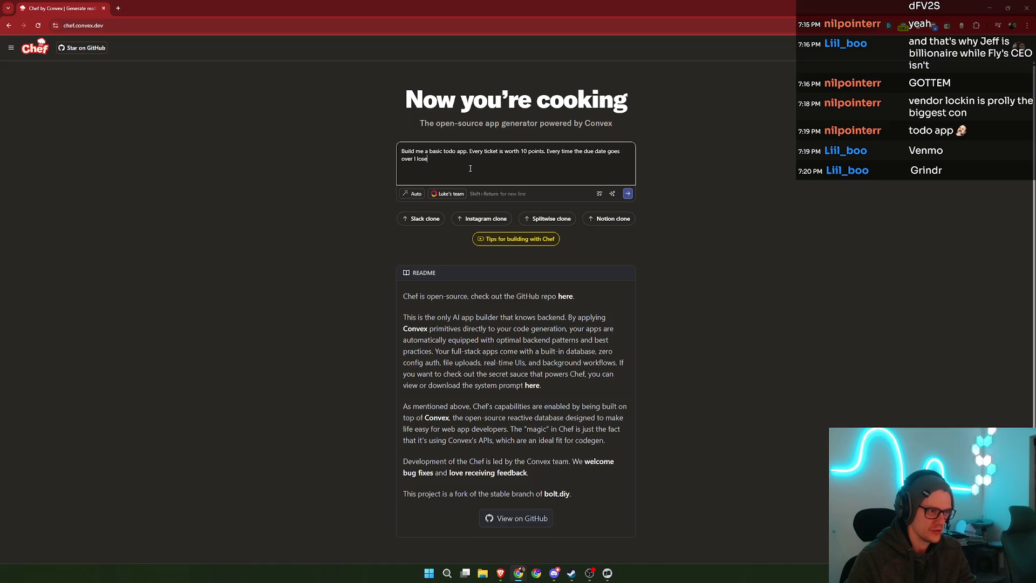
type("1 point")
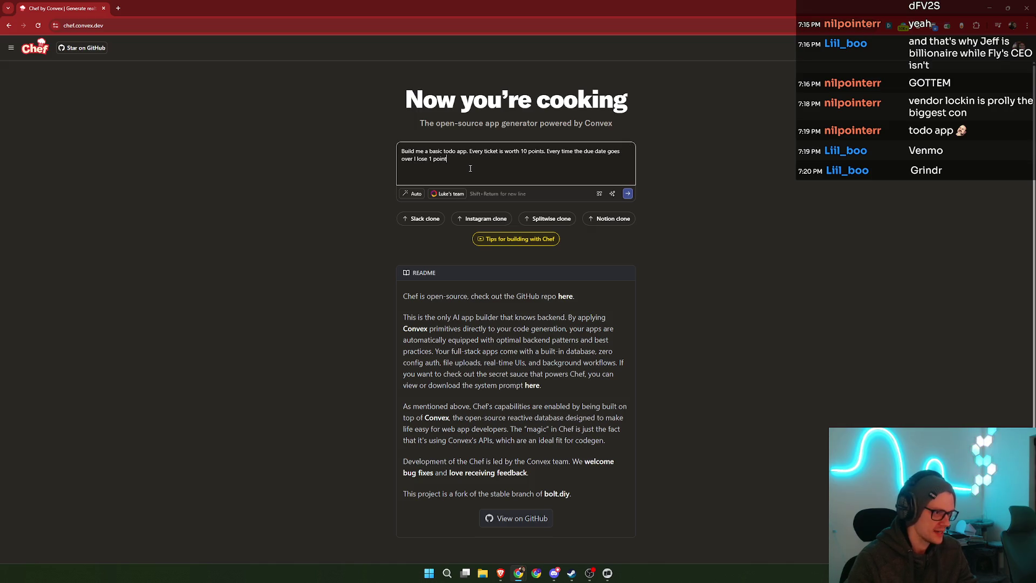
type(" from t")
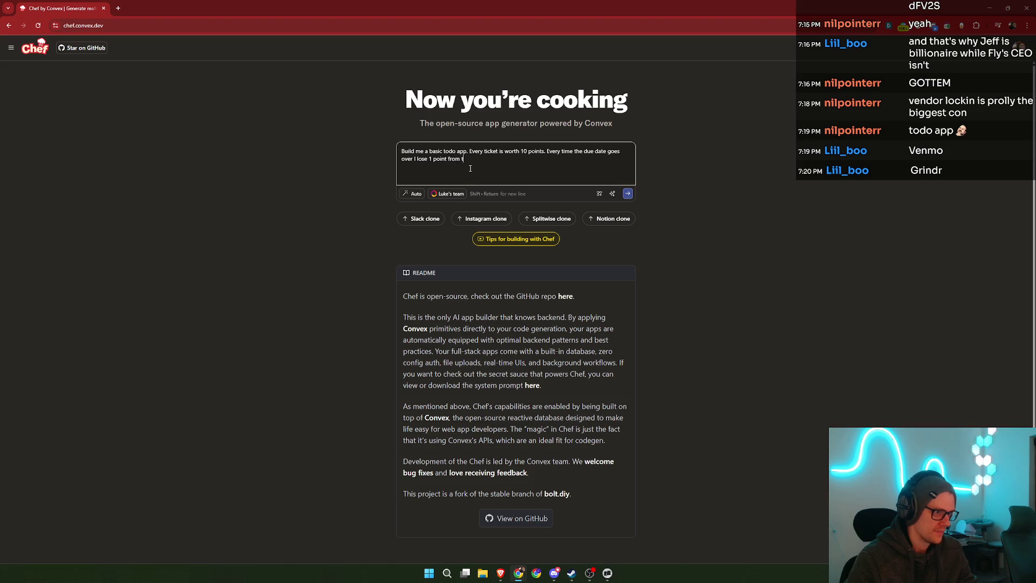
type(" my score. The goa")
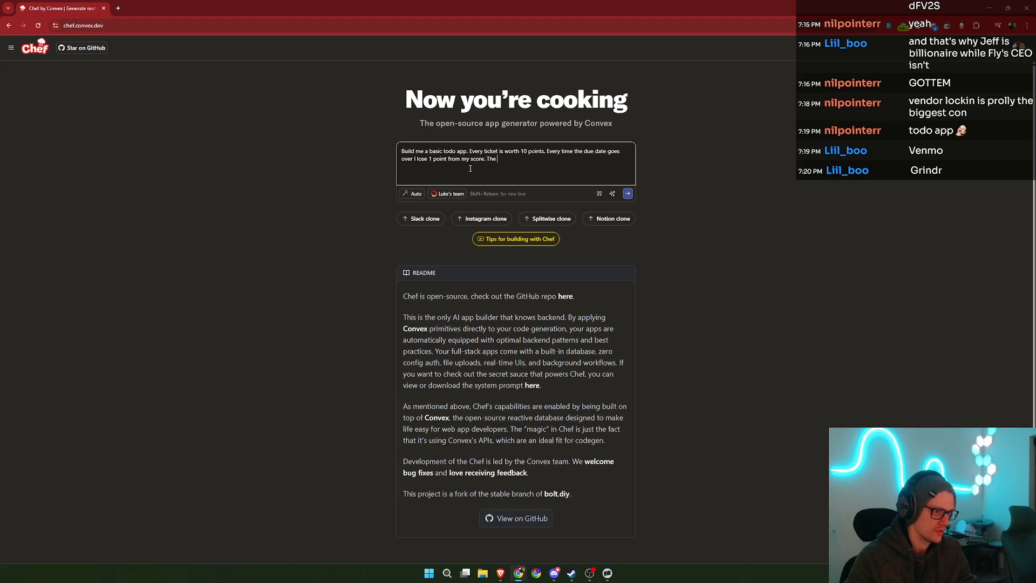
type("l is to gamify")
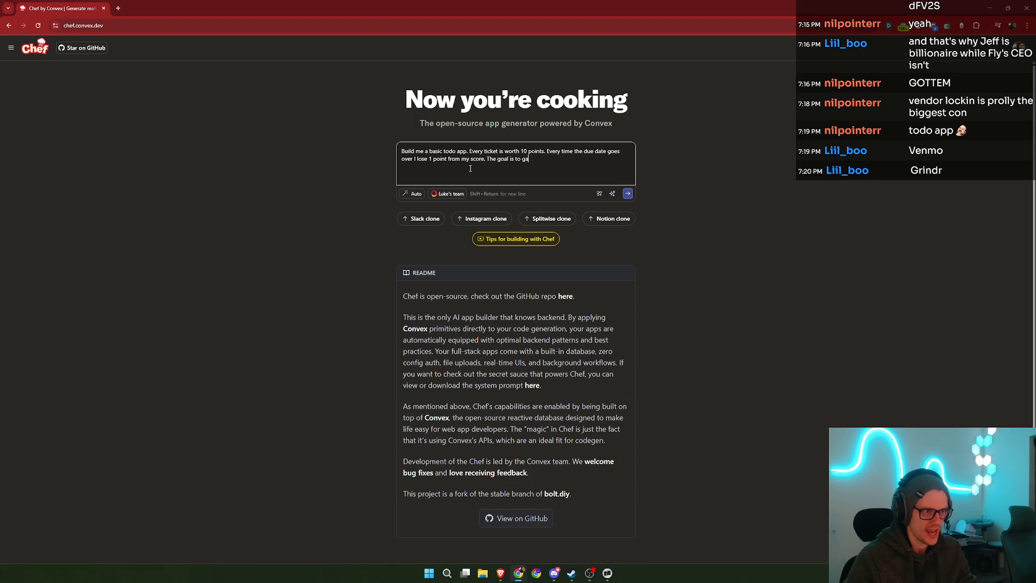
type(" the application s")
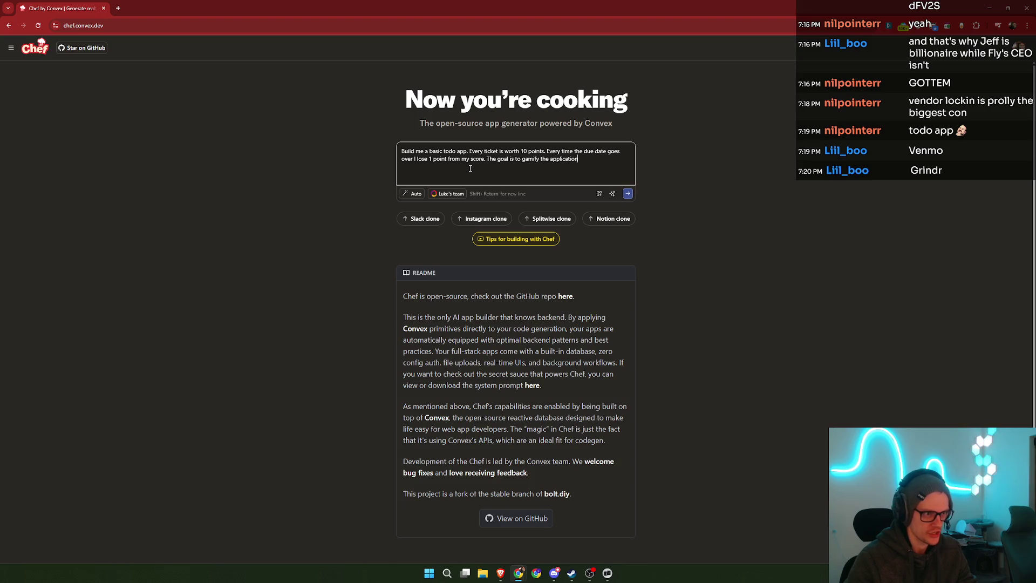
type("o that co")
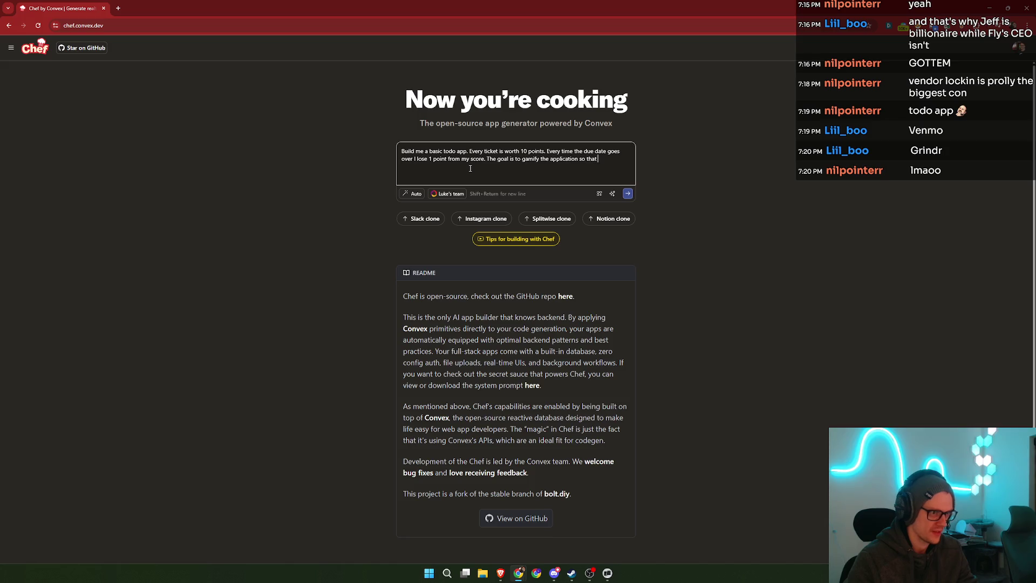
type("mpleting ")
type("icket")
type(" gets me morepoints")
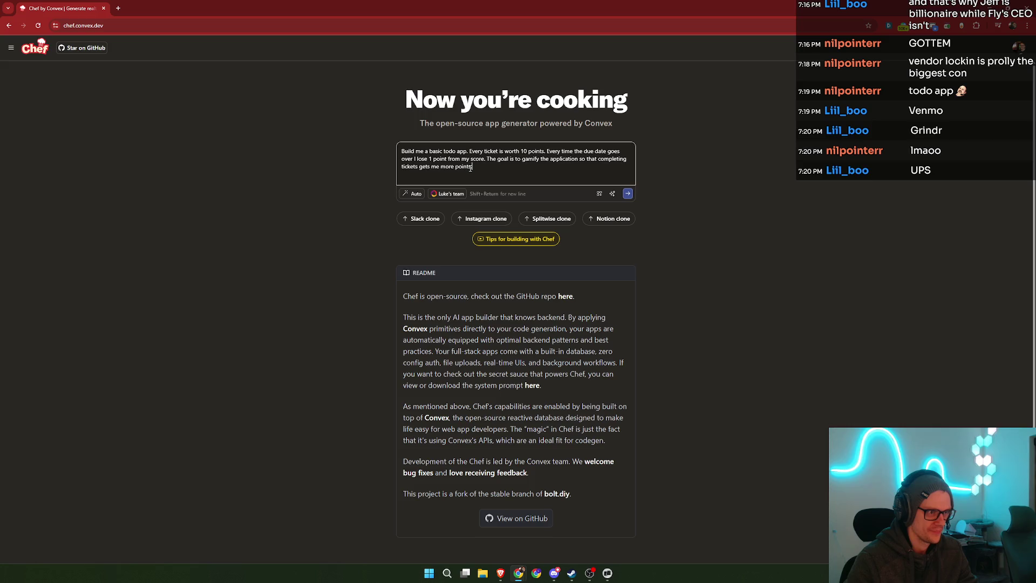
Step: Add prompt lines requiring a Trello-like layout and drag-and-drop features
key("shift+Return")
key("shift+Return")
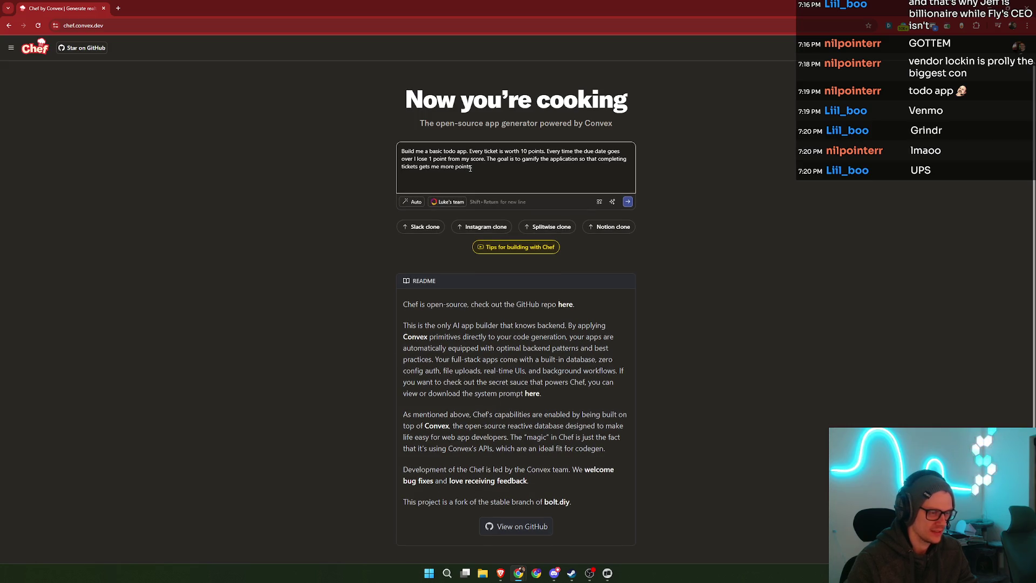
type("It should l")
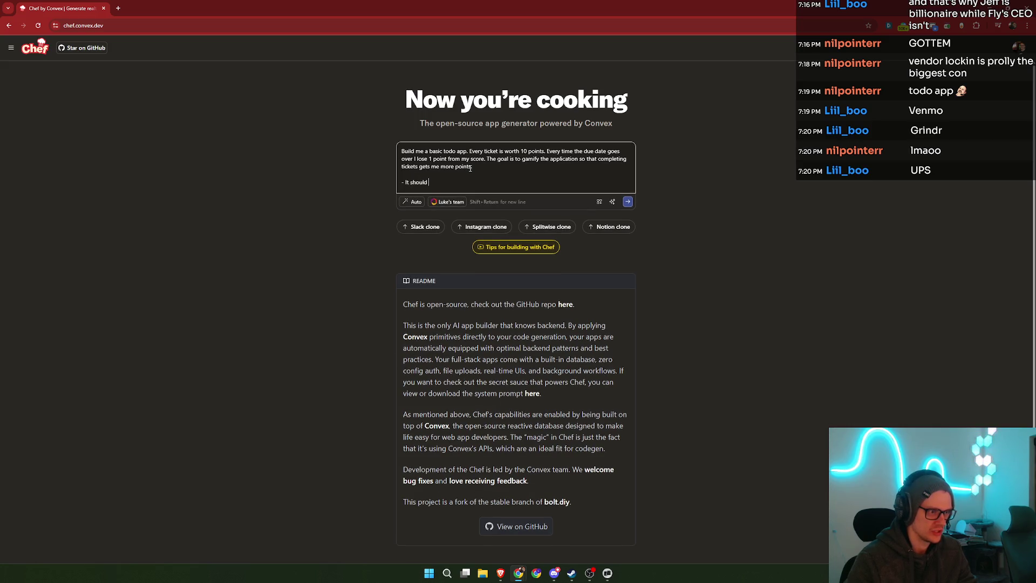
type("ook similar to trello ")
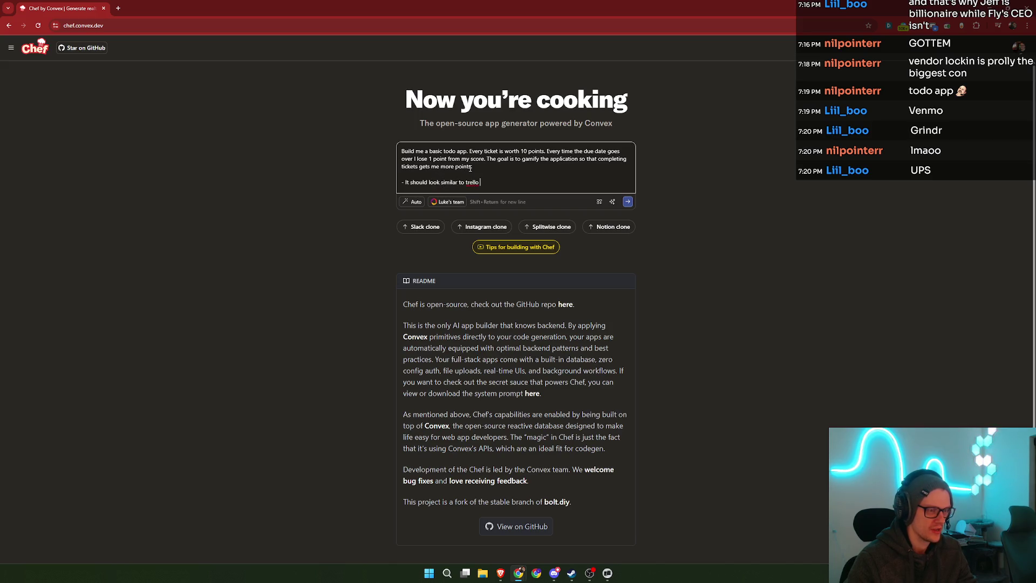
type("in terms of layout")
key("shift+Return")
type("It should have drag and ")
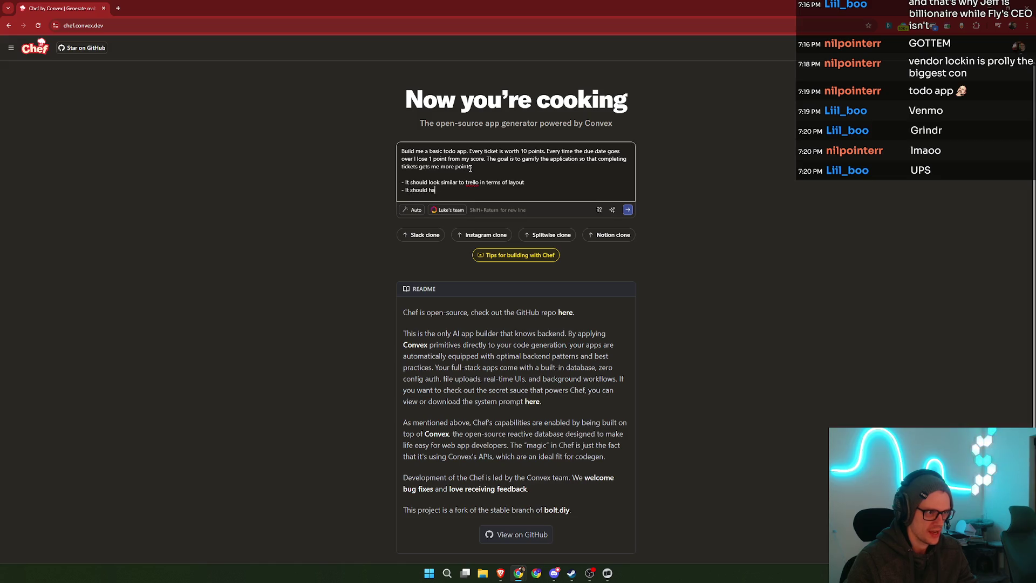
type("drop features")
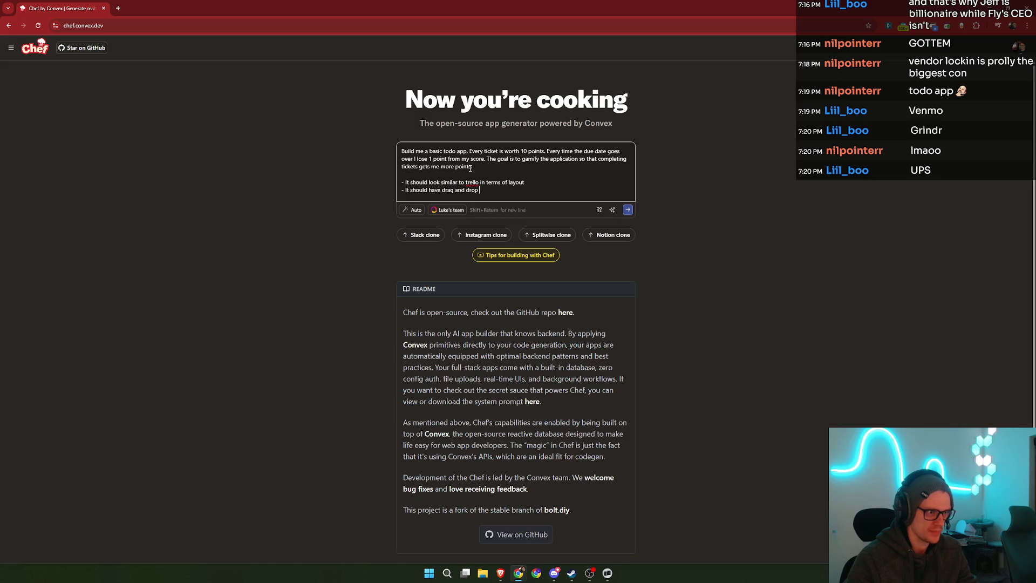
Step: Add lines saying no auth yet and a starting score of 50 with dummy tickets
key("shift+Return")
type("No need for auth yet just givem")
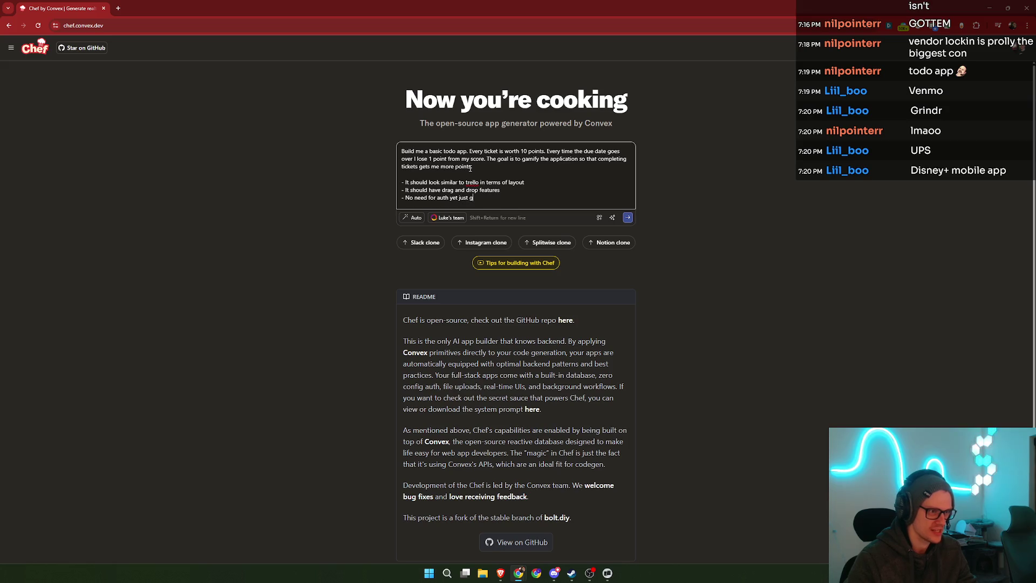
key("BackSpace")
type("me the basics")
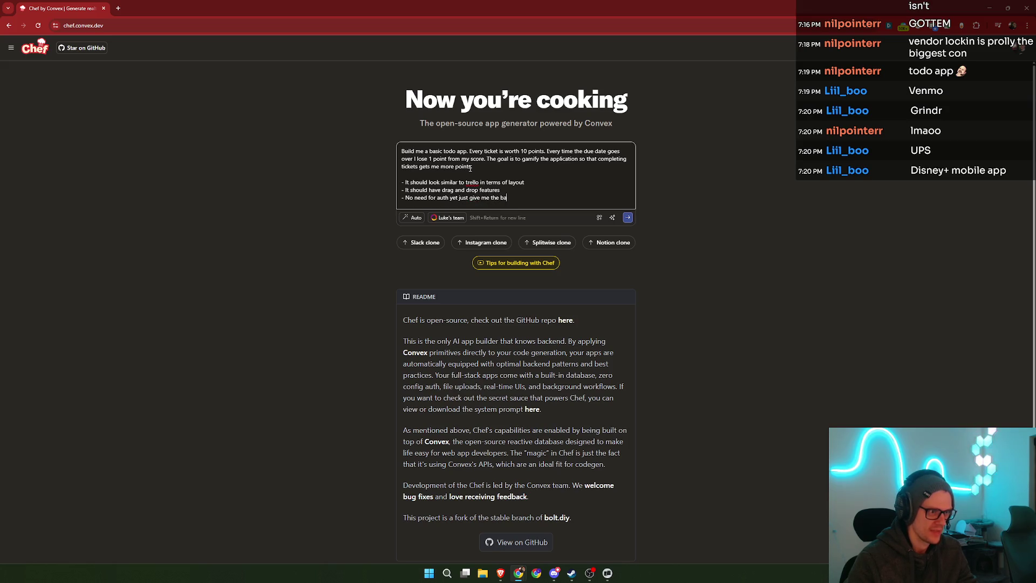
key("shift+Return")
type("Lets have a")
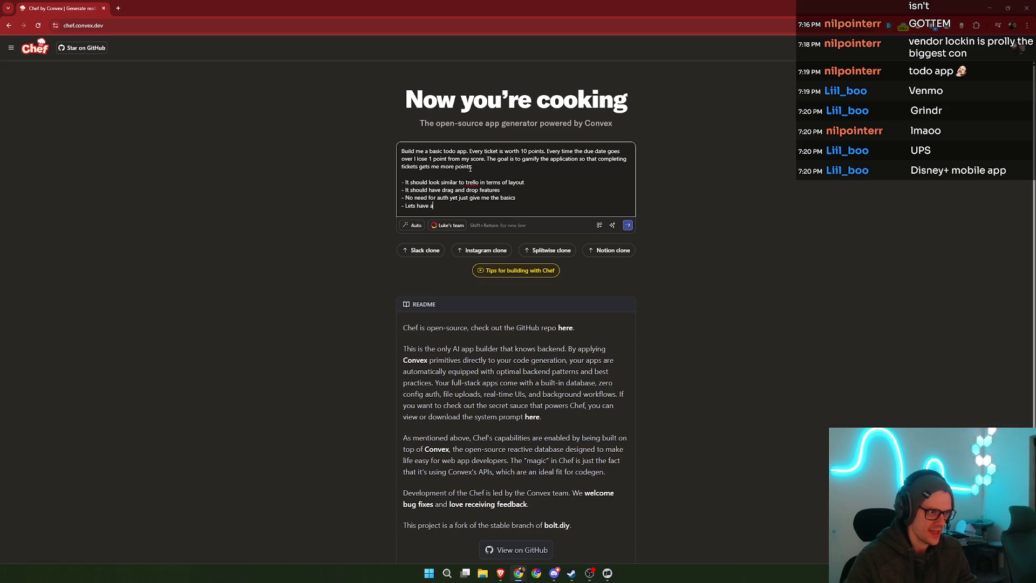
type("n existing score of5")
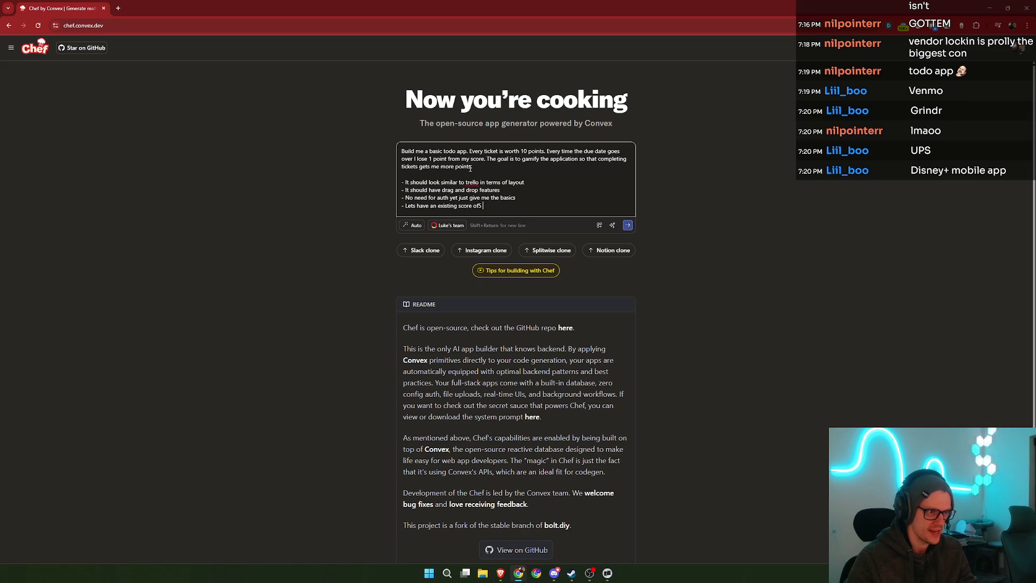
key("BackSpace")
type("50 with some d")
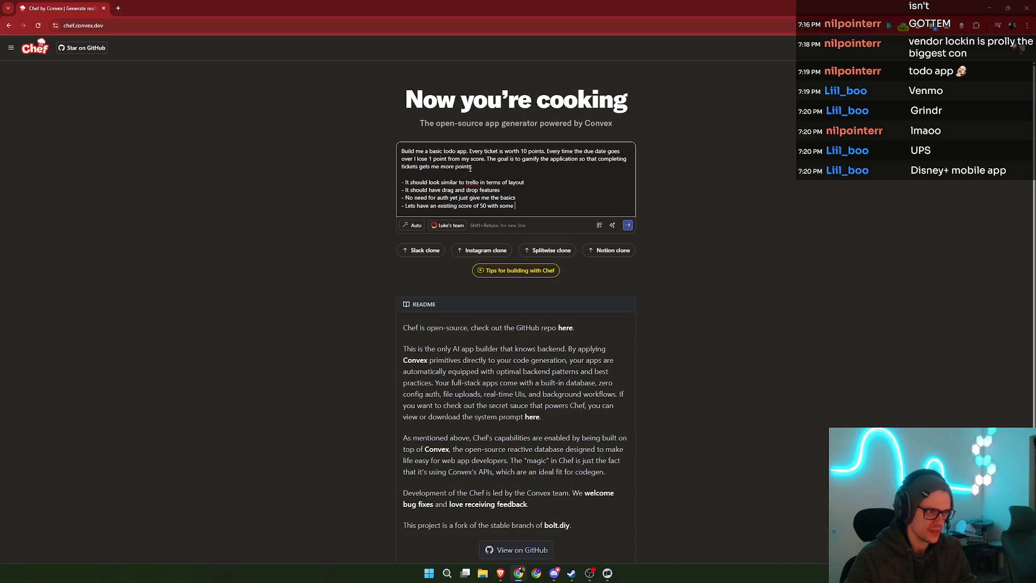
type("ummy tickets alread")
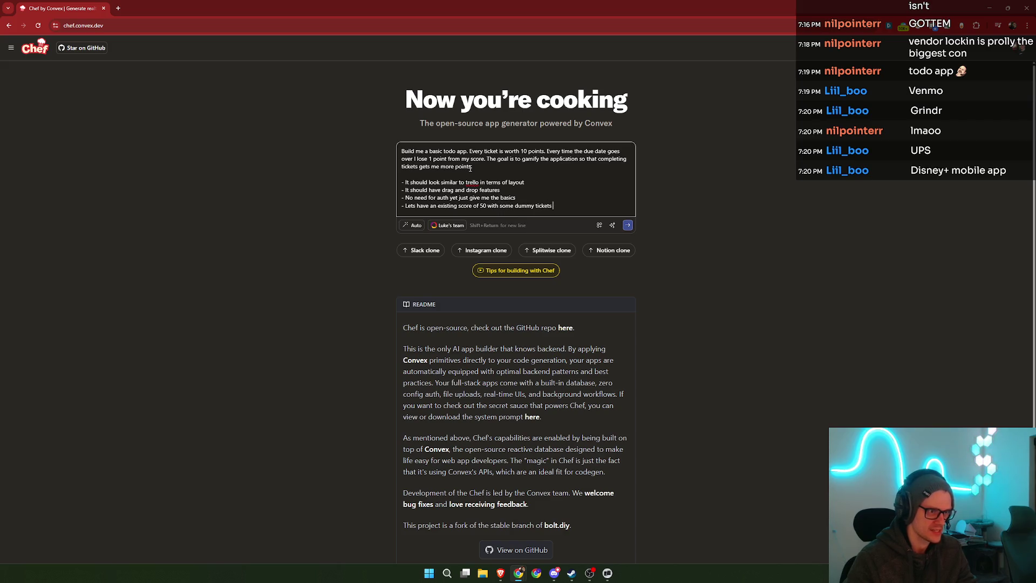
type("y in")
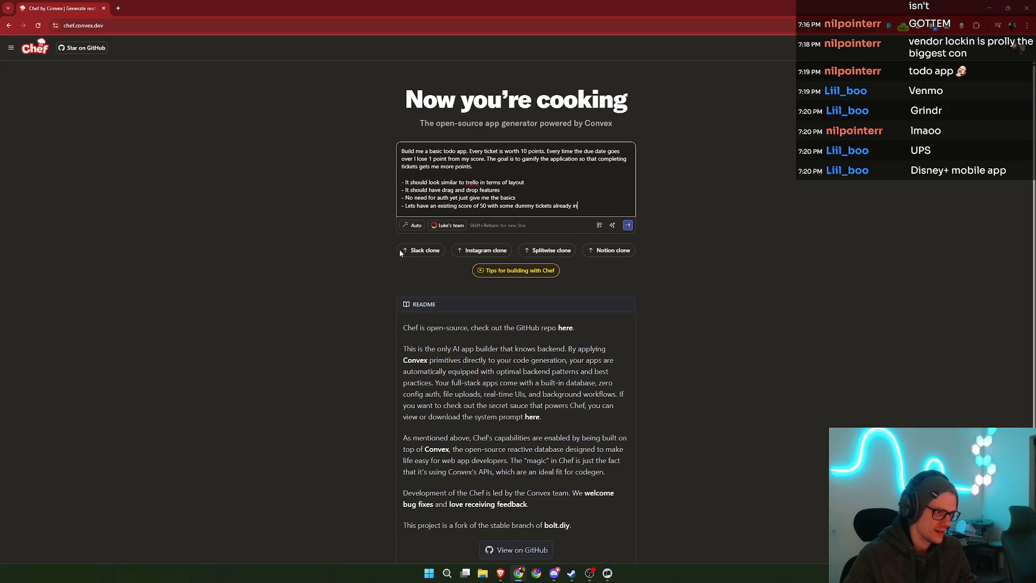
Step: Browse the AI model list and close it, keeping the Auto model
left_click(413, 225)
scroll(446, 300, "down", 1)
scroll(450, 325, "up", 1)
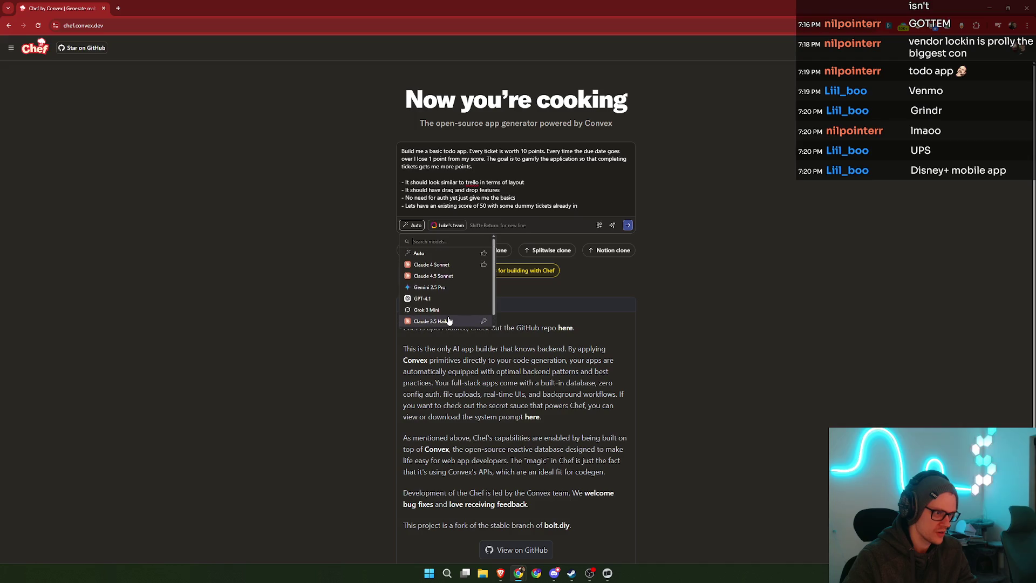
scroll(445, 323, "down", 1)
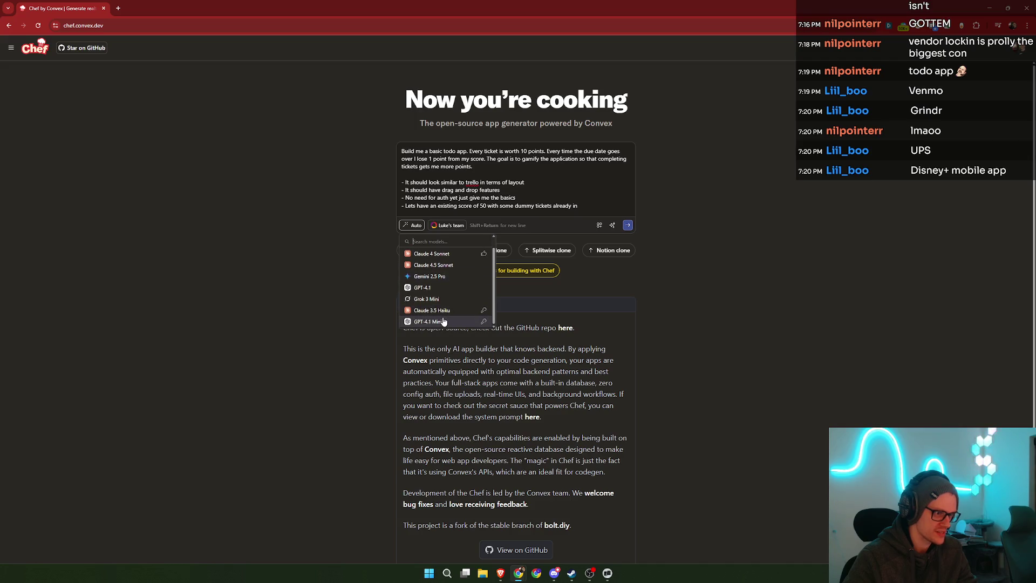
scroll(443, 288, "up", 1)
left_click(295, 274)
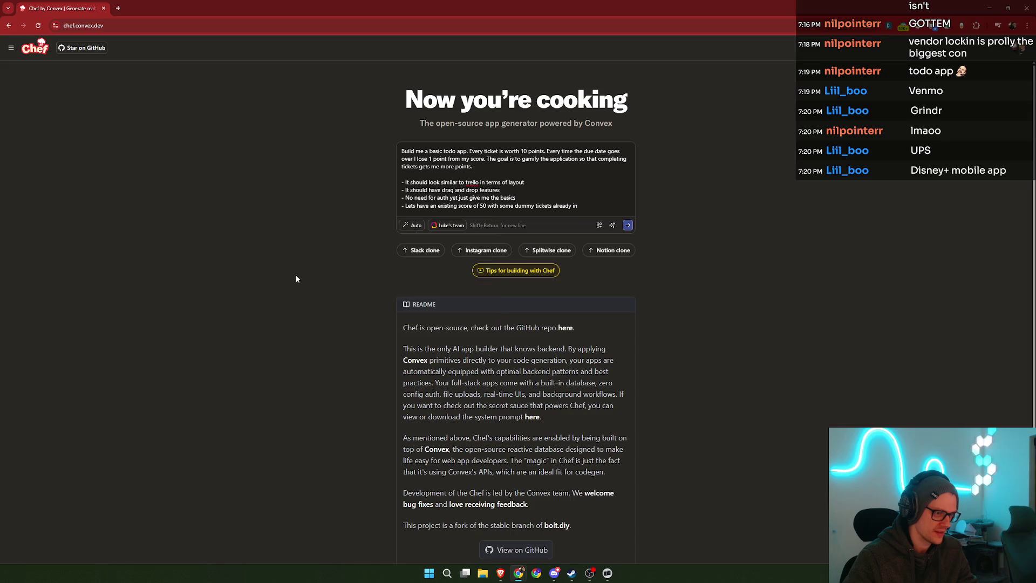
Step: Enhance the prompt into one polished paragraph describing the gamified Trello-like todo app
left_click(612, 225)
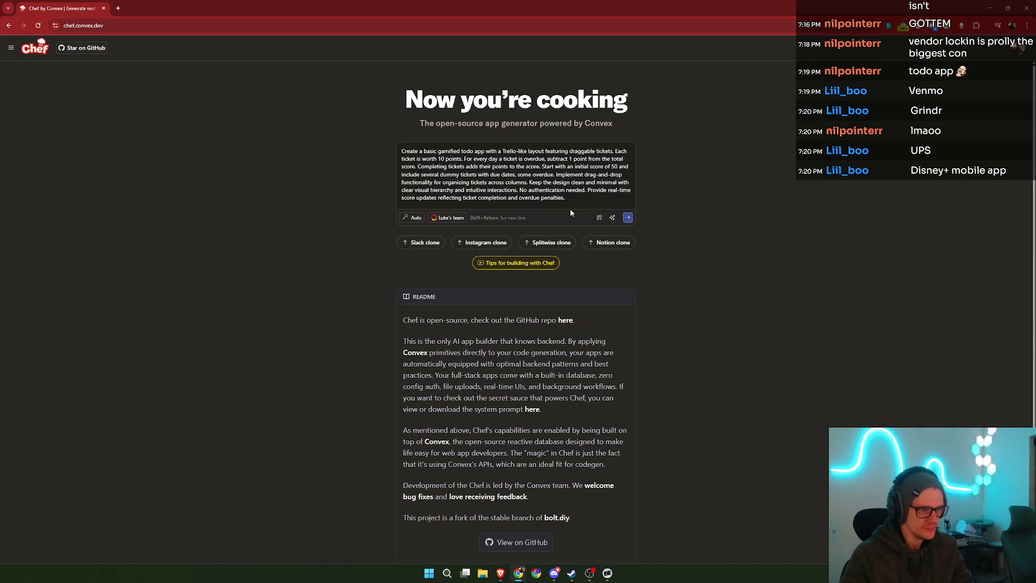
scroll(480, 160, "down", 1)
scroll(378, 200, "up", 1)
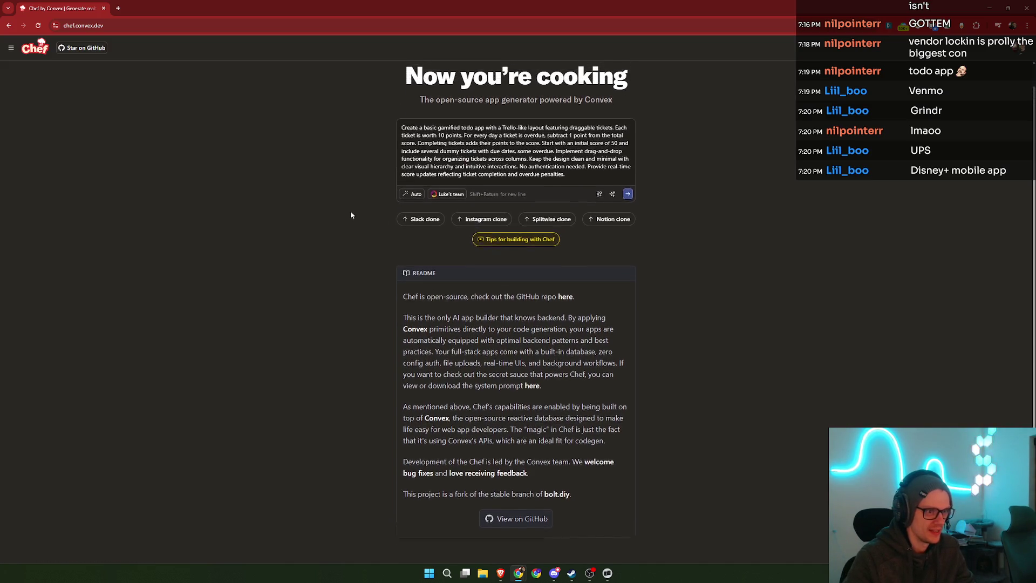
Step: Send the enhanced prompt so Chef generates schema.ts, tickets.ts and App.tsx
left_click(627, 217)
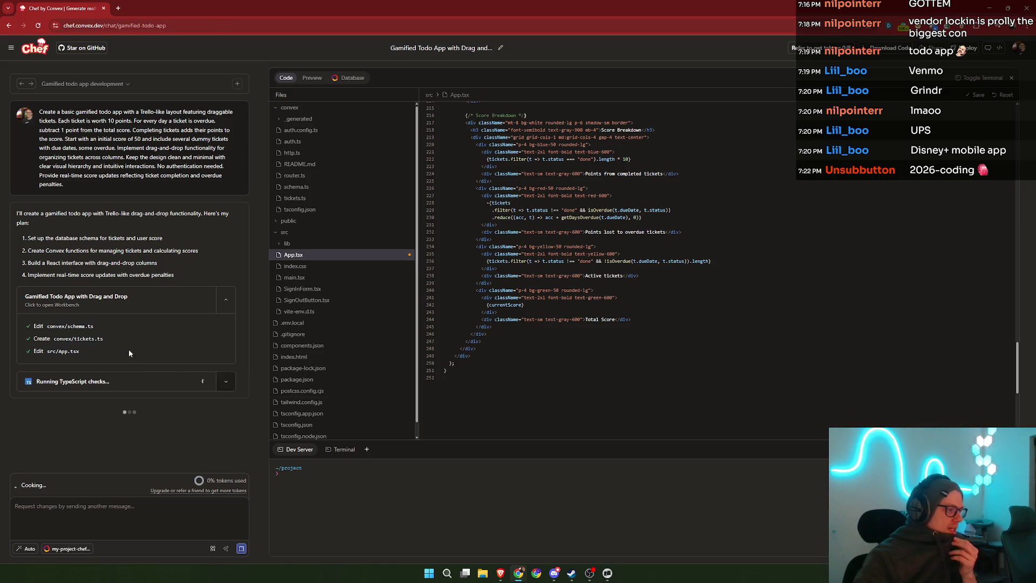
Step: Inspect the generated schema.ts table definitions and the src/lib utils.ts file
left_click(64, 327)
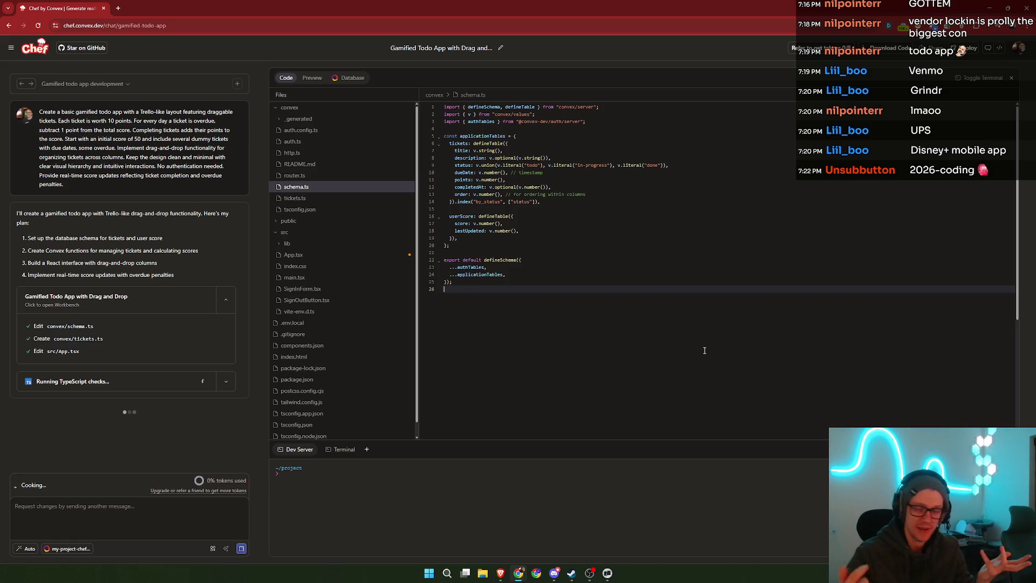
key("ctrl+a")
mouse_move(445, 143)
left_mouse_down()
mouse_move(539, 218)
mouse_move(548, 305)
left_mouse_up()
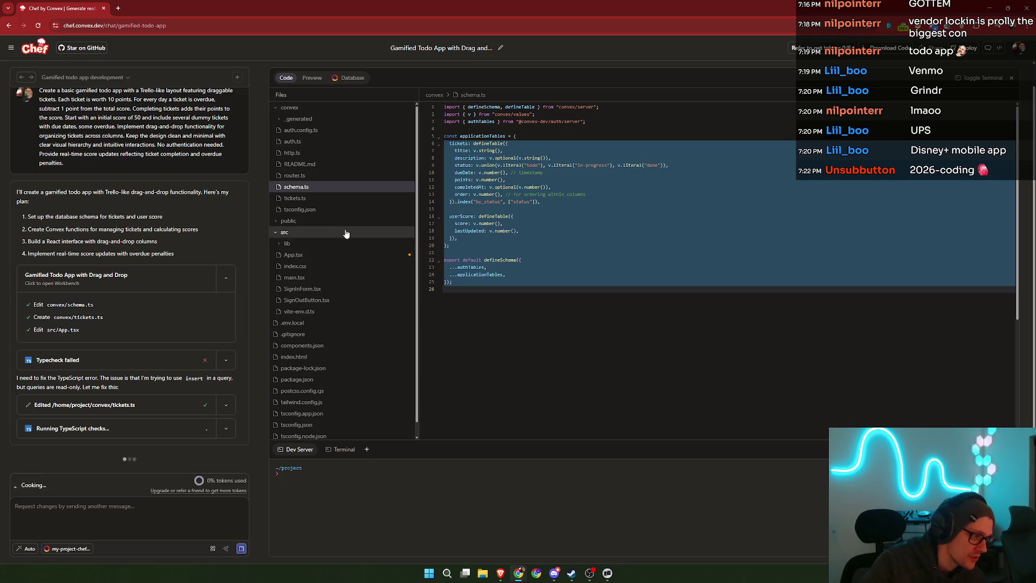
left_click(309, 248)
left_click(296, 254)
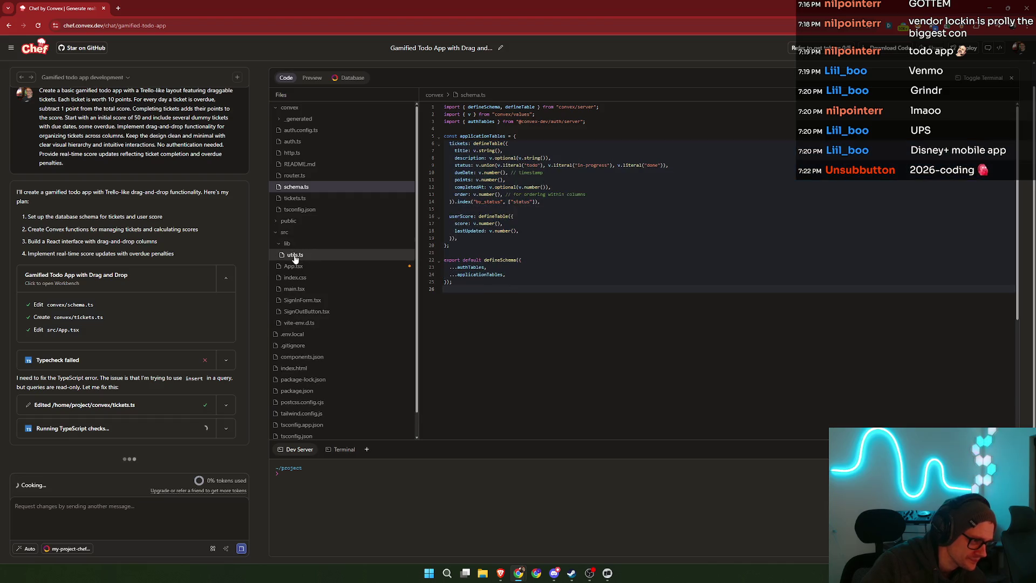
left_click(292, 243)
left_click(286, 233)
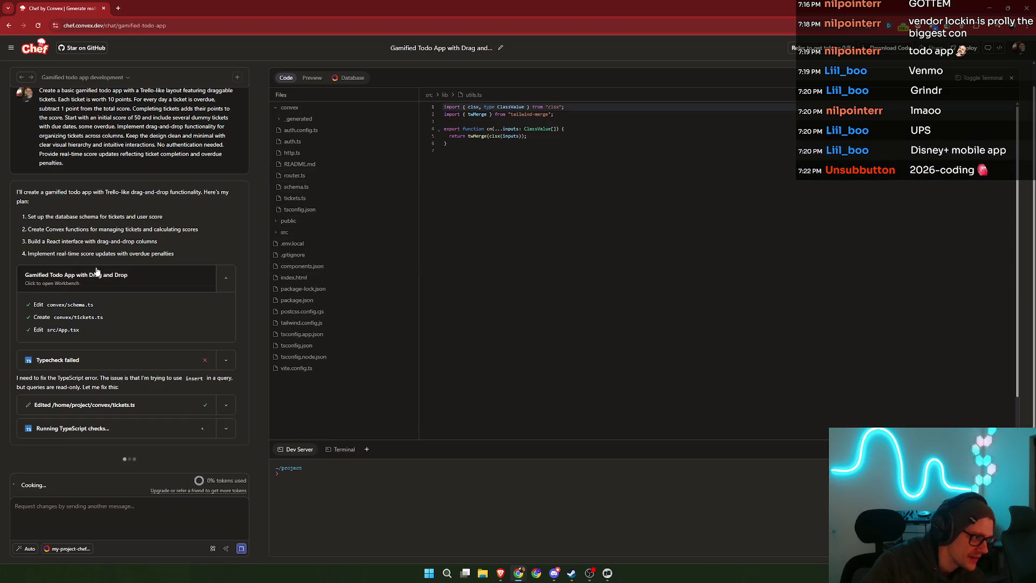
Step: Scroll through tickets.ts to review the ticket functions while the app deploys
left_click(87, 319)
scroll(458, 324, "up", 7)
scroll(556, 372, "down", 3)
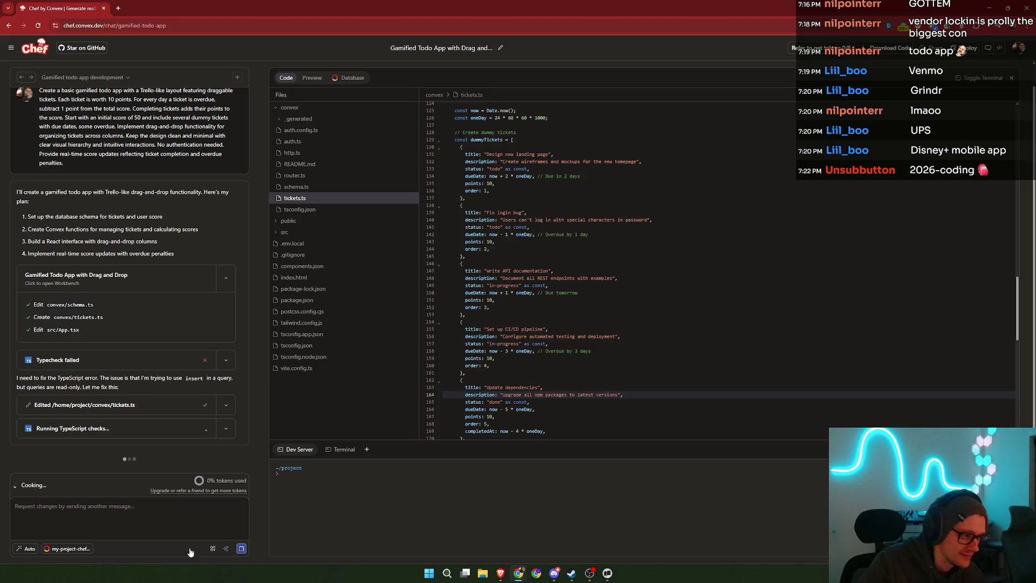
scroll(622, 291, "up", 5)
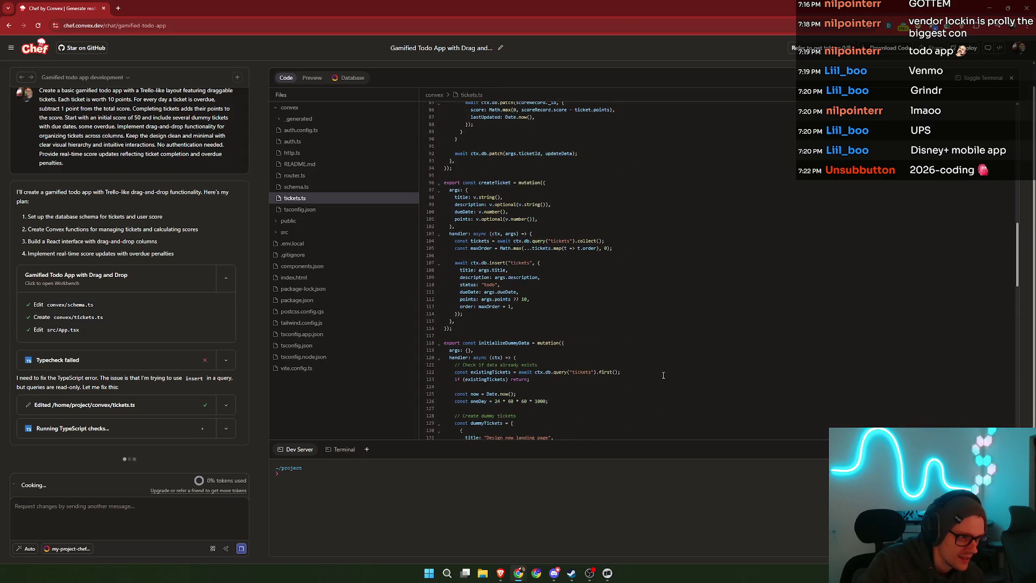
scroll(501, 318, "down", 3)
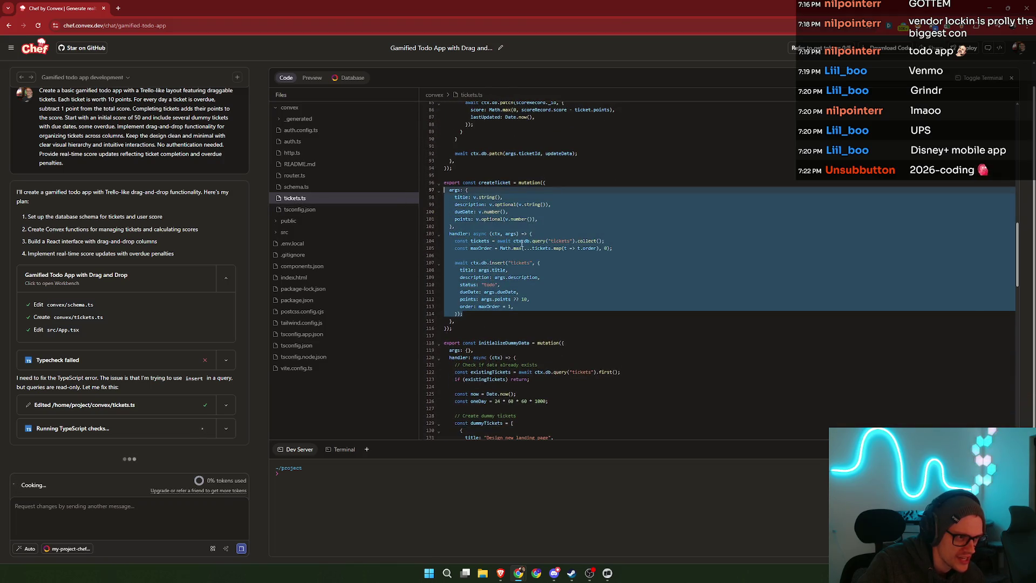
scroll(589, 301, "up", 3)
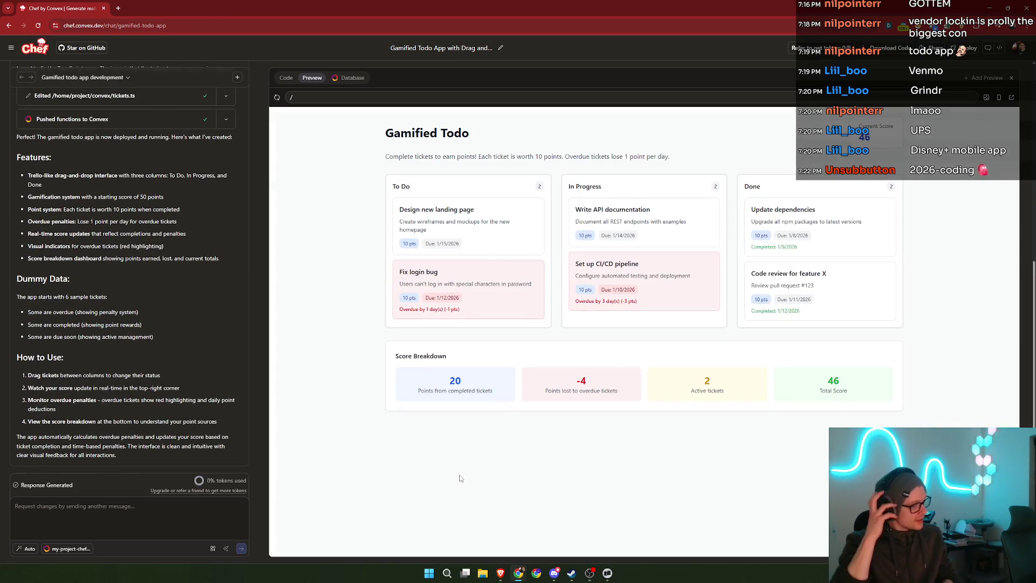
Step: Drag tickets between columns, moving Set up CI/CD pipeline and Code review for feature X into Done
mouse_move(451, 286)
left_mouse_down()
mouse_move(637, 270)
mouse_move(459, 284)
mouse_move(592, 300)
left_mouse_up()
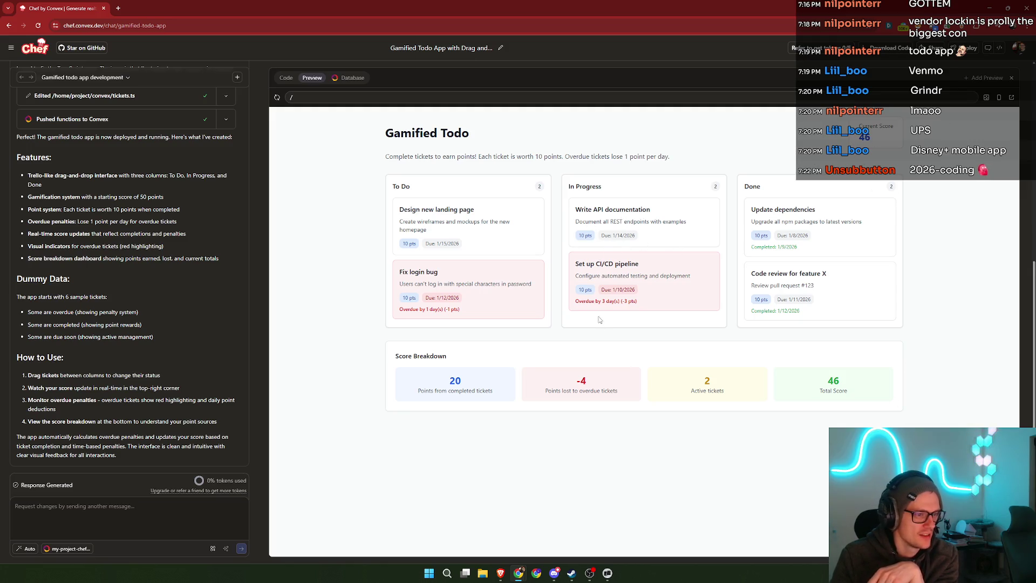
mouse_move(613, 302)
left_mouse_down()
mouse_move(786, 273)
mouse_move(804, 289)
left_mouse_up()
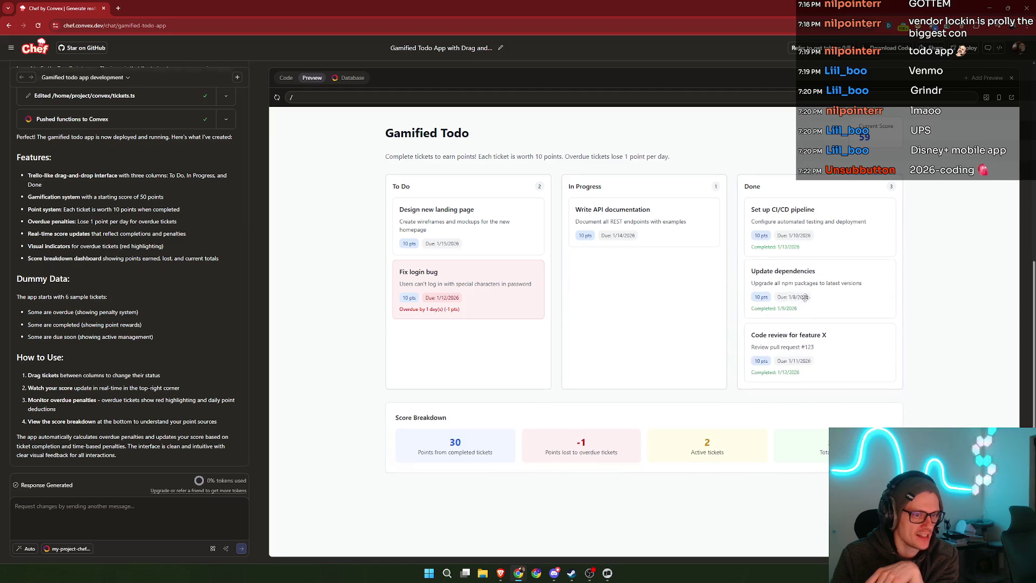
mouse_move(797, 339)
left_mouse_down()
mouse_move(659, 328)
mouse_move(662, 351)
left_mouse_up()
mouse_move(662, 284)
left_mouse_down()
mouse_move(463, 312)
mouse_move(475, 326)
mouse_move(539, 321)
mouse_move(642, 232)
left_mouse_up()
left_click_drag(651, 301, 819, 321)
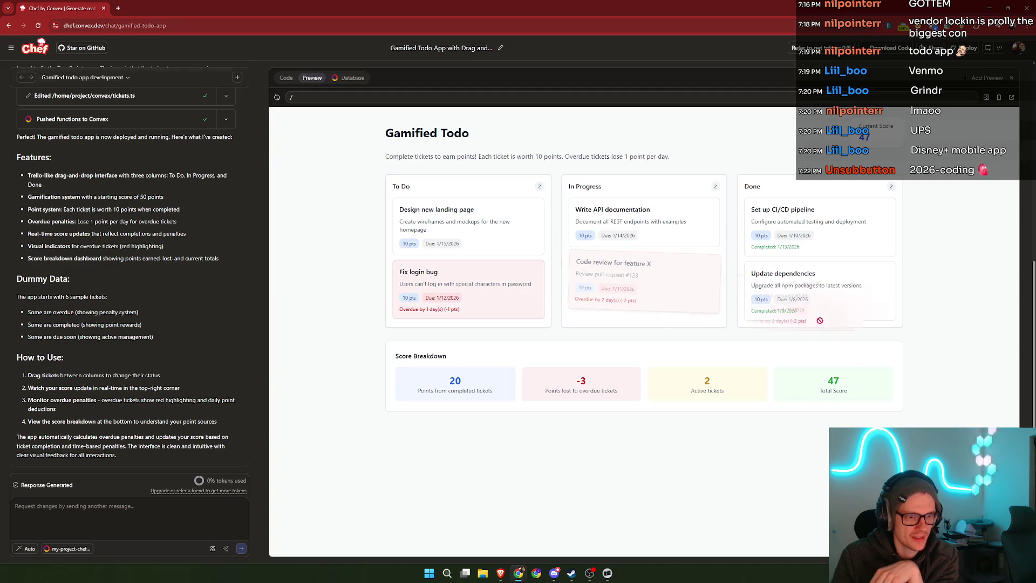
left_click_drag(645, 262, 820, 291)
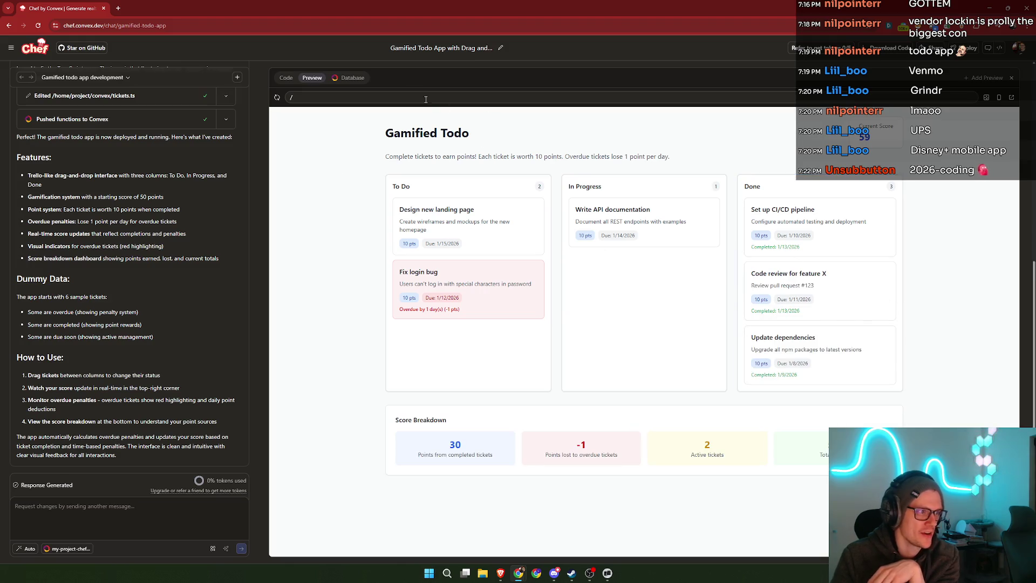
left_click(348, 78)
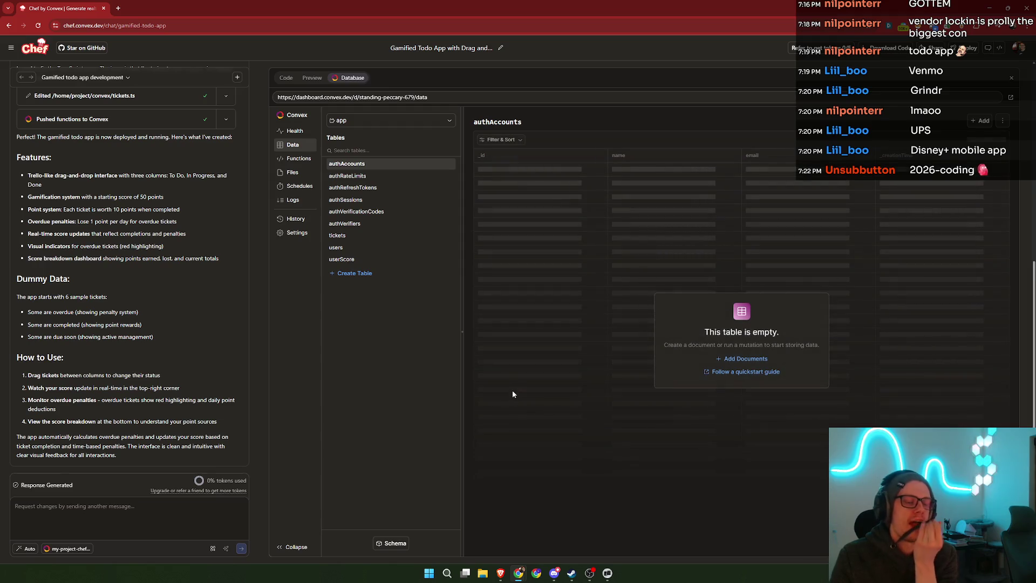
Step: View the six documents in the tickets table, then return to the Gamified Todo preview
left_click(338, 236)
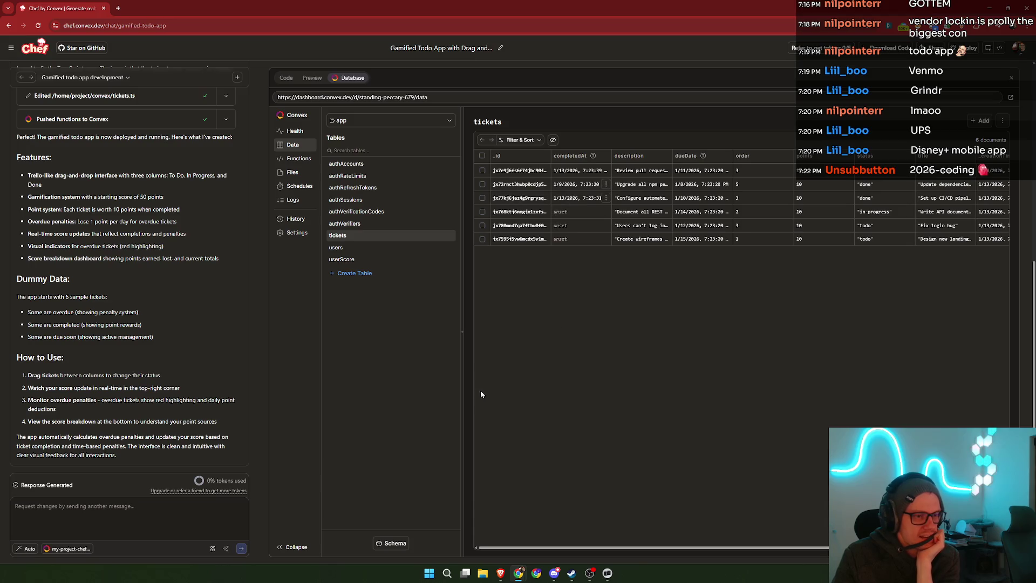
mouse_move(464, 333)
left_mouse_down()
mouse_move(431, 345)
mouse_move(443, 378)
left_mouse_up()
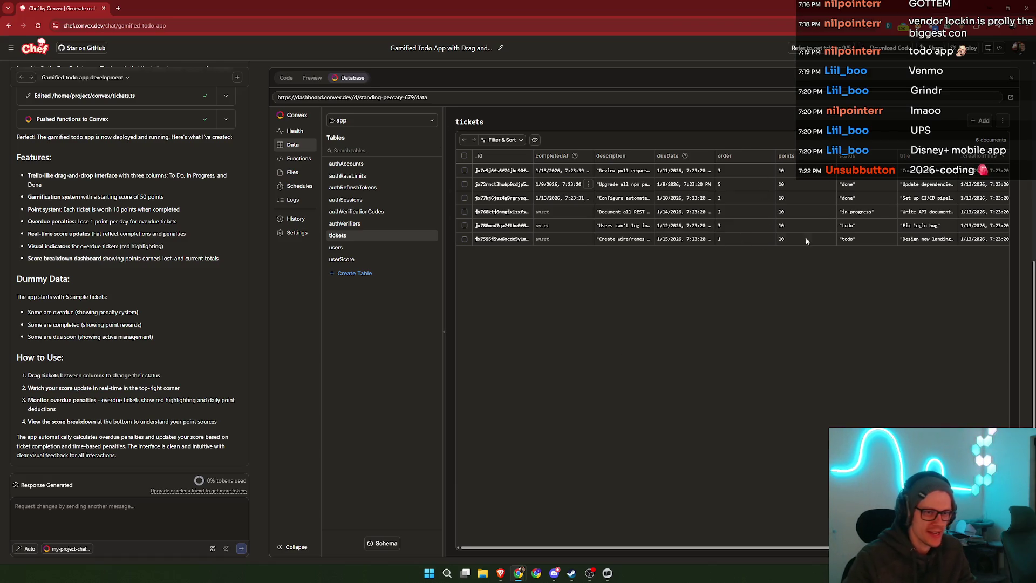
left_click(286, 80)
left_click(312, 80)
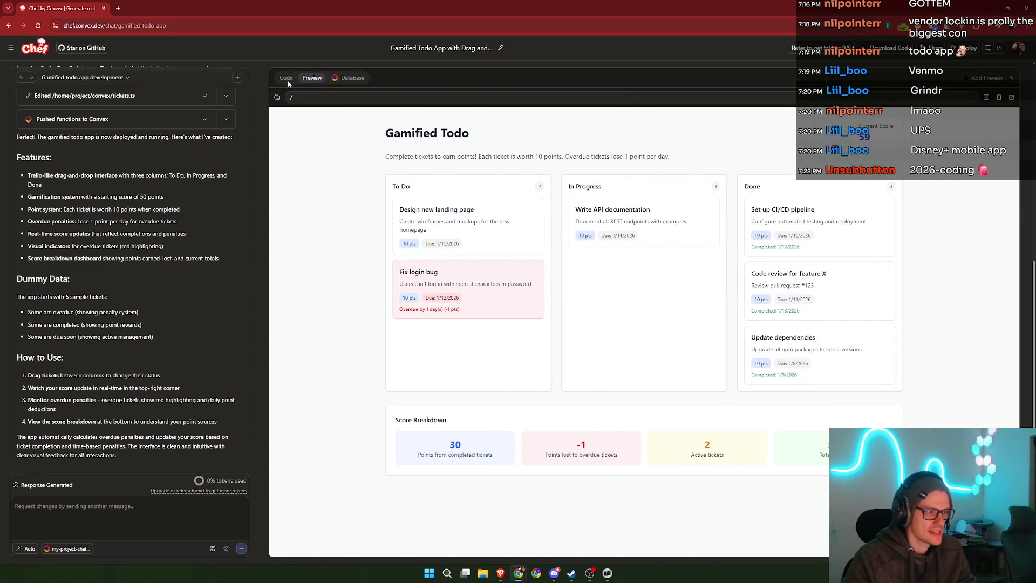
Step: Open the deployed app at standing-peccary-679.convex.app in a new browser tab
left_click(115, 25)
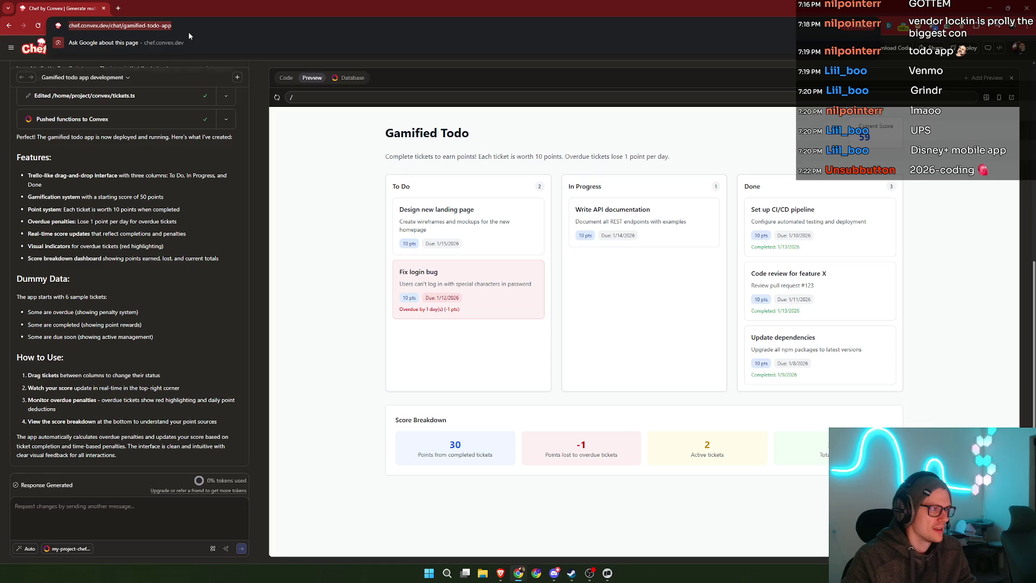
left_click(200, 3)
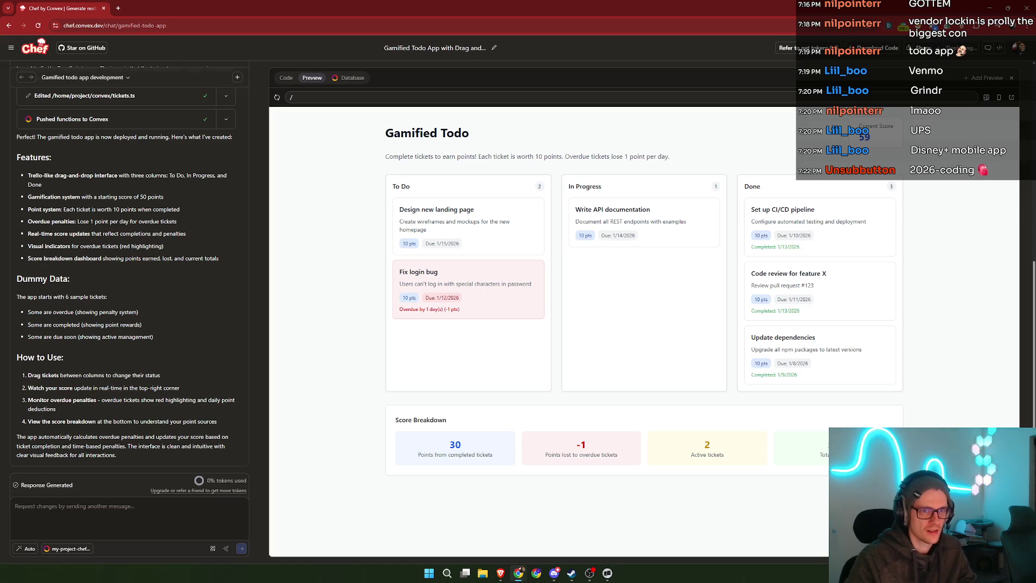
left_click(1012, 97)
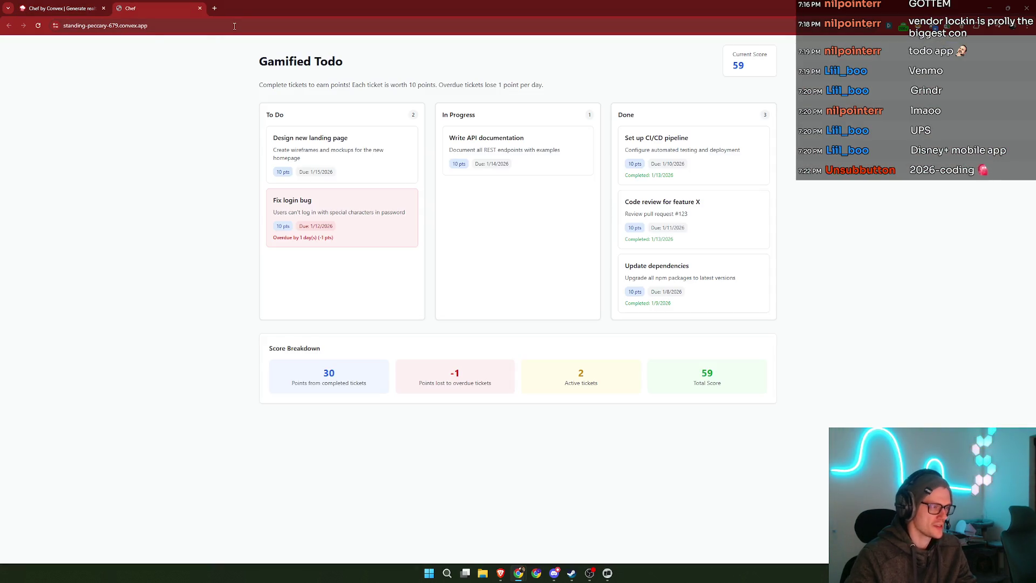
Step: Arrange two browser windows side by side, each showing the deployed Gamified Todo app
mouse_move(288, 3)
left_mouse_down()
mouse_move(310, 26)
mouse_move(396, 25)
mouse_move(1, 122)
mouse_move(373, 7)
mouse_move(544, 4)
mouse_move(461, 150)
mouse_move(572, 8)
mouse_move(475, 25)
mouse_move(443, 43)
left_mouse_up()
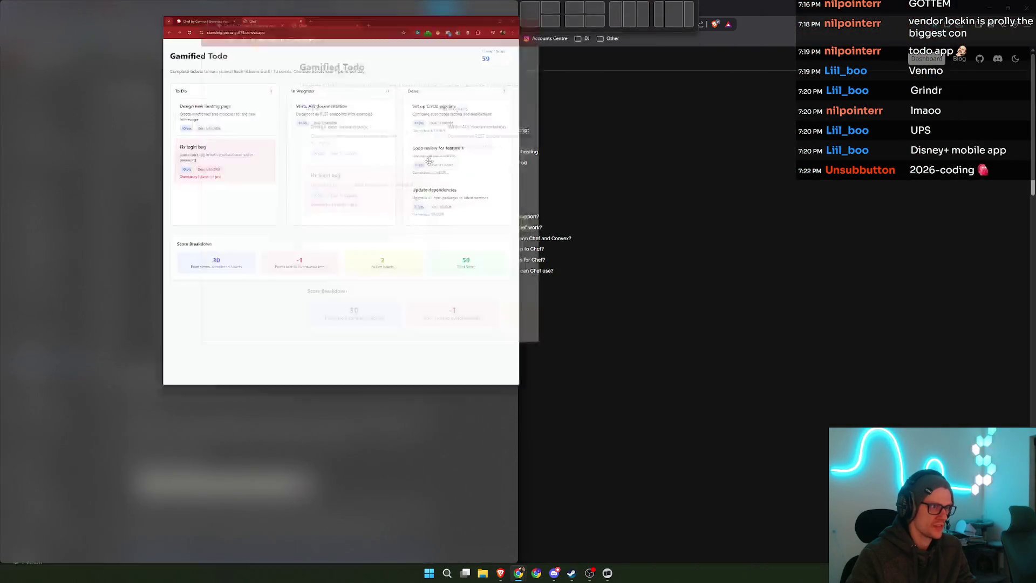
left_click(205, 24)
type("https://standing-peccary-679.convex.app/")
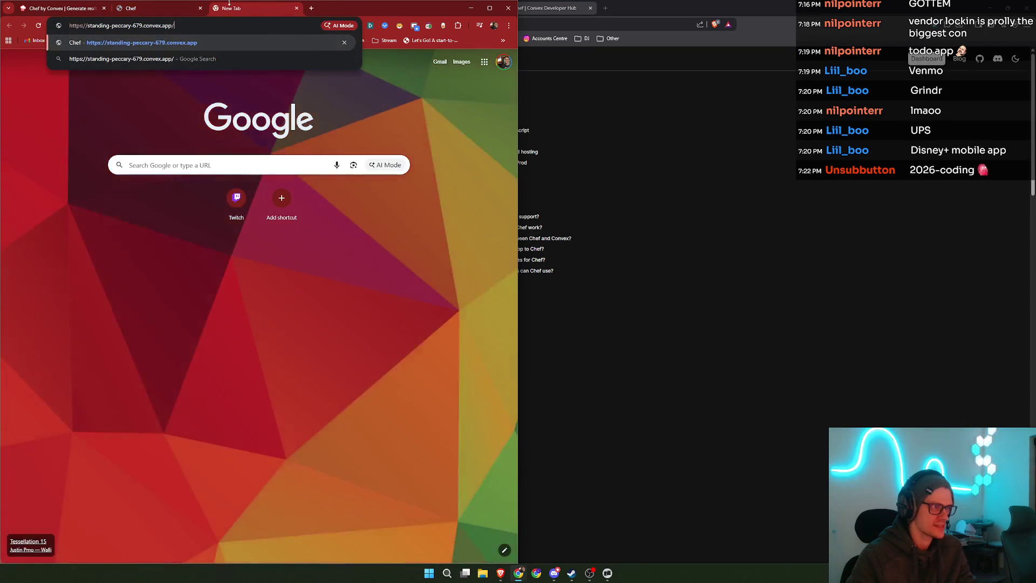
key("Return")
mouse_move(254, 8)
left_mouse_down()
mouse_move(526, 27)
mouse_move(469, 41)
left_mouse_up()
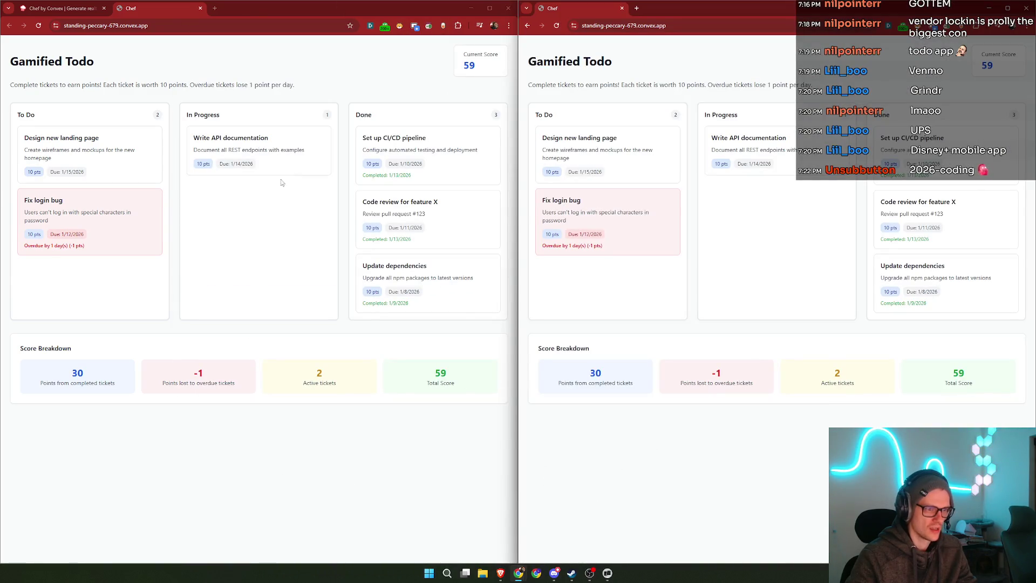
Step: Drag Code review for feature X back to In Progress, dropping the score to 47
left_click_drag(920, 191, 777, 210)
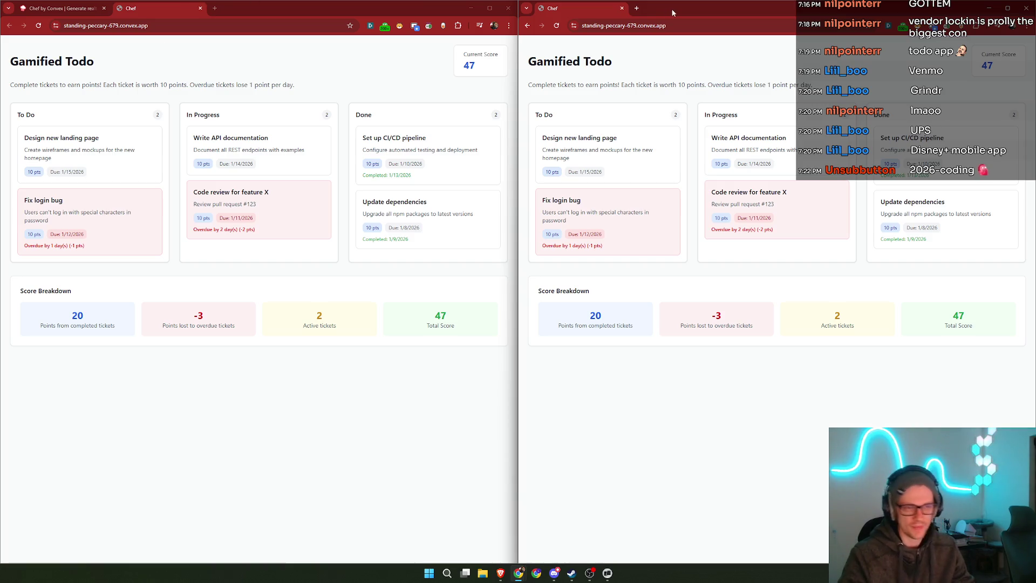
left_click(490, 9)
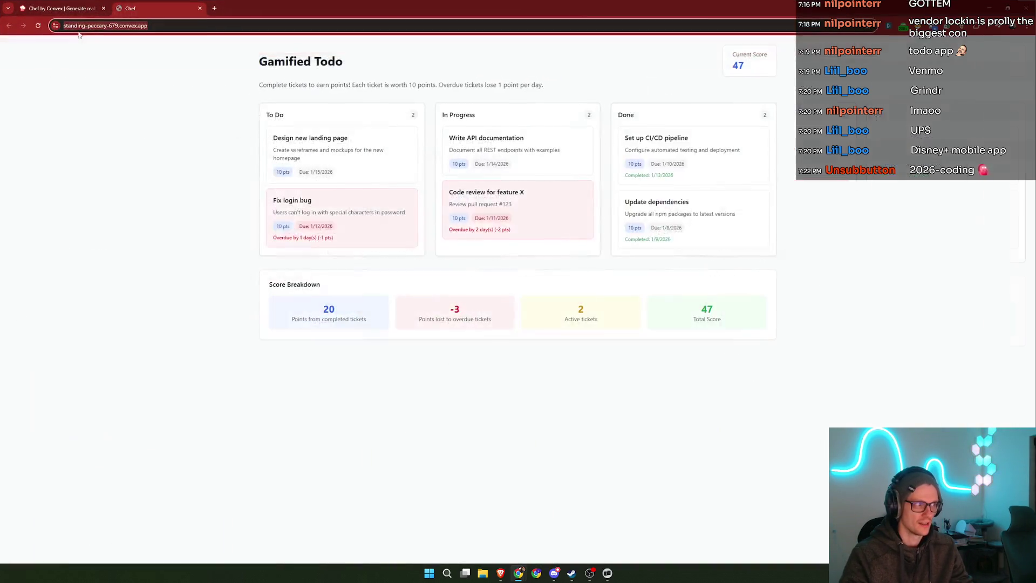
key("ctrl+1")
left_click(286, 78)
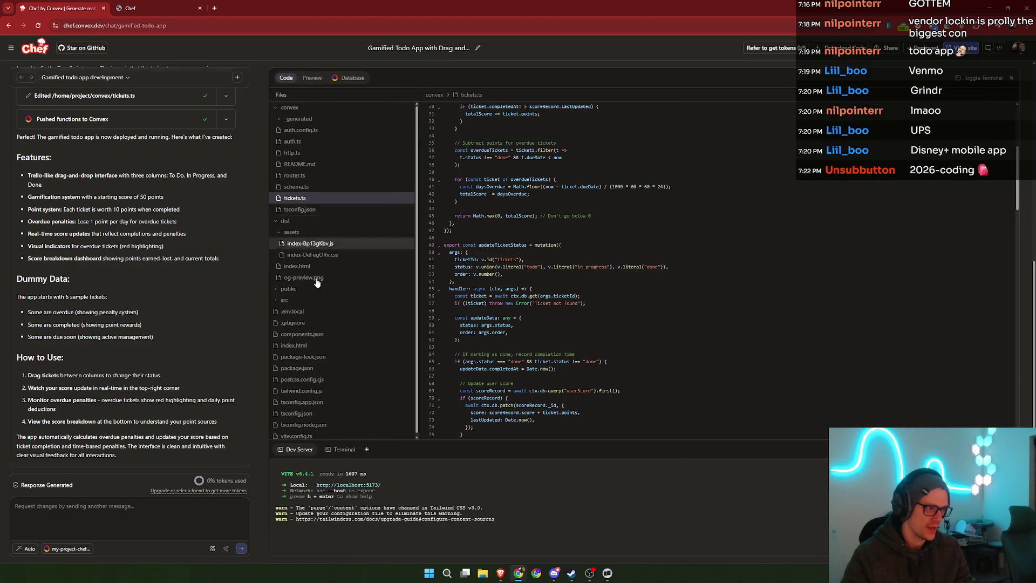
Step: In the file tree, collapse dist, expand src and lib, and open App.tsx
scroll(324, 283, "down", 1)
left_click(289, 220)
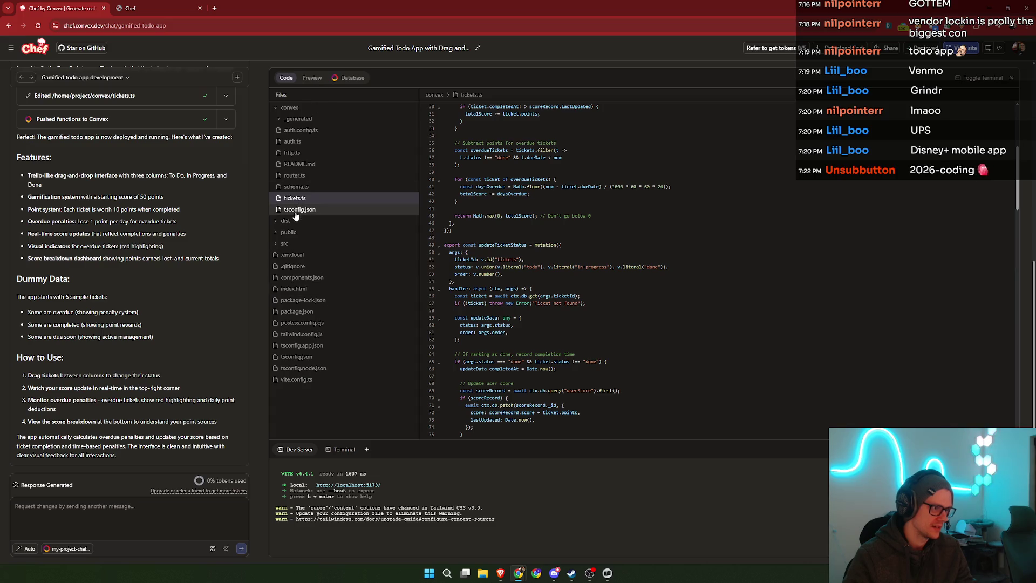
left_click(304, 177)
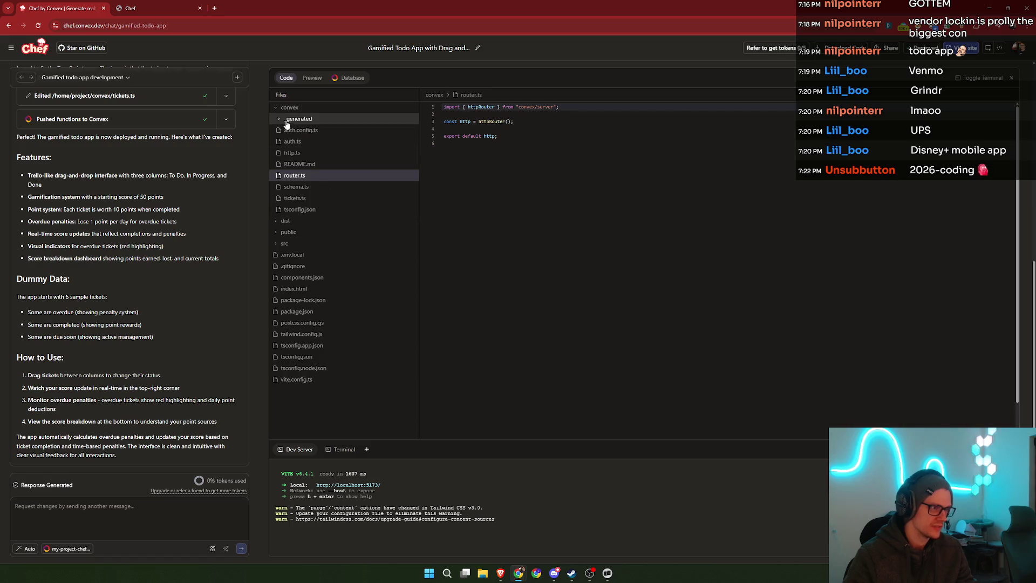
left_click(285, 244)
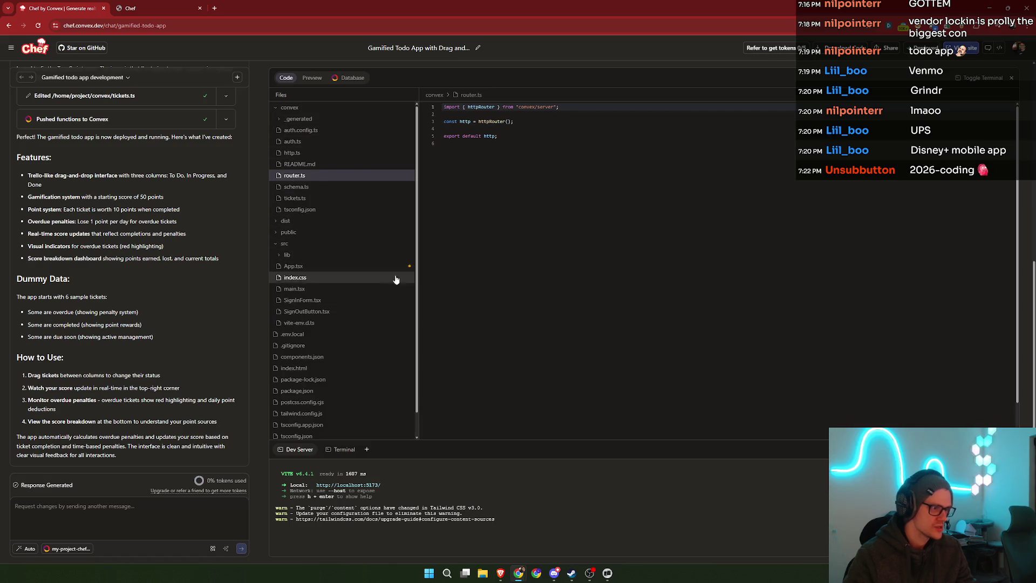
left_click(318, 255)
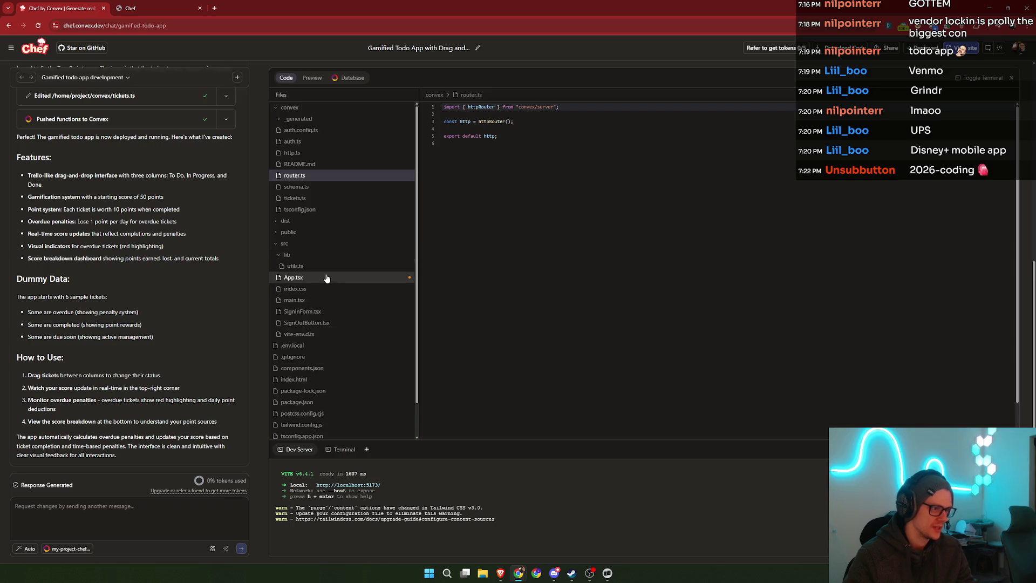
left_click(302, 300)
left_click(300, 289)
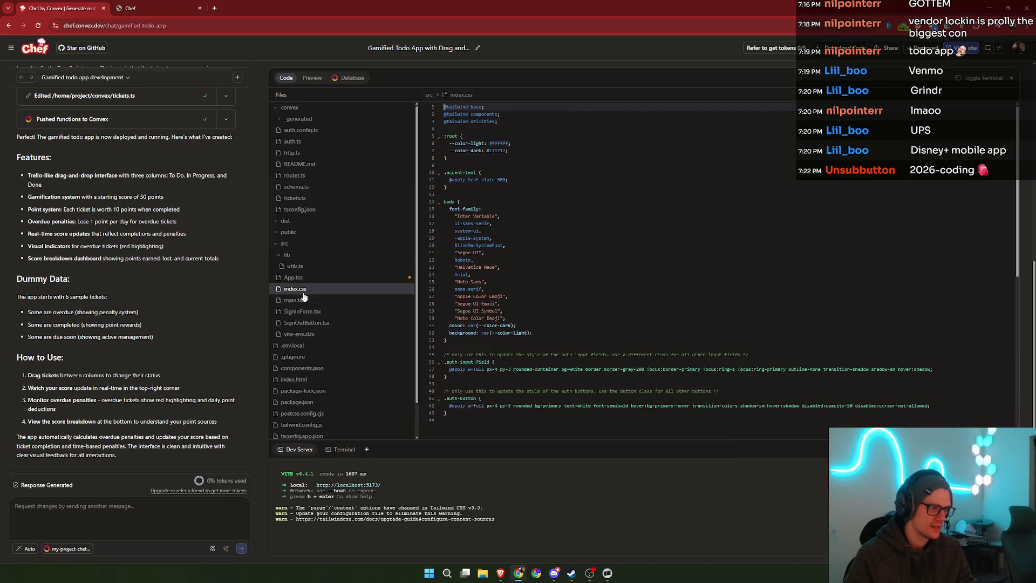
left_click(301, 278)
Step: Read App.tsx, selecting the tickets variable on line 24, then review the column and drop handlers
scroll(749, 328, "up", 15)
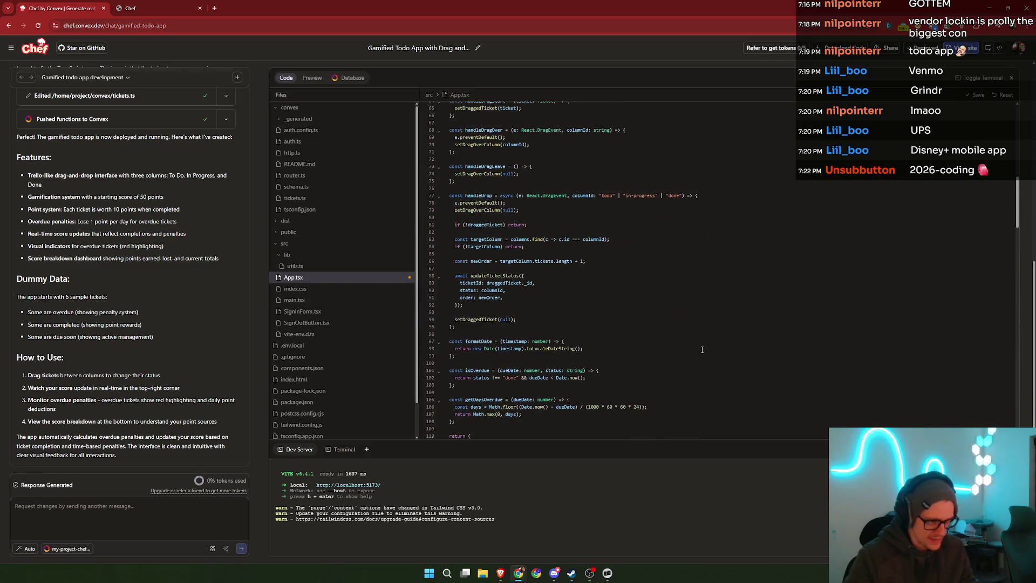
scroll(703, 349, "up", 3)
scroll(704, 350, "up", 3)
scroll(704, 349, "up", 4)
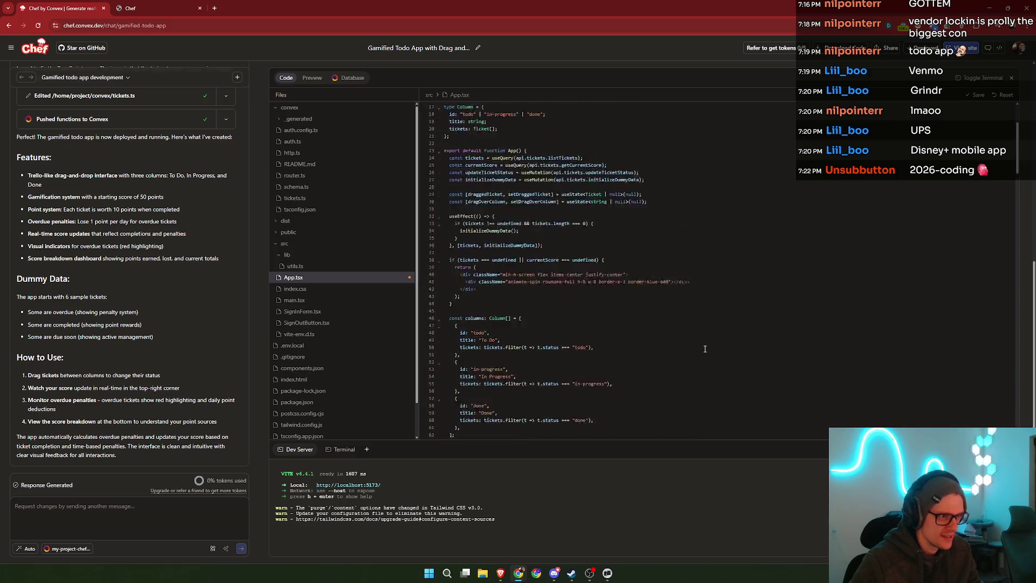
left_click(644, 328)
double_click(481, 256)
left_click(478, 254)
scroll(572, 354, "down", 2)
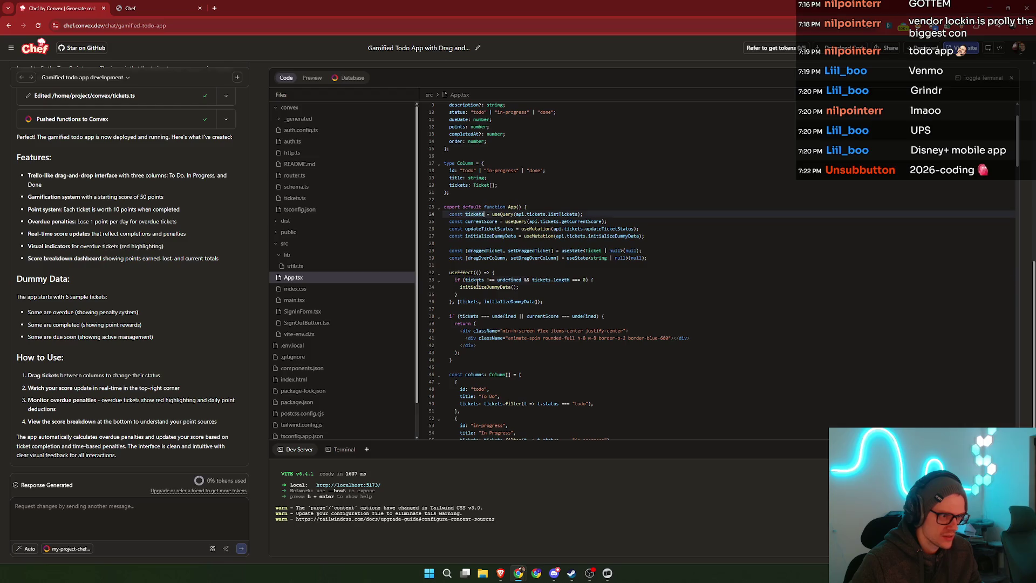
scroll(648, 344, "down", 3)
scroll(647, 344, "down", 10)
scroll(648, 344, "down", 8)
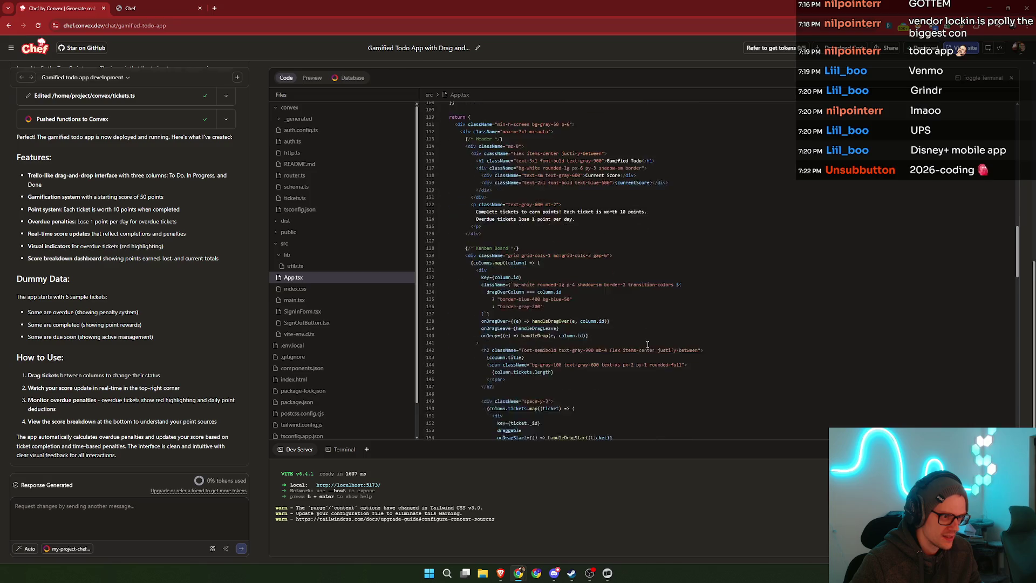
scroll(644, 348, "up", 20)
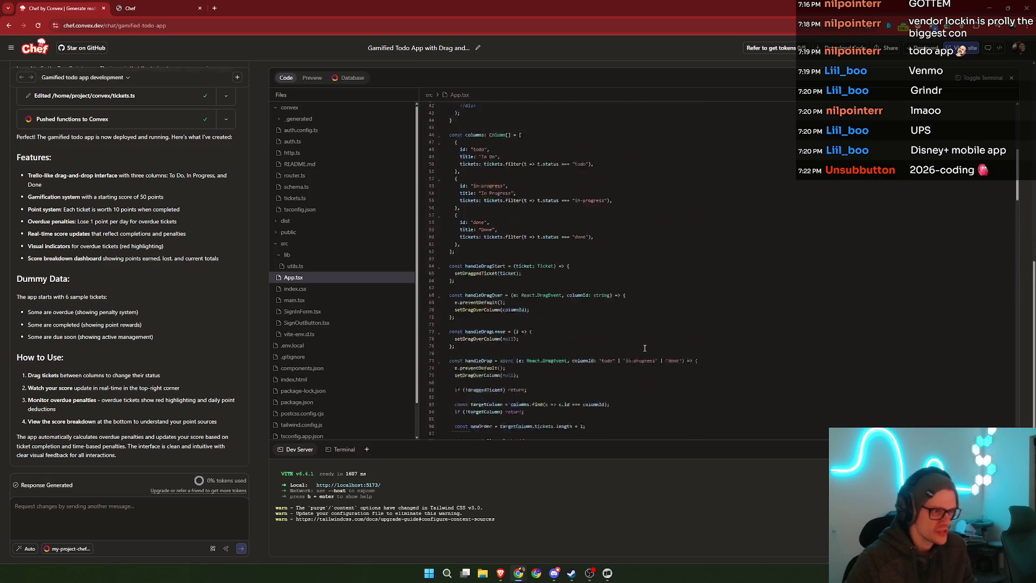
Step: Search App.tsx for 'tickets' and step through each match
left_click(474, 273)
key("ctrl+f")
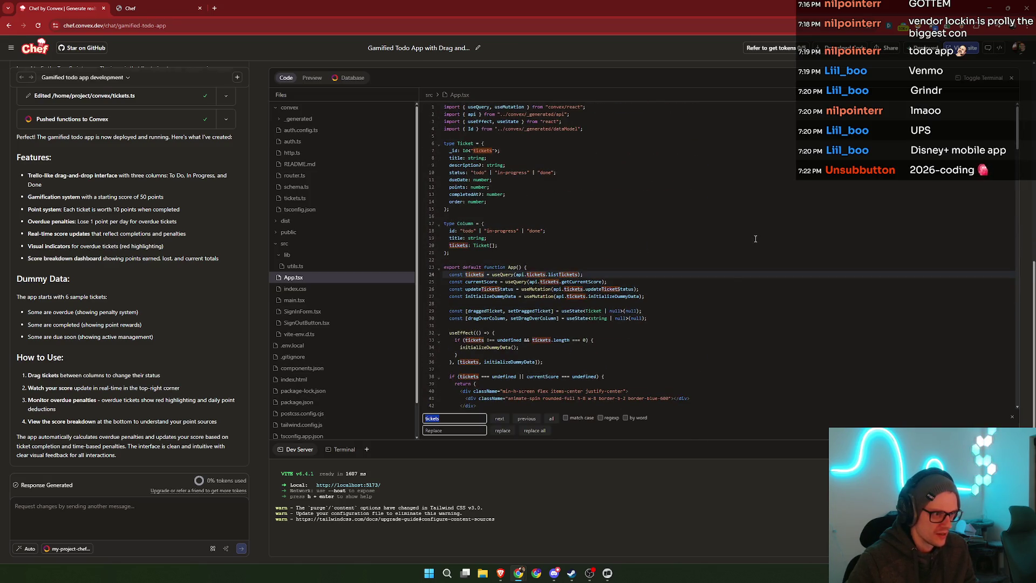
scroll(707, 301, "down", 5)
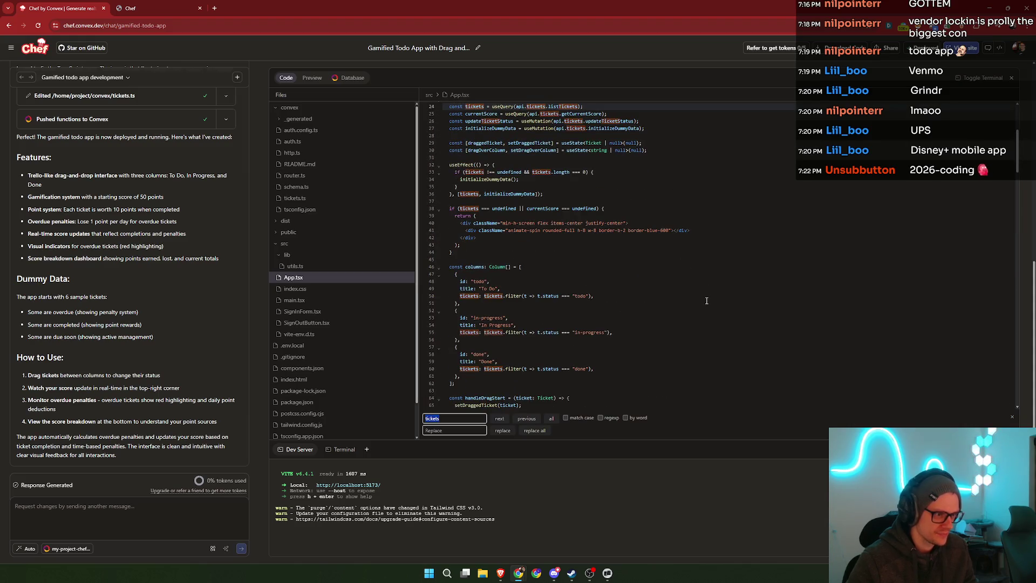
key("Return")
key("Return")
key("Return")
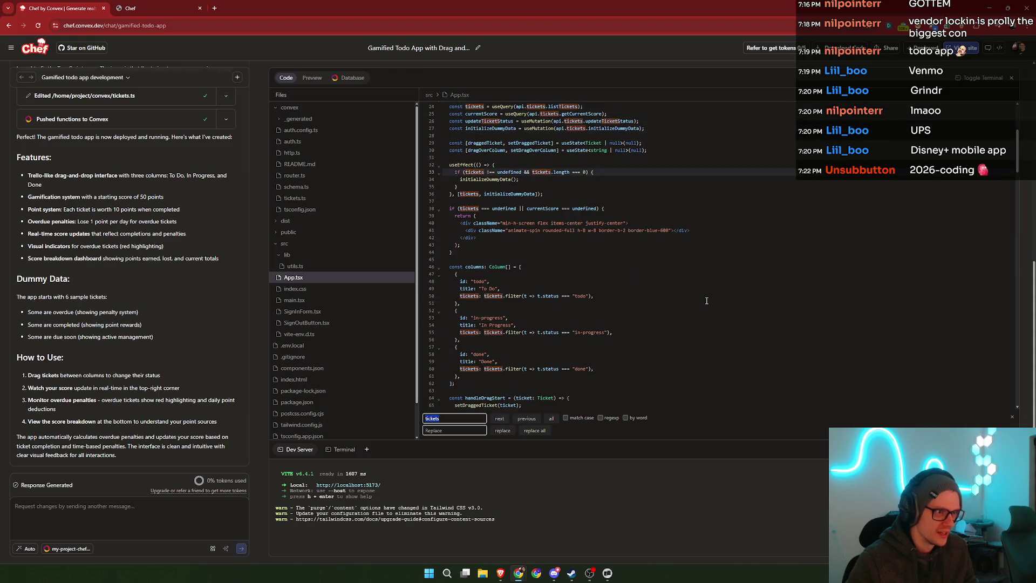
scroll(702, 313, "down", 2)
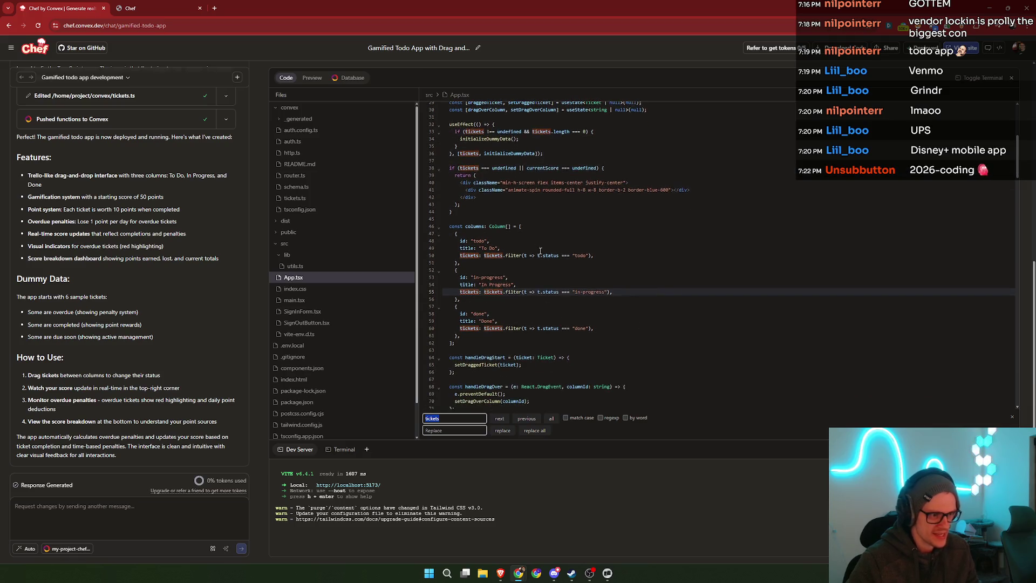
left_click_drag(457, 307, 444, 226)
Step: Check the listTickets query, close the search, and return to the deployed Gamified Todo app
left_click(658, 358)
scroll(540, 269, "up", 5)
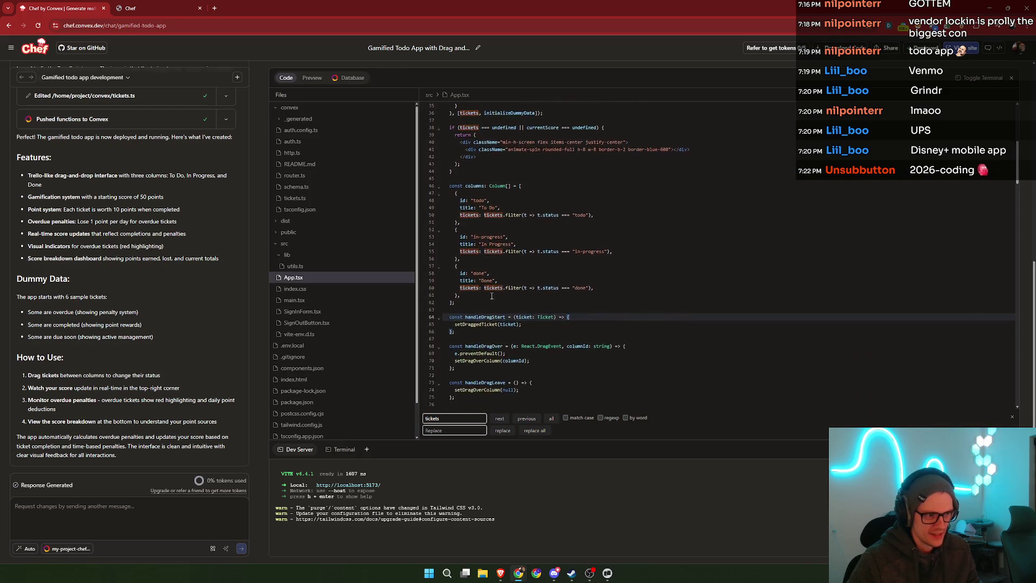
left_click_drag(445, 282, 444, 267)
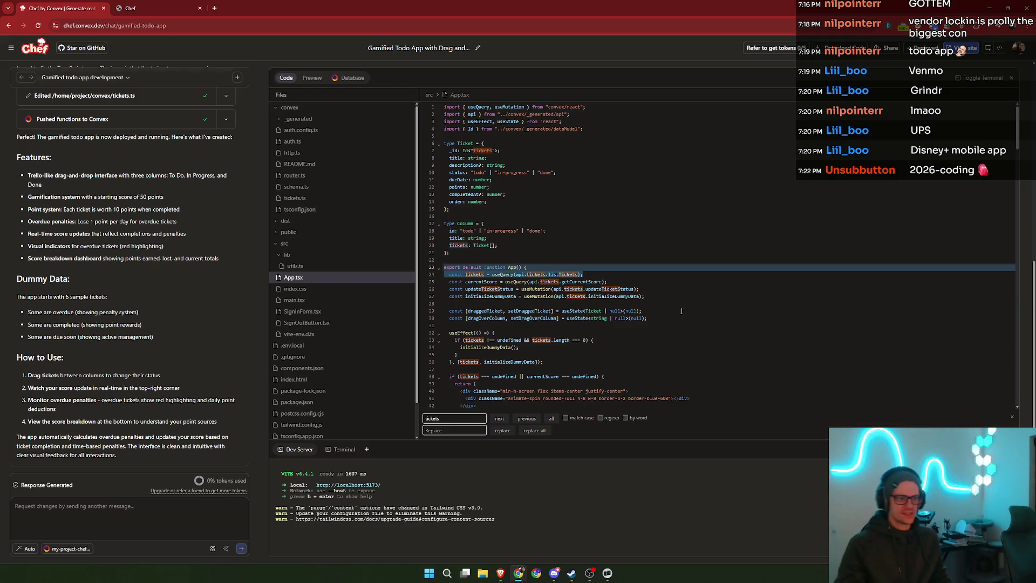
left_click(504, 274)
key("Escape")
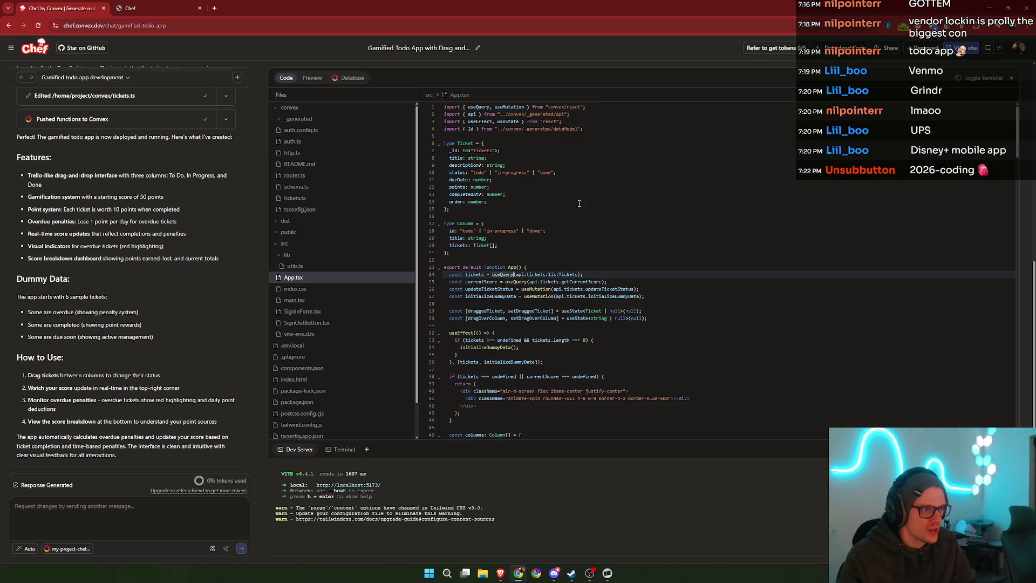
left_click(487, 107)
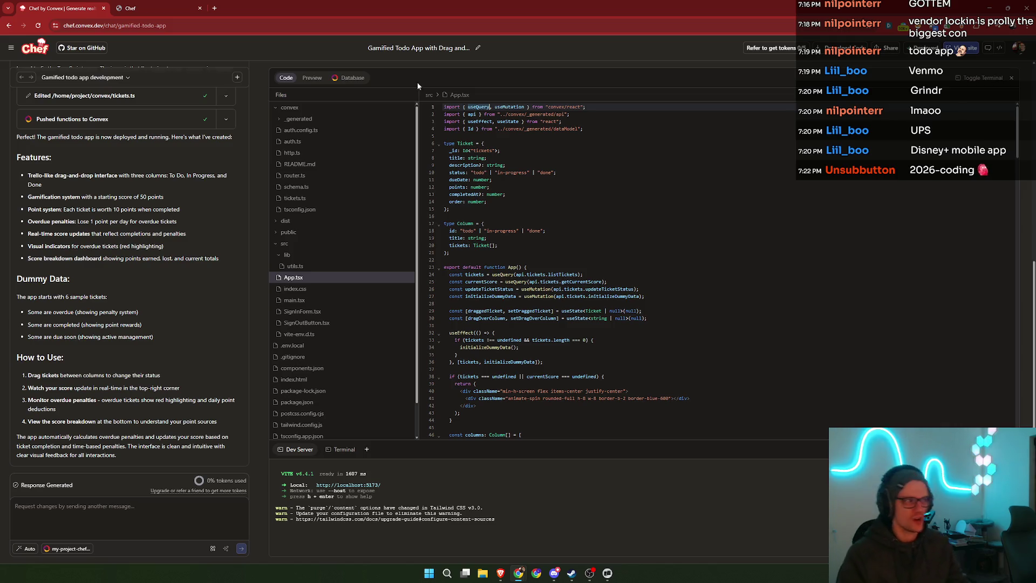
left_click(151, 8)
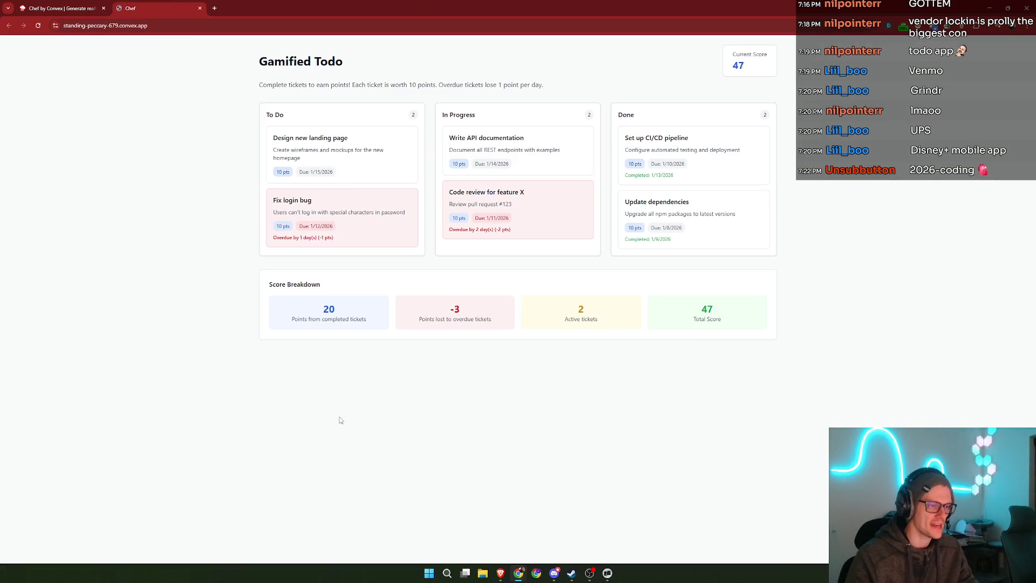